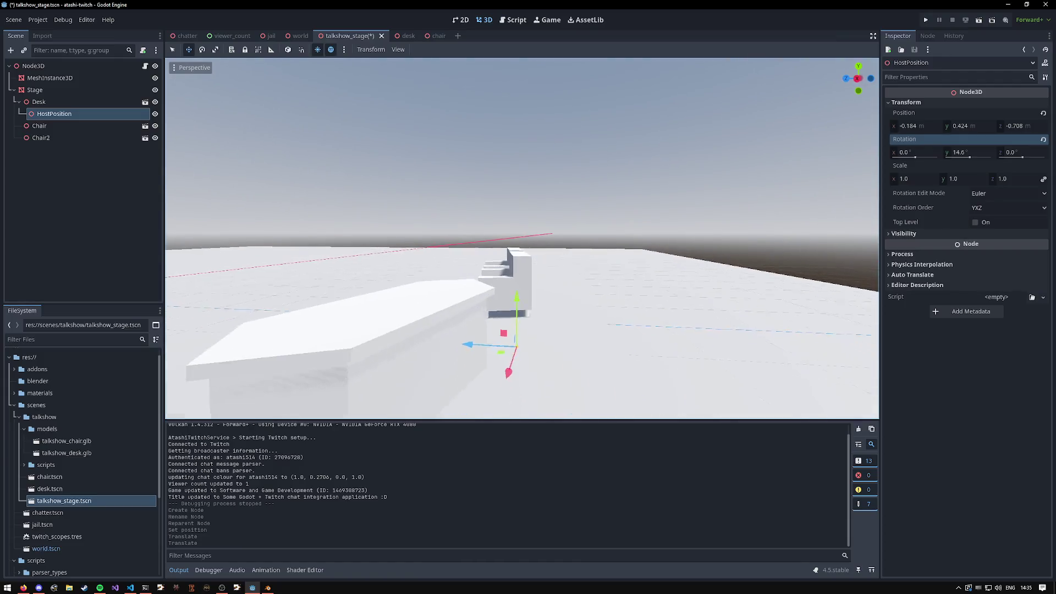
Step: Place HostPosition at 0.1, 0.567, -0.561 above the desk, rotated -11.1° about Y
left_click_drag(487, 278, 474, 281)
key("e")
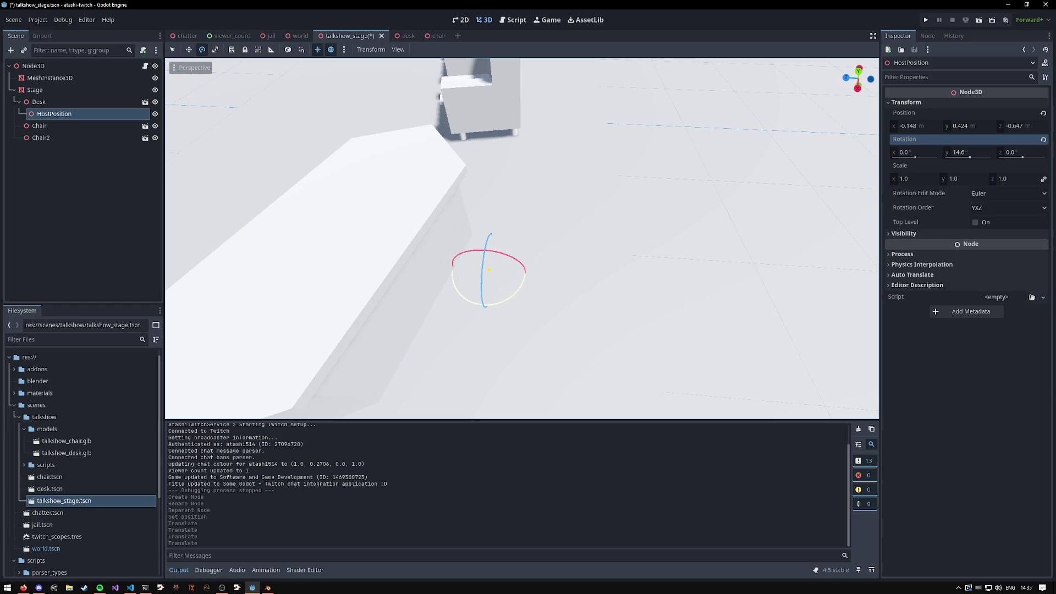
left_click_drag(517, 292, 490, 304)
key("w")
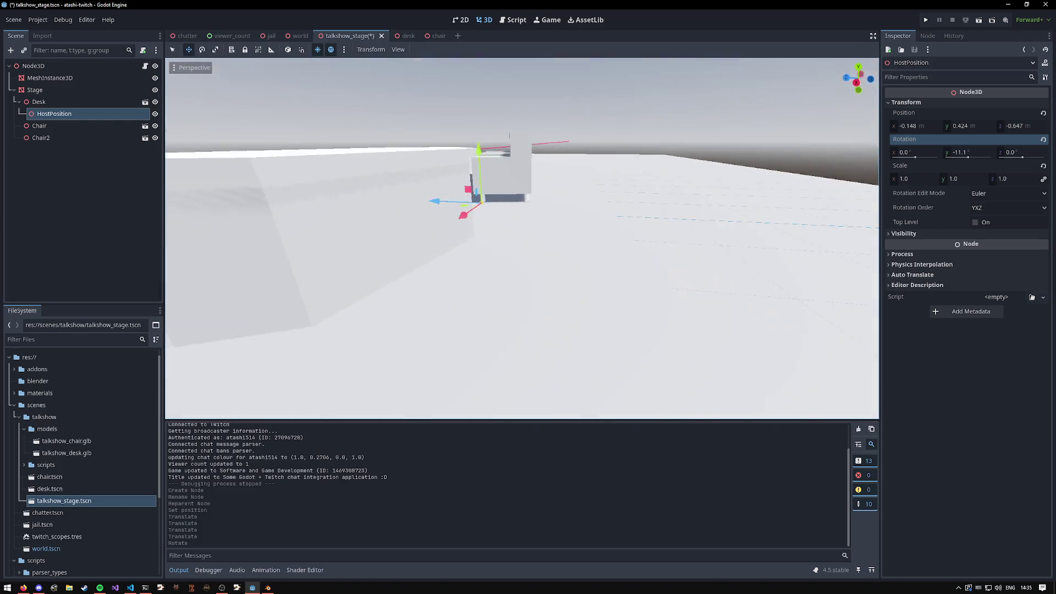
mouse_move(514, 170)
left_mouse_down()
mouse_move(515, 143)
mouse_move(447, 163)
left_mouse_up()
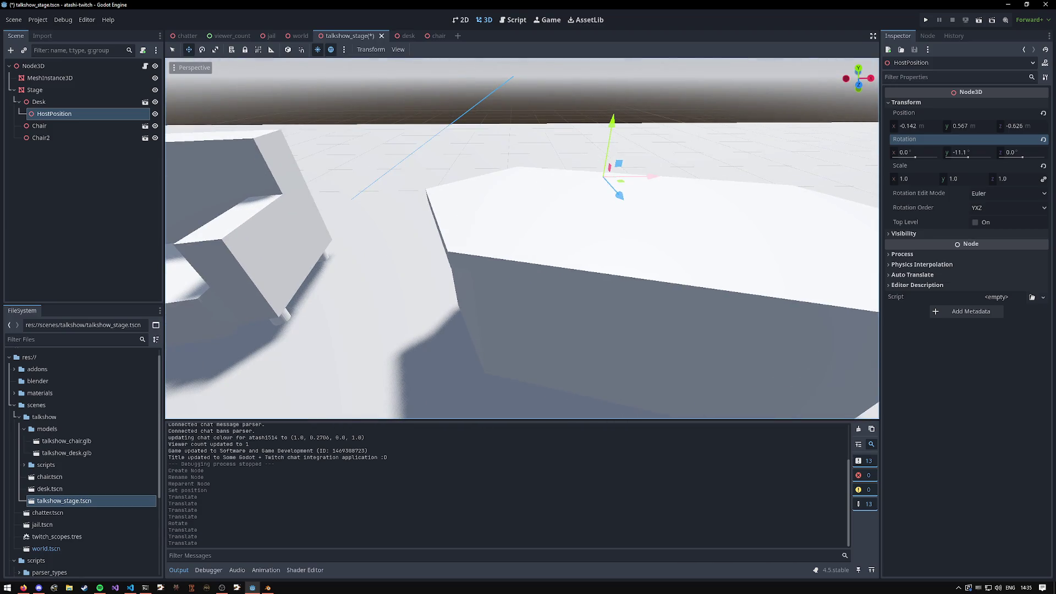
mouse_move(650, 177)
left_mouse_down()
mouse_move(704, 177)
mouse_move(668, 200)
left_mouse_up()
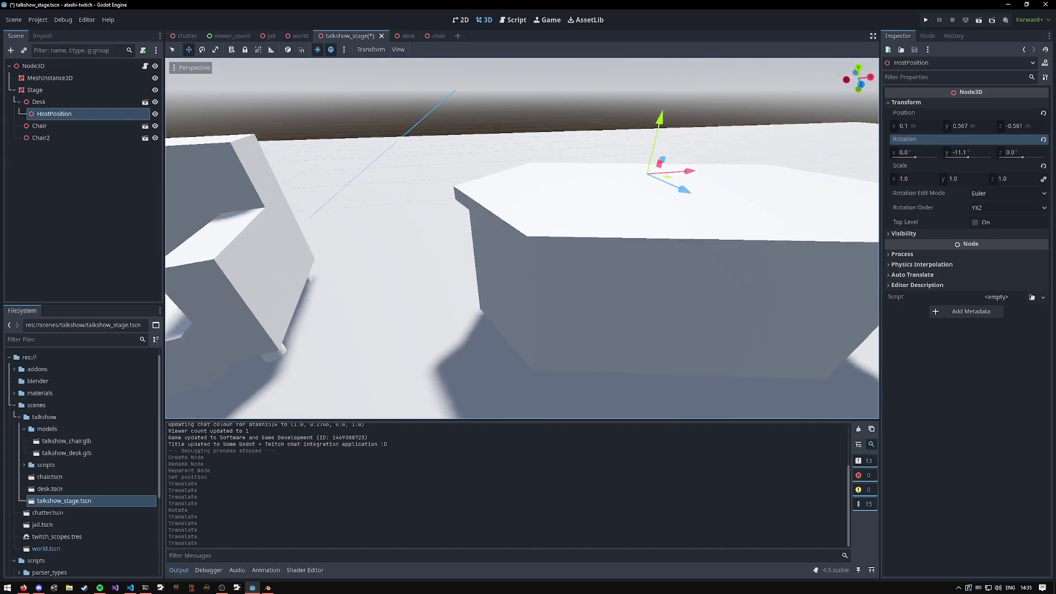
scroll(523, 237, "down", 5)
scroll(523, 236, "up", 2)
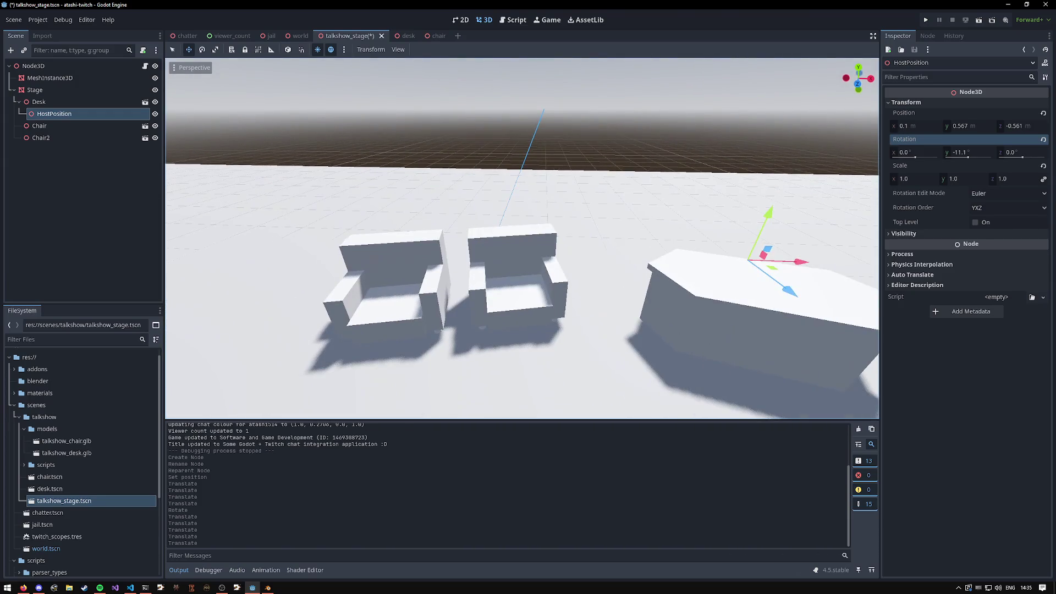
Step: Rename the Chair node to Chair1
left_click(39, 125)
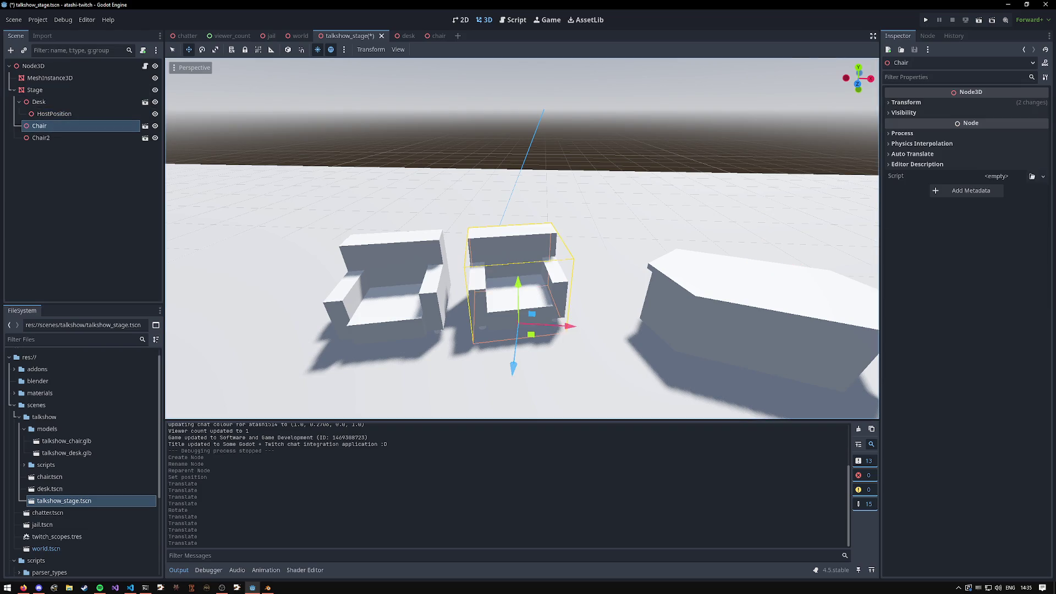
key("F2")
type("1")
key("Return")
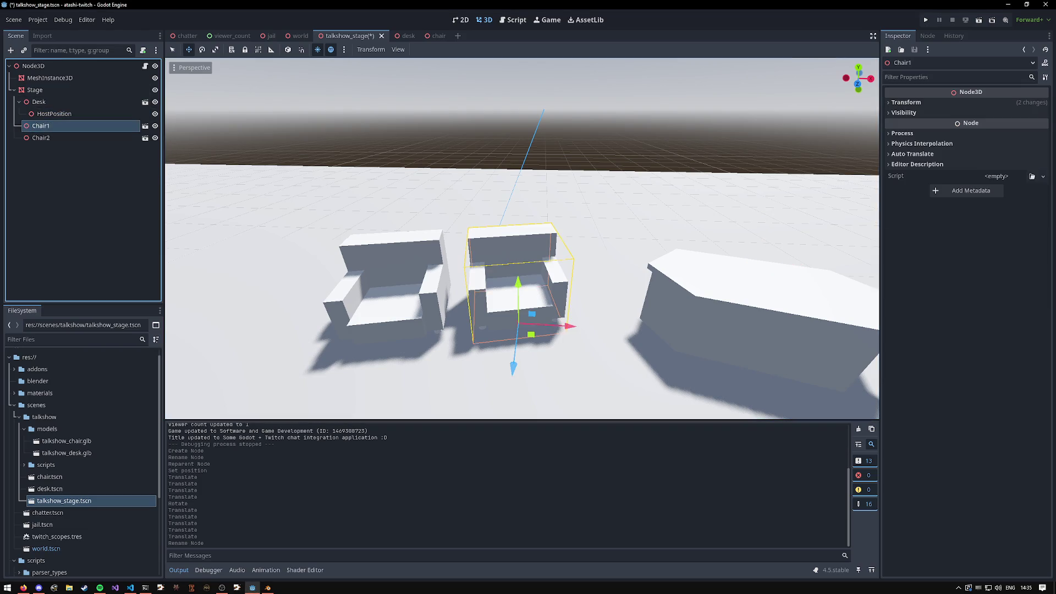
Step: Add a Node3D child under Chair1 named Guest1Position
right_click(41, 126)
left_click(71, 132)
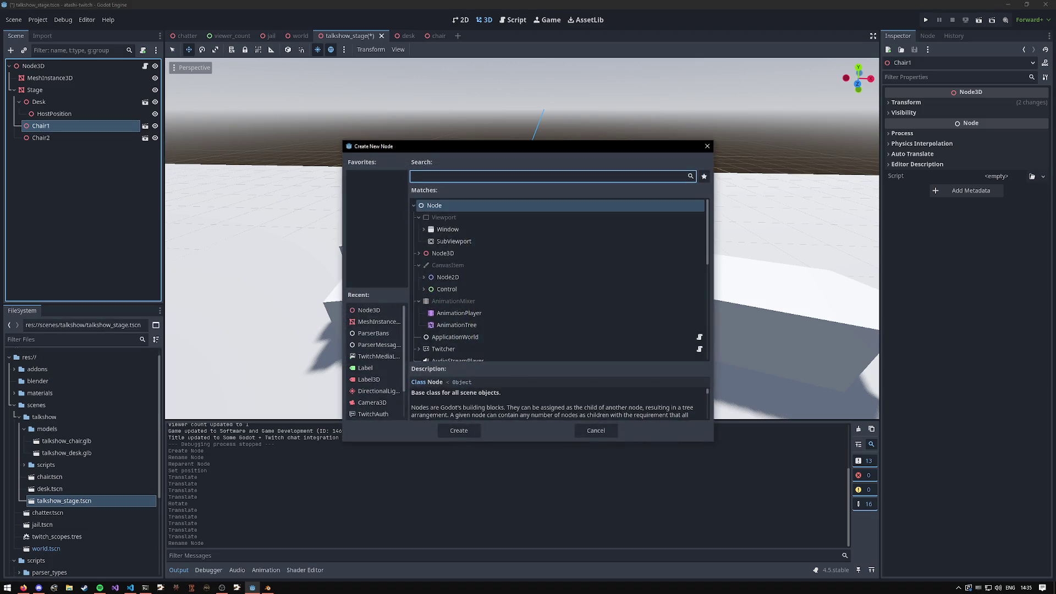
type("3D")
key("Return")
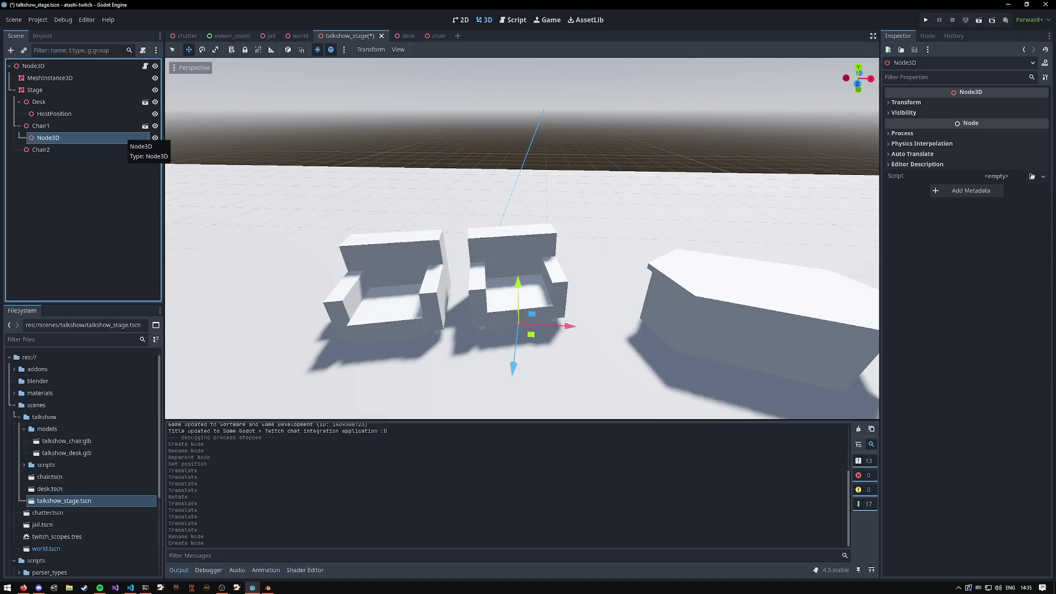
key("F2")
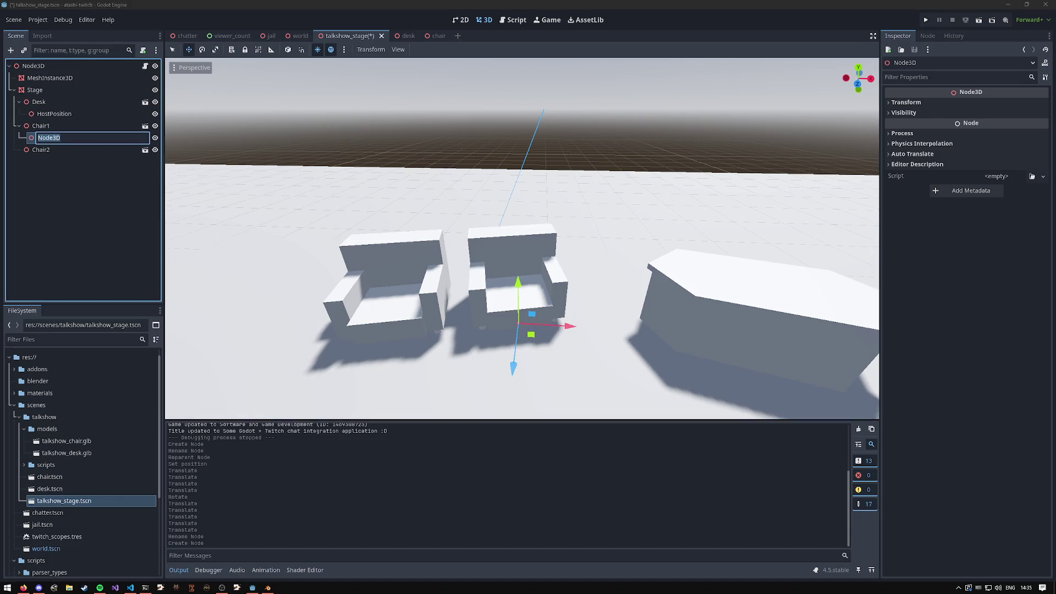
type("Guest1P")
type("osition")
key("Return")
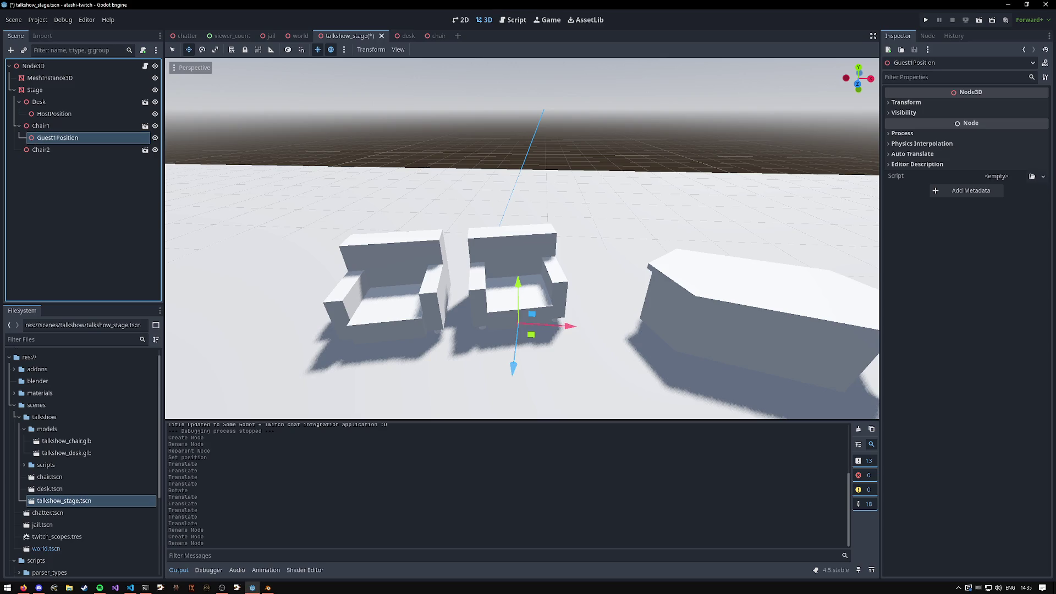
Step: Move Guest1Position onto the chair seat at 0.033, 0.51, -0.146
left_click(905, 103)
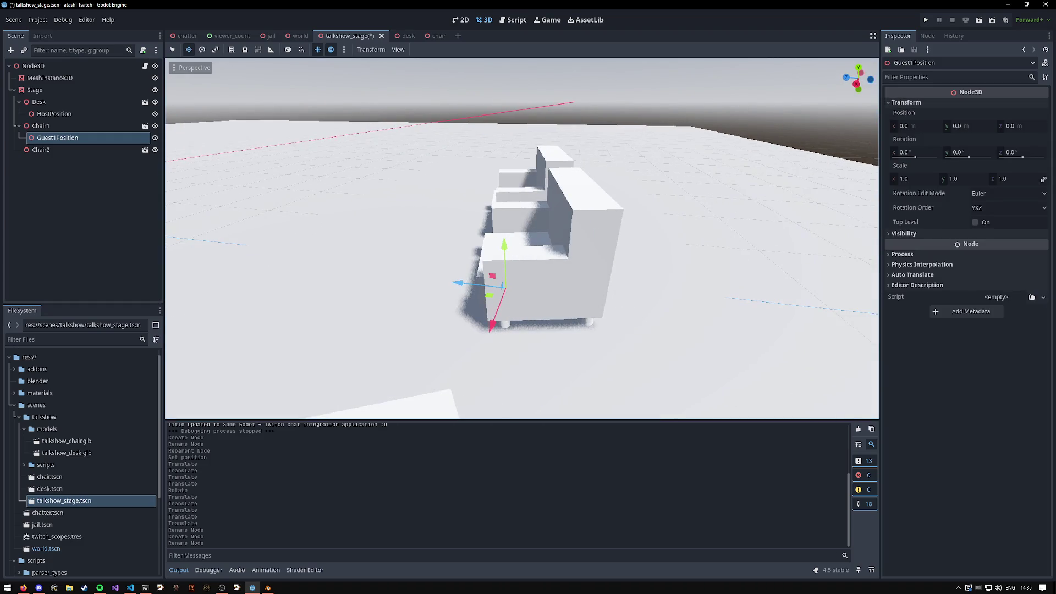
left_click_drag(502, 199, 498, 175)
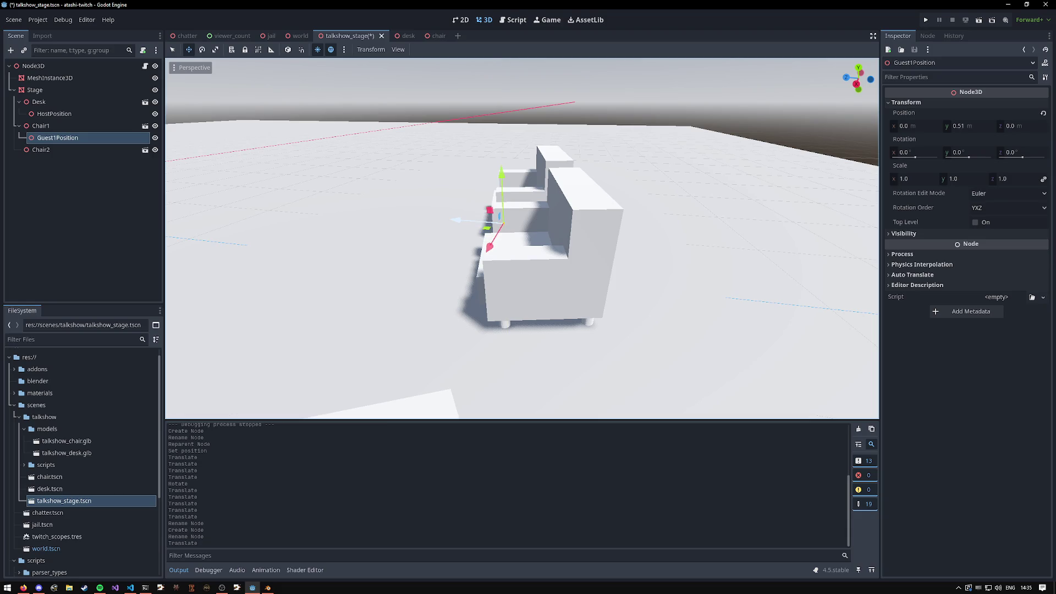
mouse_move(497, 226)
left_mouse_down()
mouse_move(542, 217)
mouse_move(515, 231)
mouse_move(523, 240)
left_mouse_up()
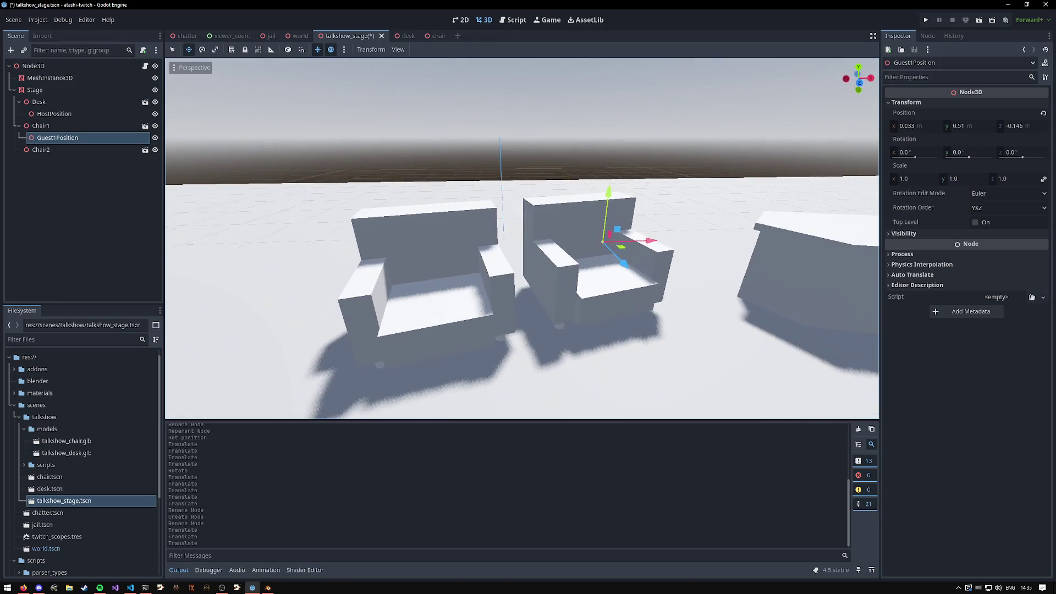
Step: Add a Node3D child Guest2Position under Chair2 and raise it to the seat
left_click(50, 150)
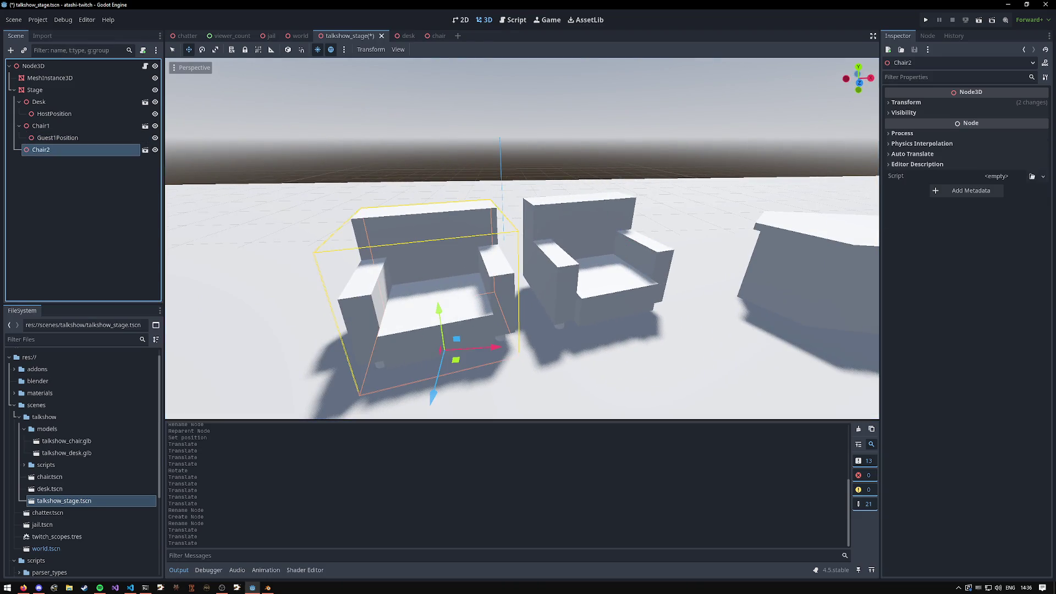
right_click(50, 149)
left_click(71, 155)
key("Return")
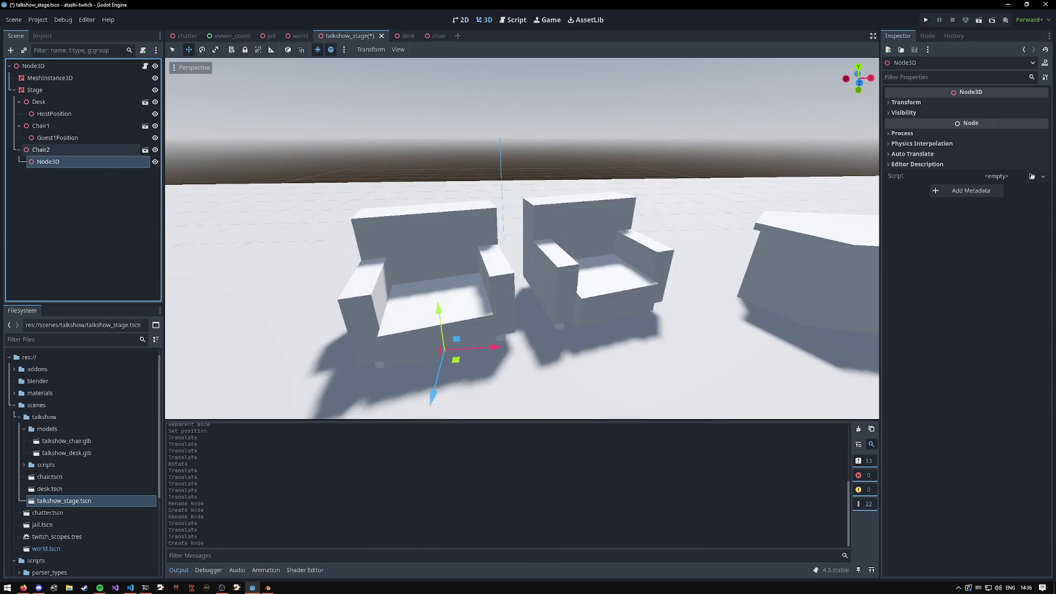
key("F2")
type("Guest2Position")
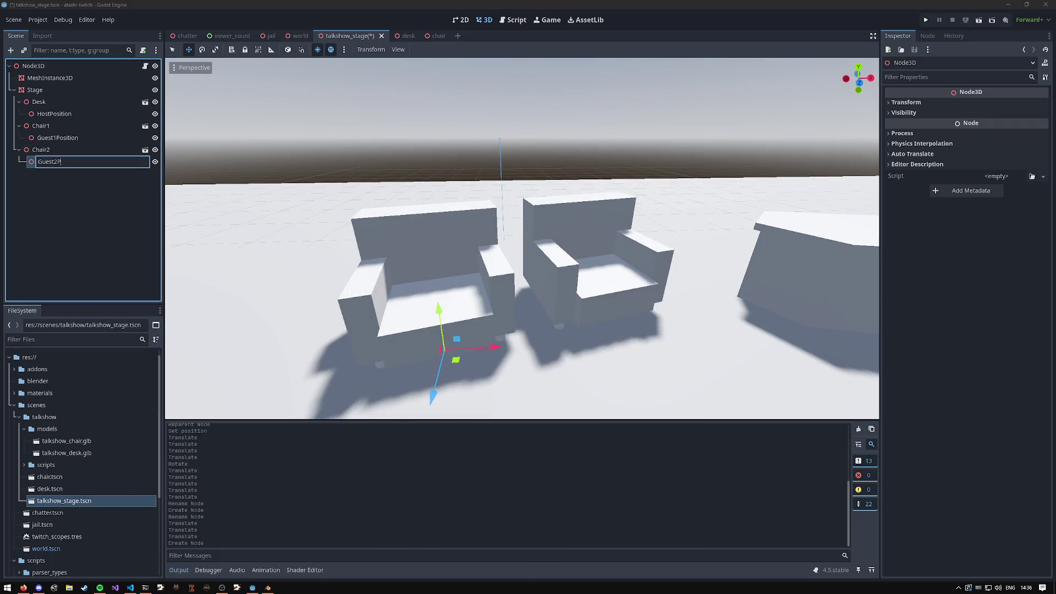
key("Return")
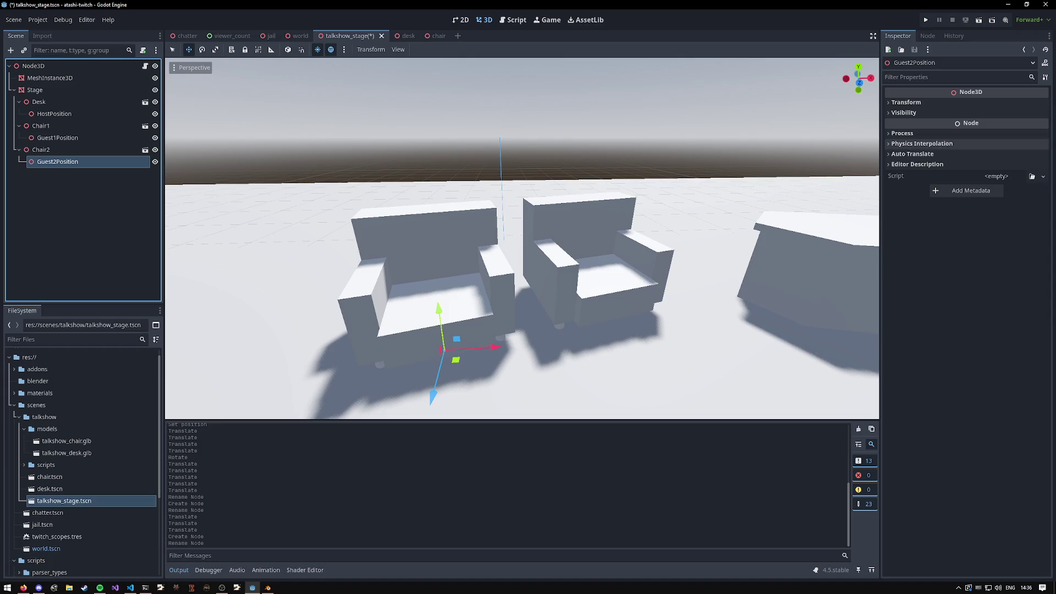
left_click_drag(439, 330, 432, 257)
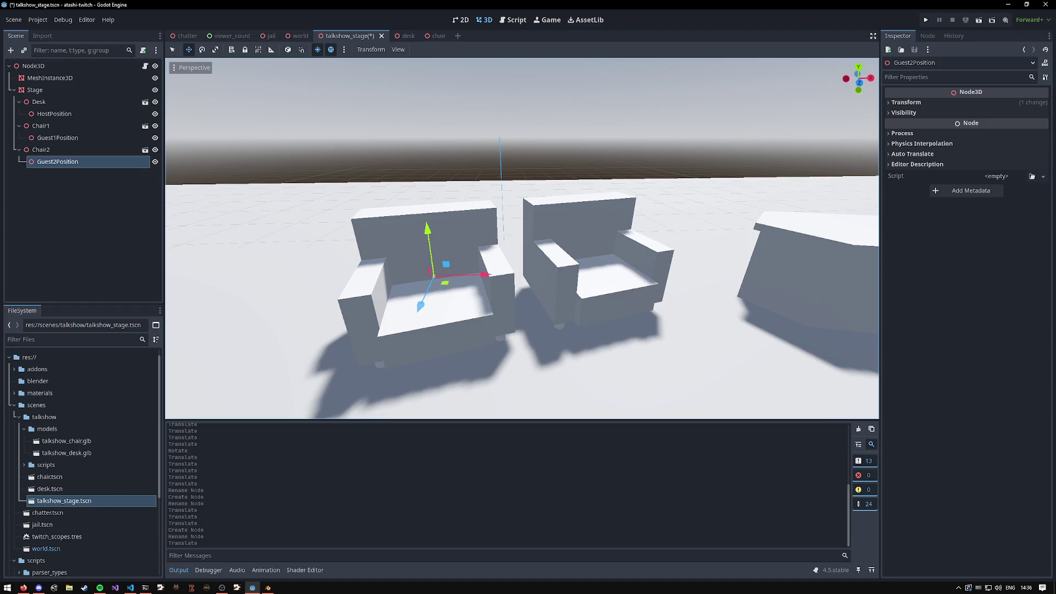
Step: Save the scene, rename the root node TalkshowWorld, and bring up its script
key("ctrl+s")
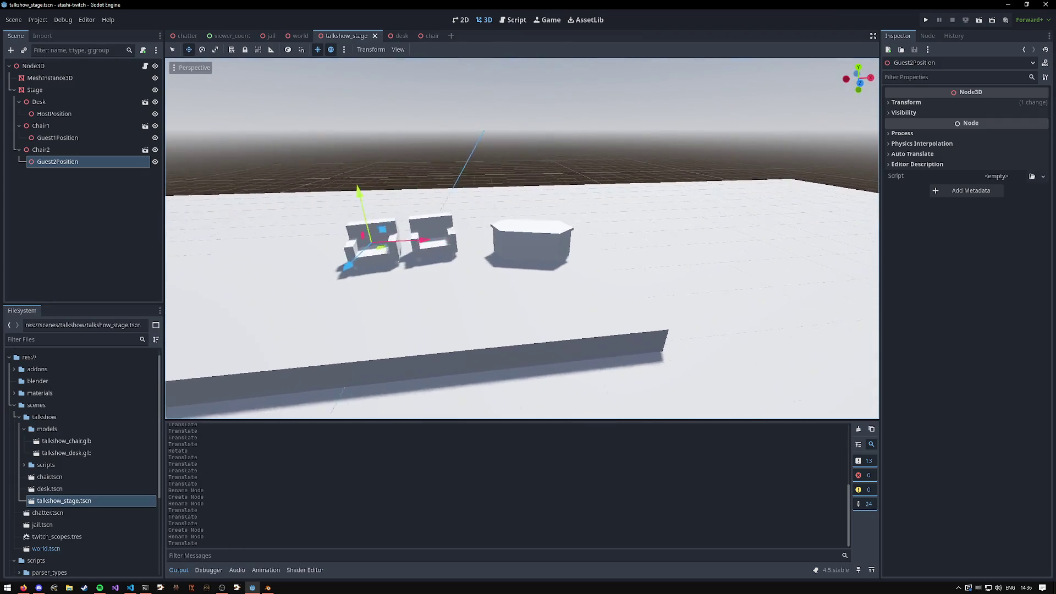
left_click(38, 66)
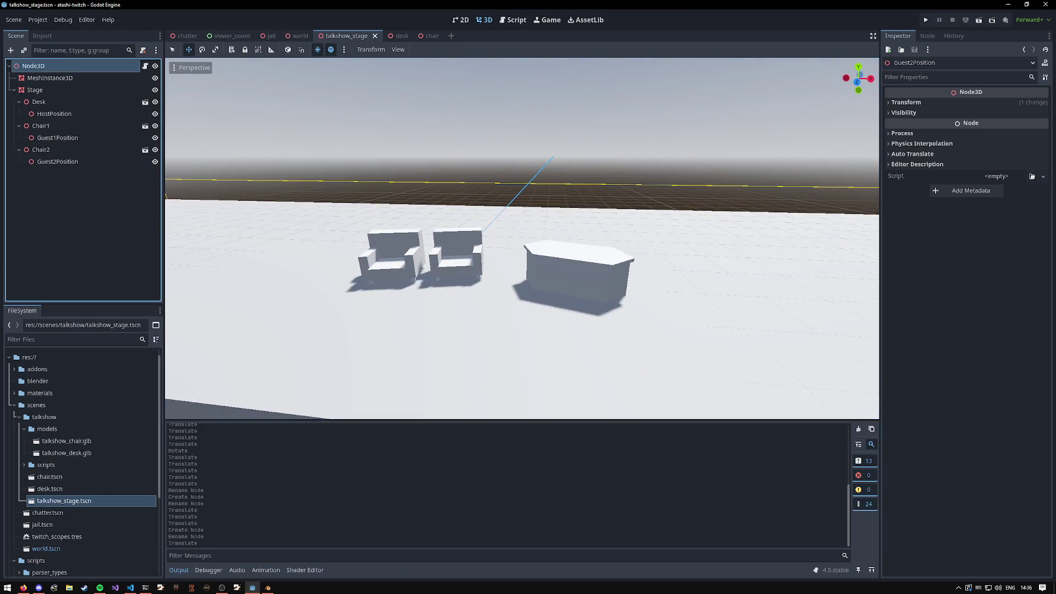
key("F2")
type("TalkshowW")
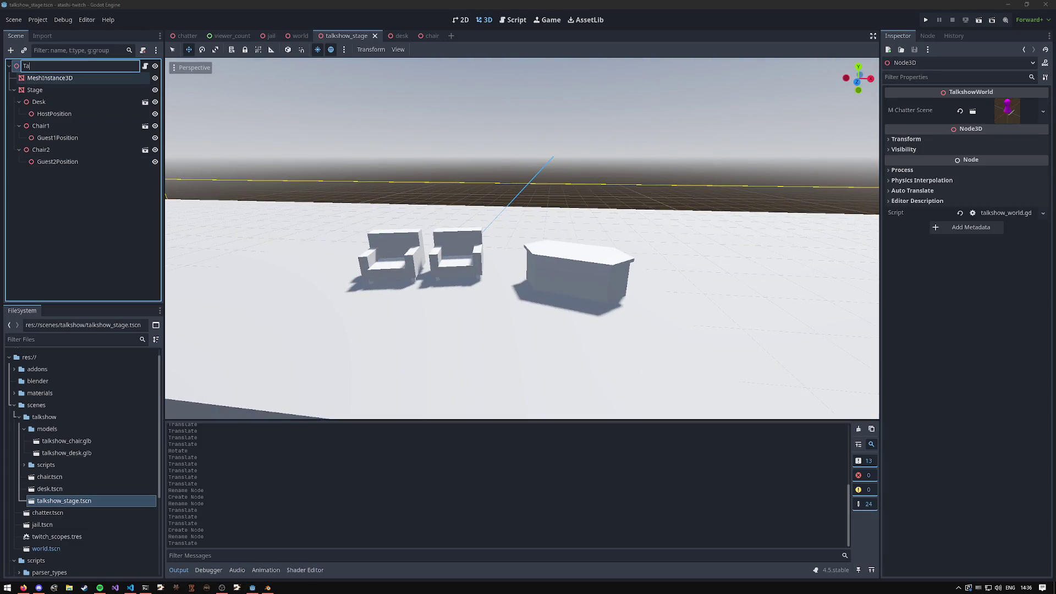
type("orld")
key("Return")
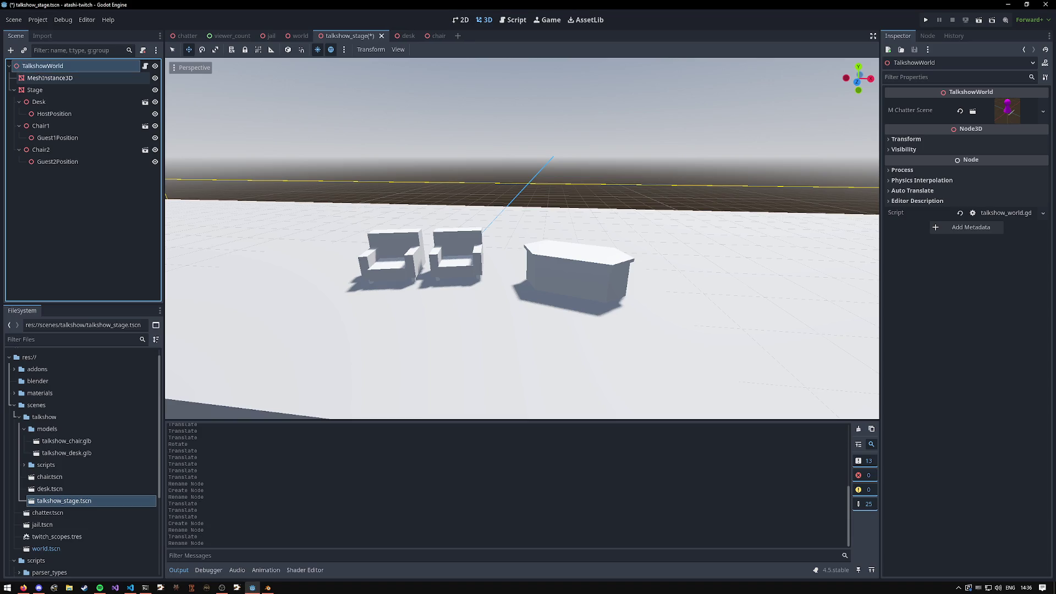
key("alt+Tab")
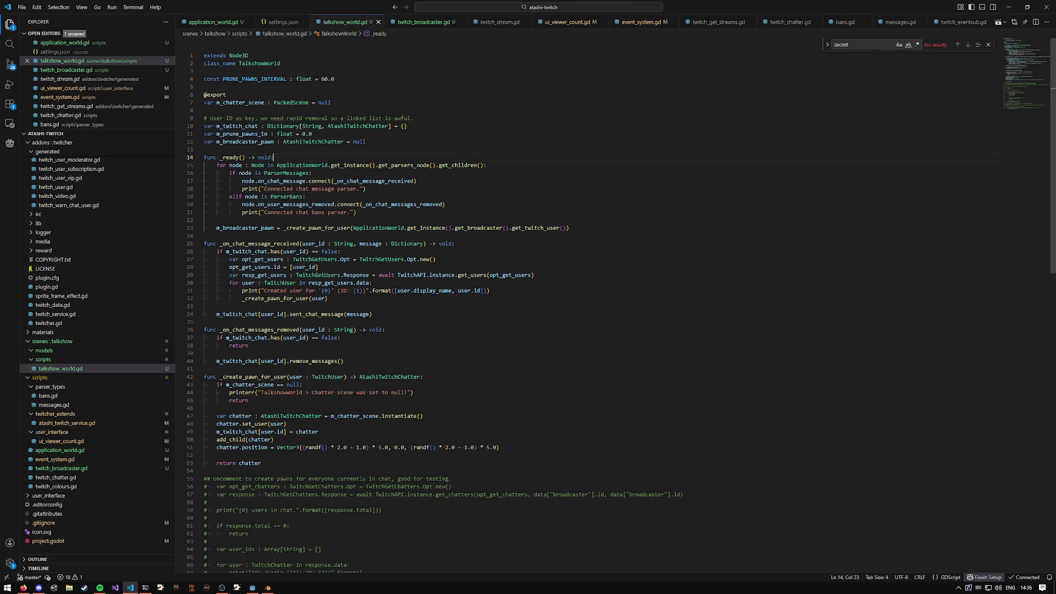
left_click(204, 110)
key("Return")
key("Return")
key("Up")
type("@export")
key("Return")
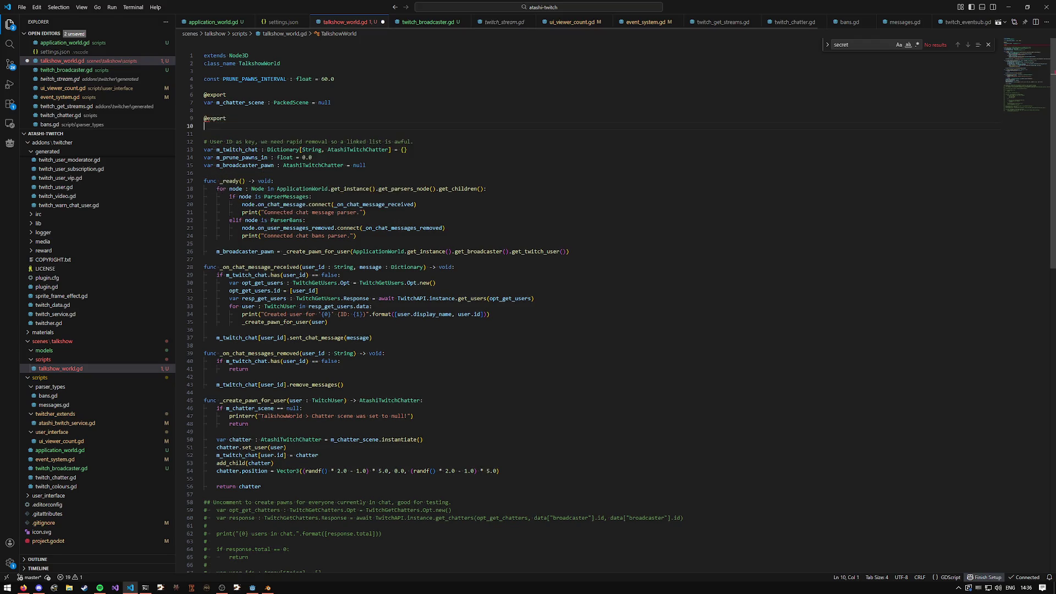
type("var m_hos")
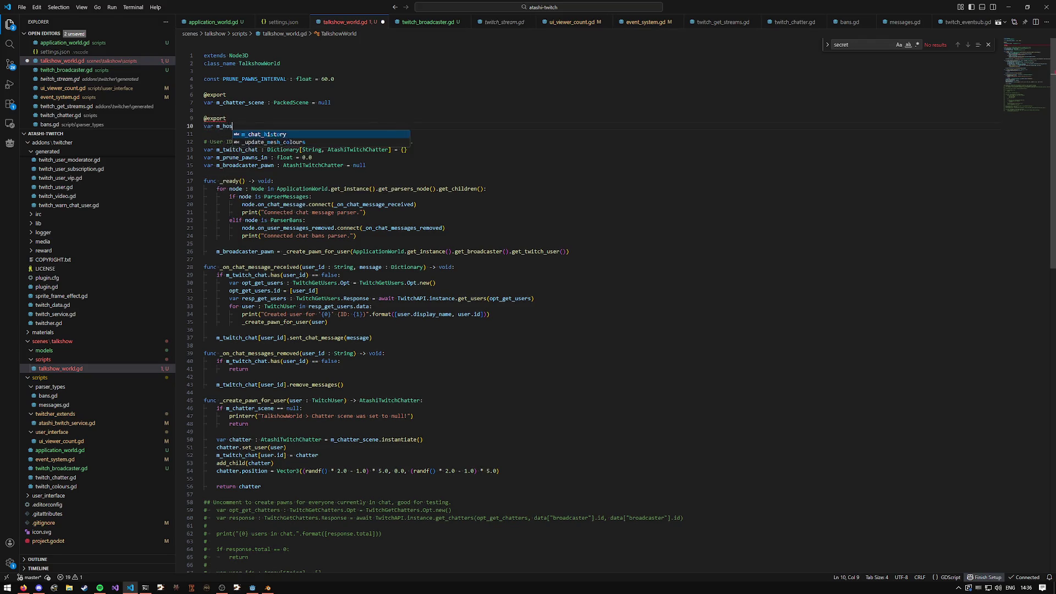
type("t_location : Node")
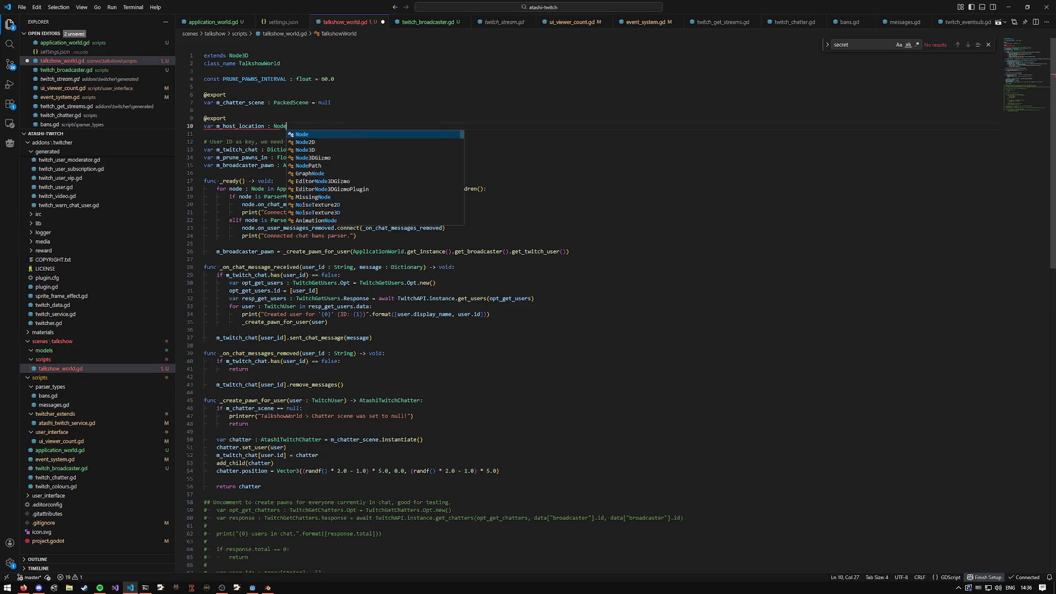
type("3D = null")
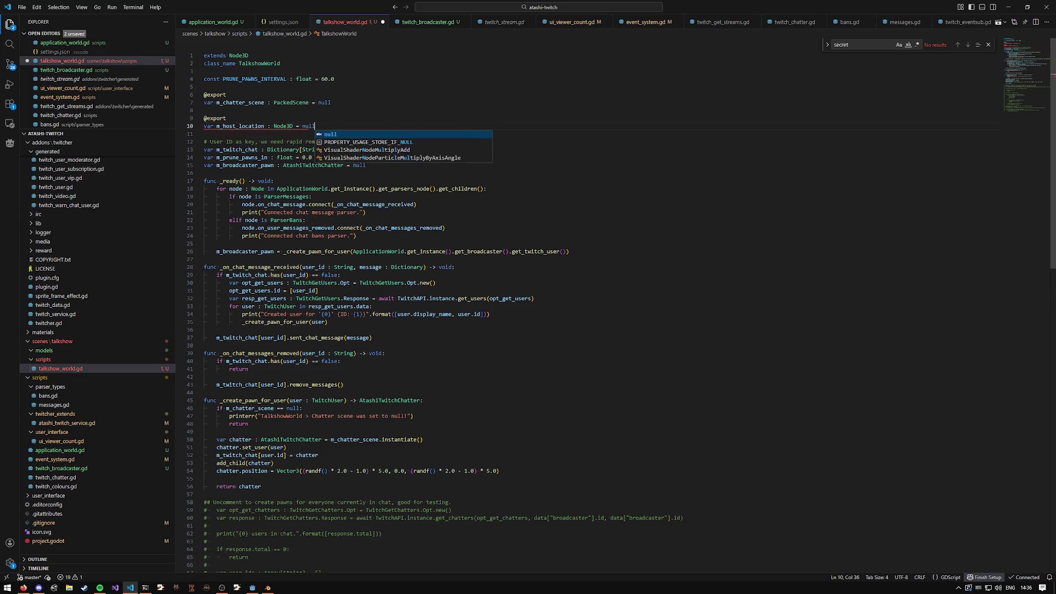
key("Return")
key("Return")
type("@export")
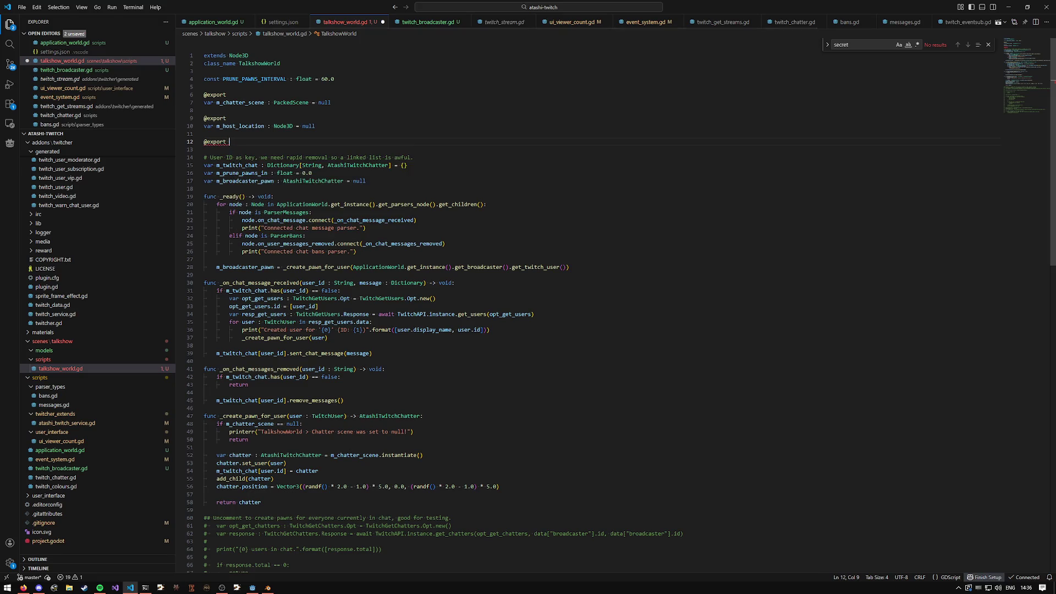
key("Return")
type("var m_gu")
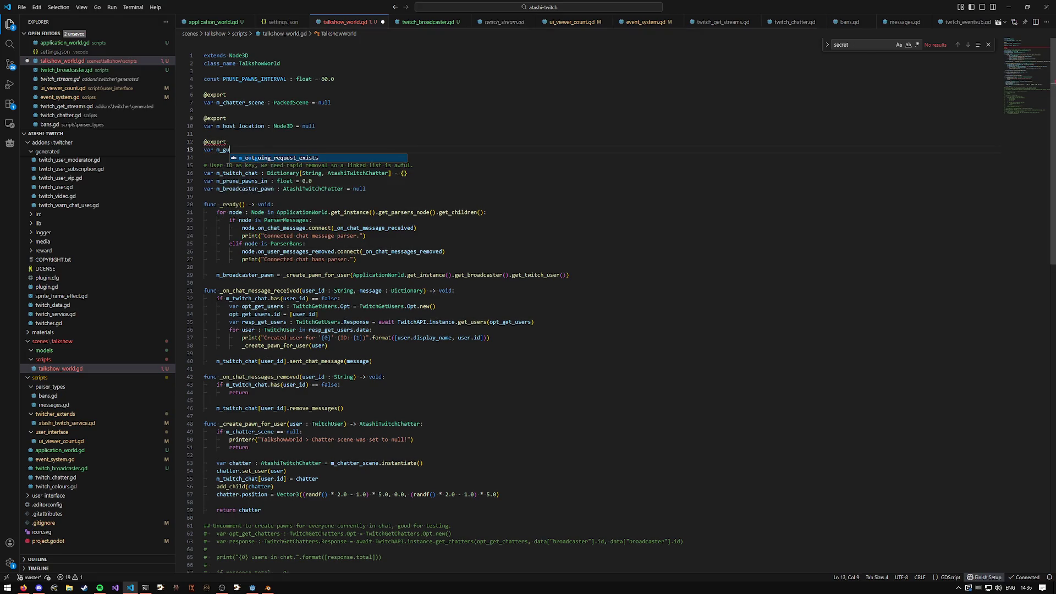
type("est_1_c")
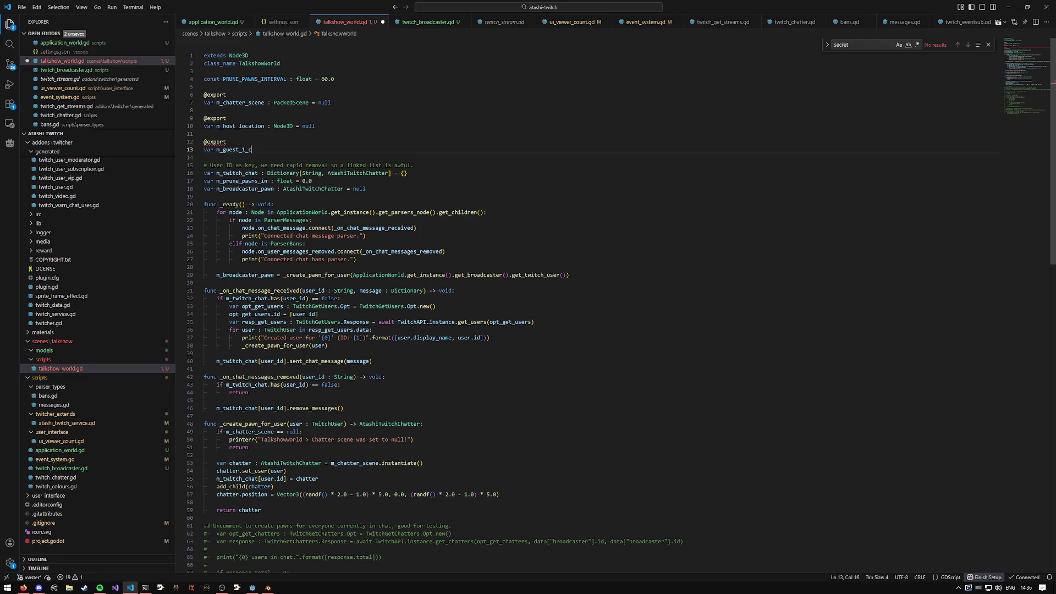
type("ocation : Node")
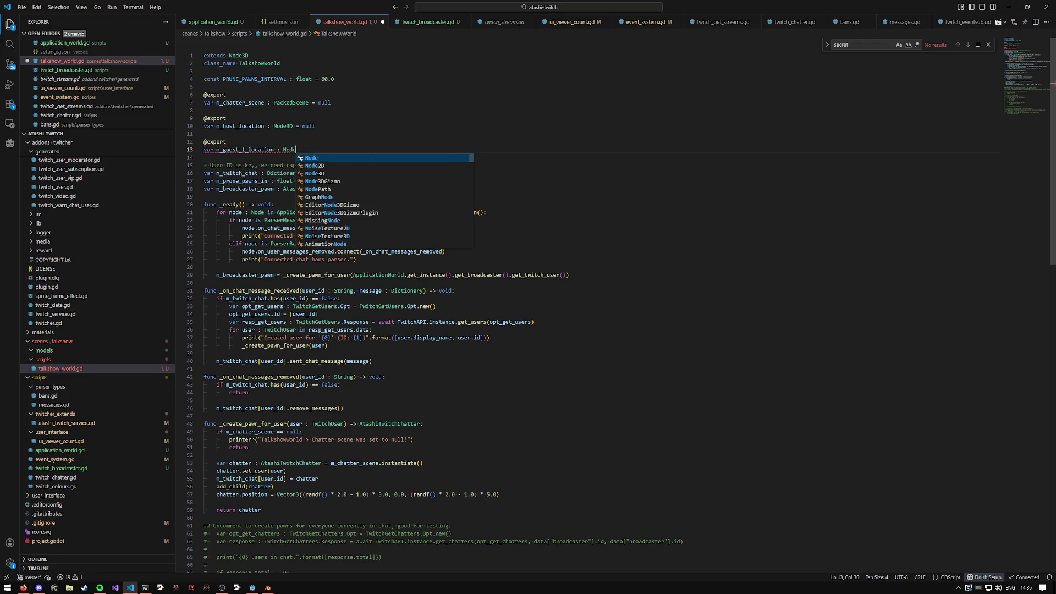
type("3D = nul")
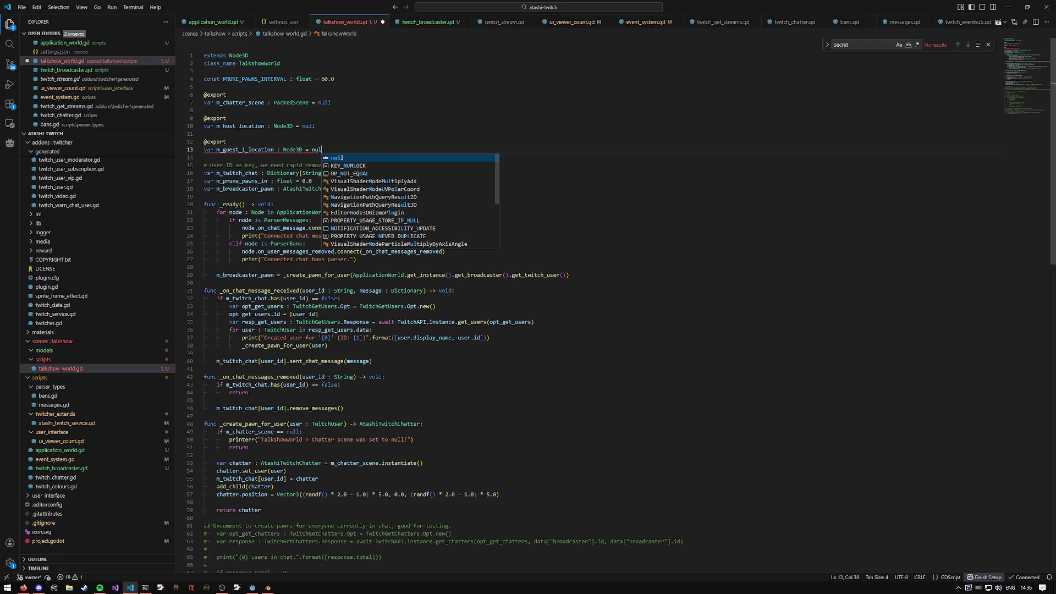
key("Tab")
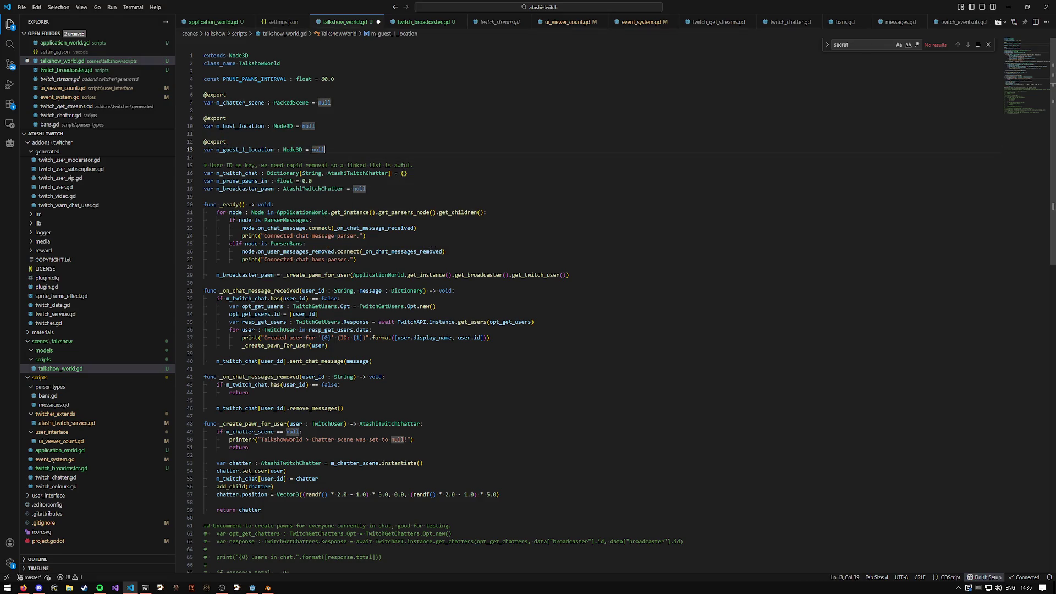
Step: Duplicate the declaration as m_guest_2_location, save the script, and return to Godot
type("@export var m_guest_1_location : Node3D = null")
left_click(214, 173)
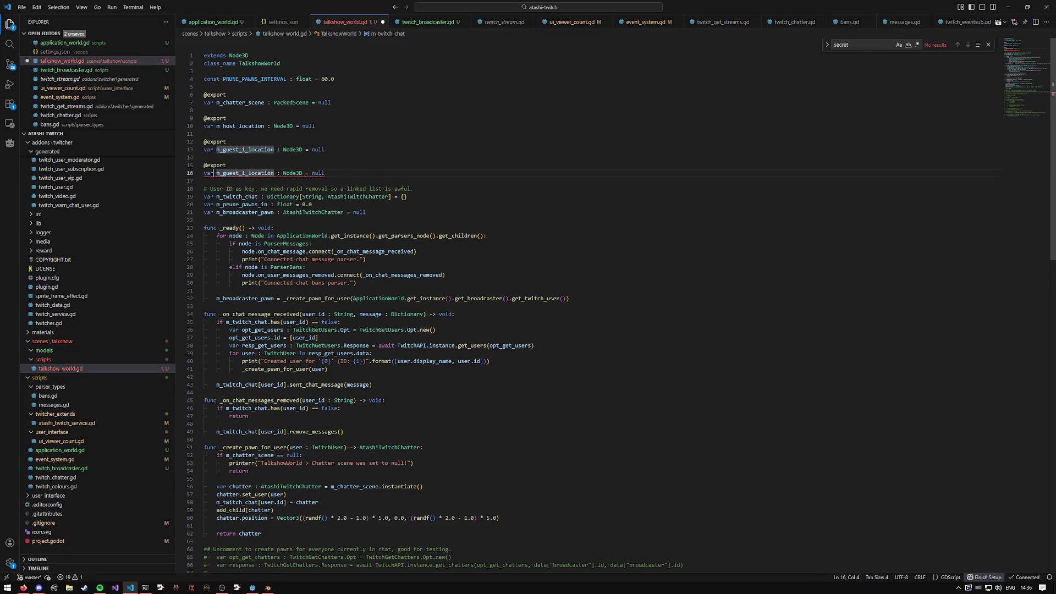
left_click(246, 173)
key("BackSpace")
type("2")
key("ctrl+s")
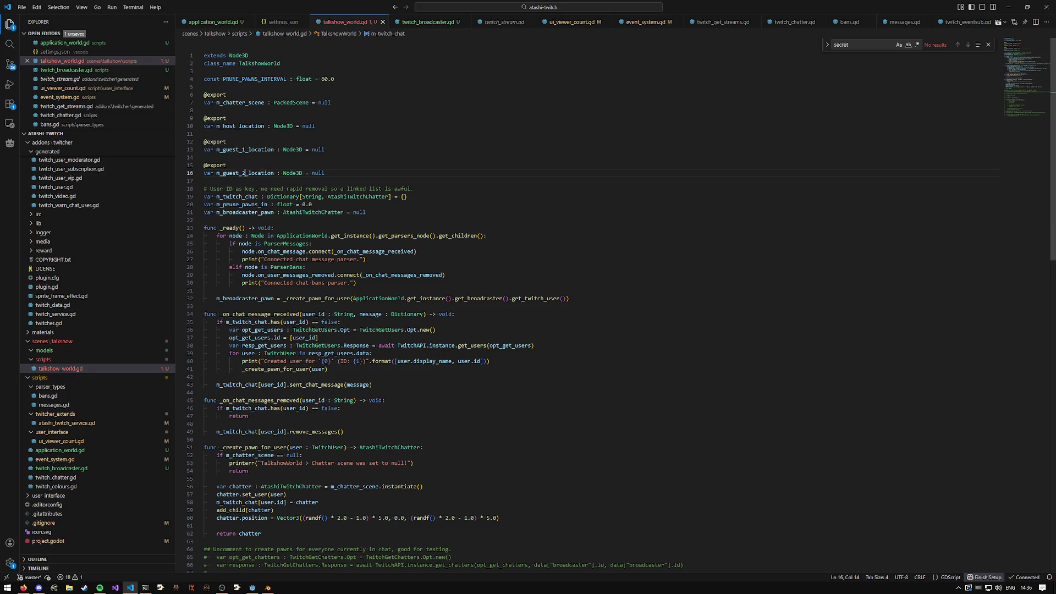
key("Up")
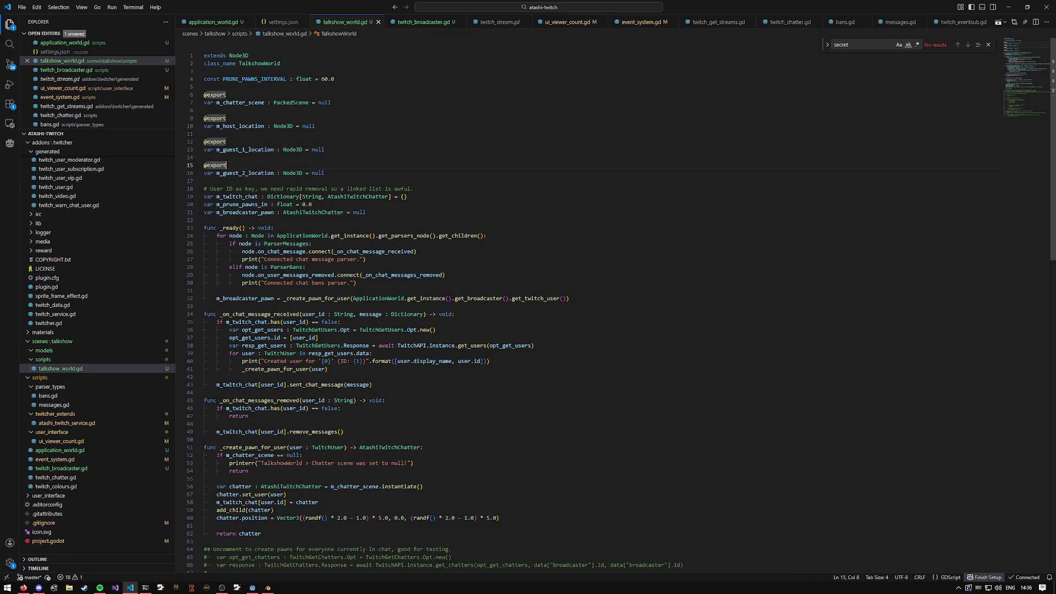
left_click(312, 204)
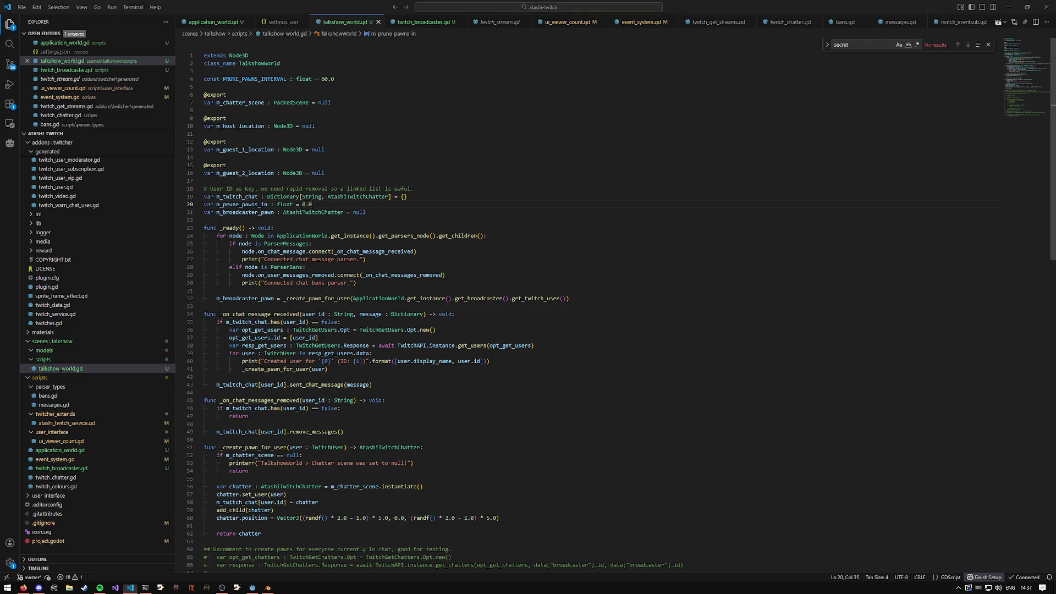
key("alt+Tab")
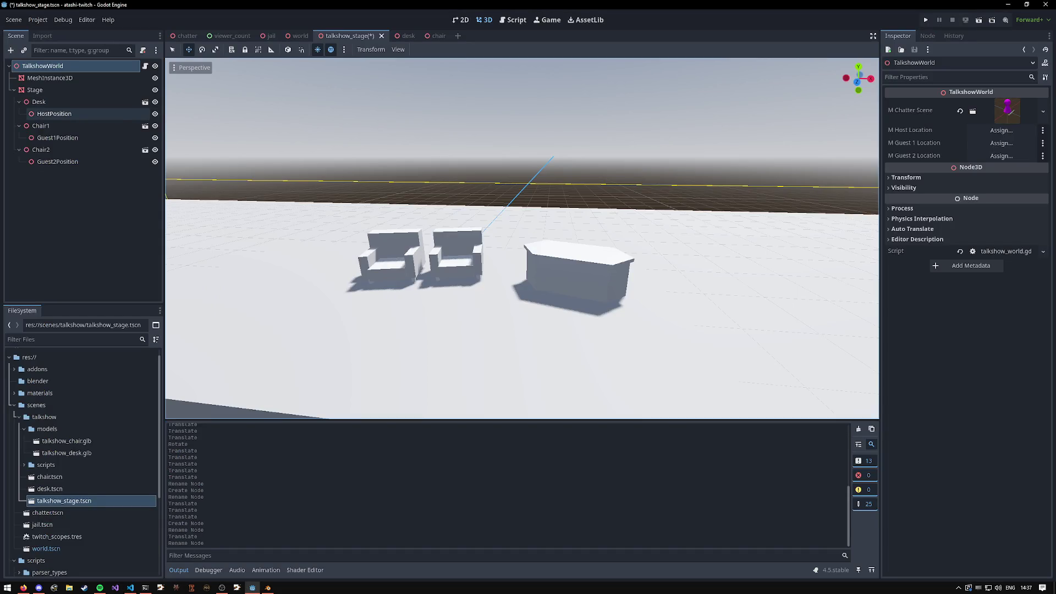
Step: Assign HostPosition, Guest1Position and Guest2Position to TalkshowWorld's location properties and save the scene
left_click(1001, 130)
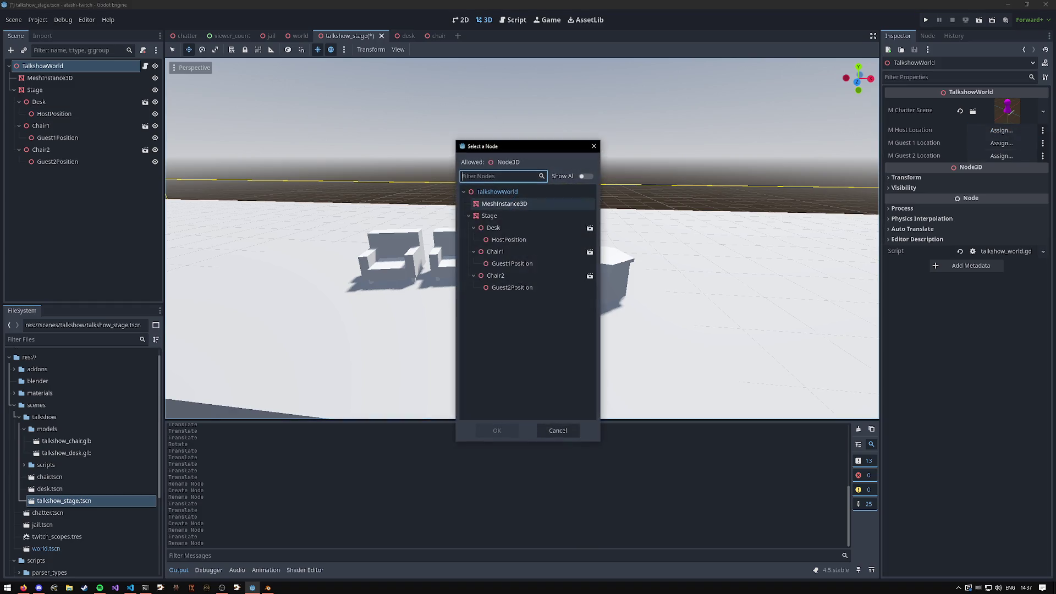
left_click(508, 240)
left_click(497, 430)
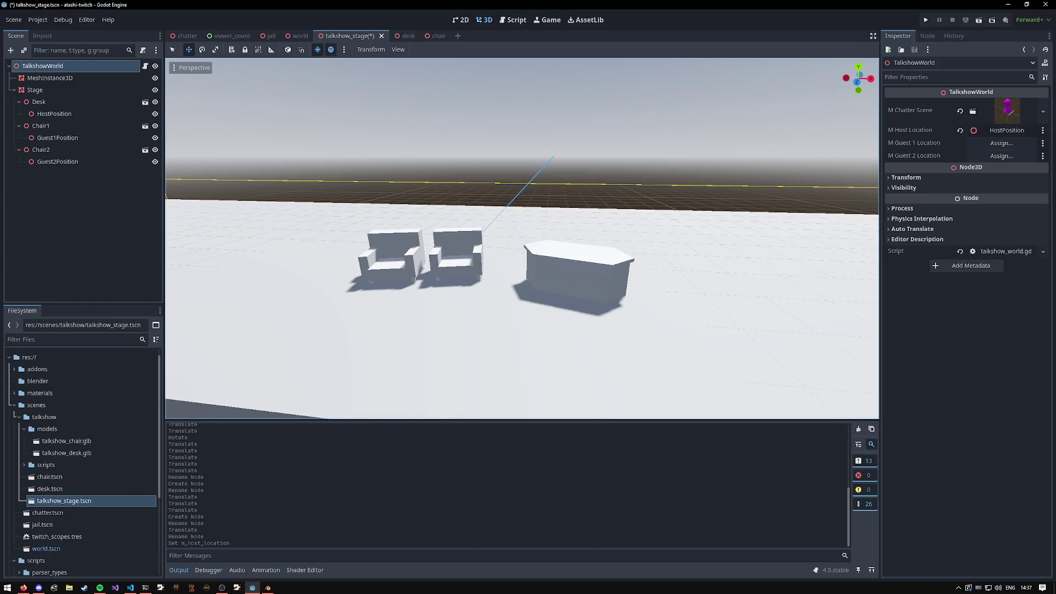
left_click(1001, 143)
left_click(511, 263)
left_click(496, 428)
left_click(1001, 155)
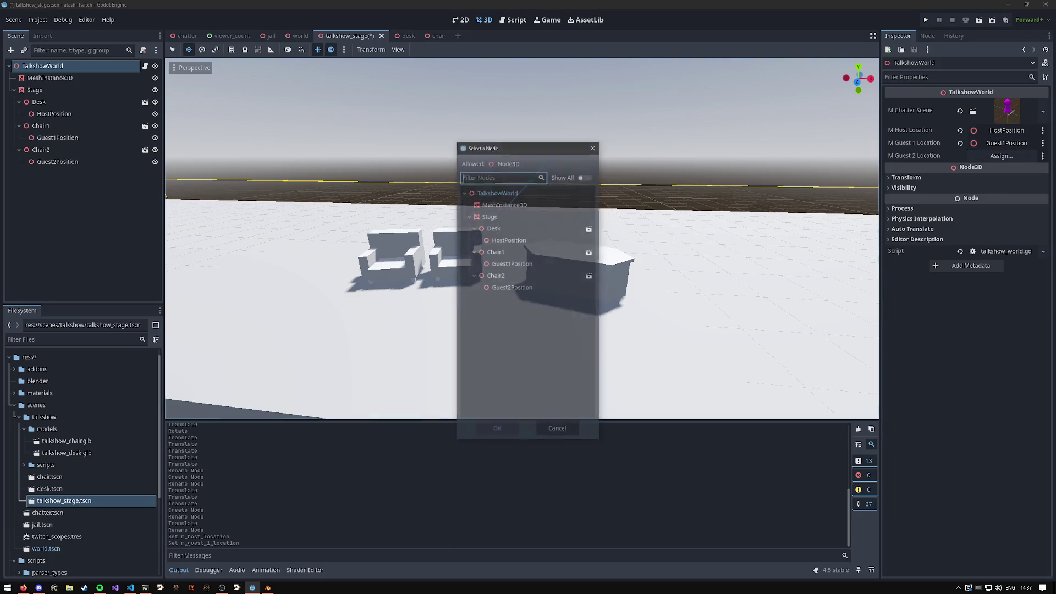
left_click(512, 287)
left_click(496, 427)
key("ctrl+s")
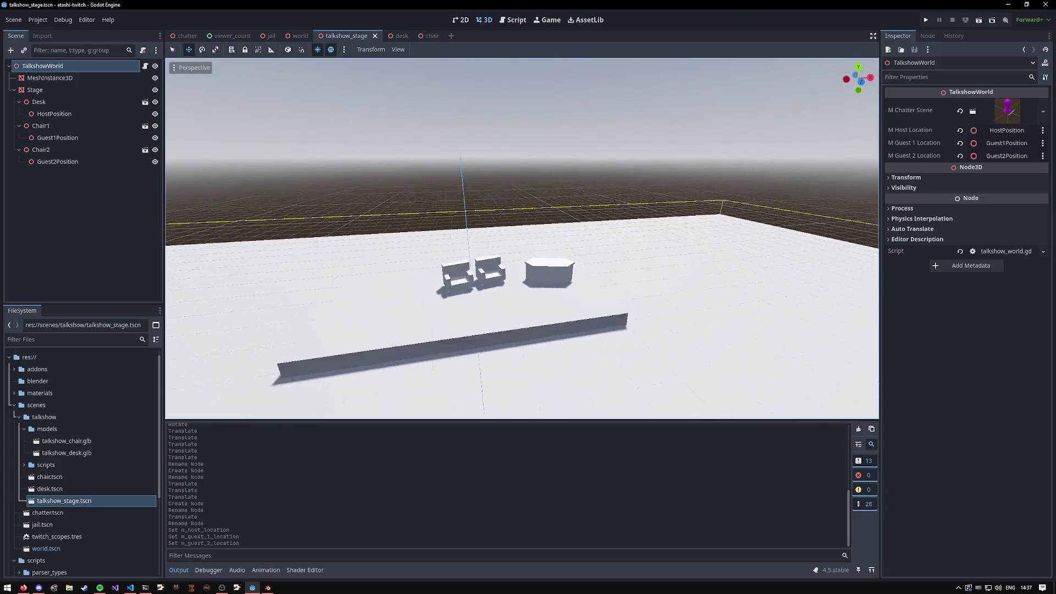
key("alt+Tab")
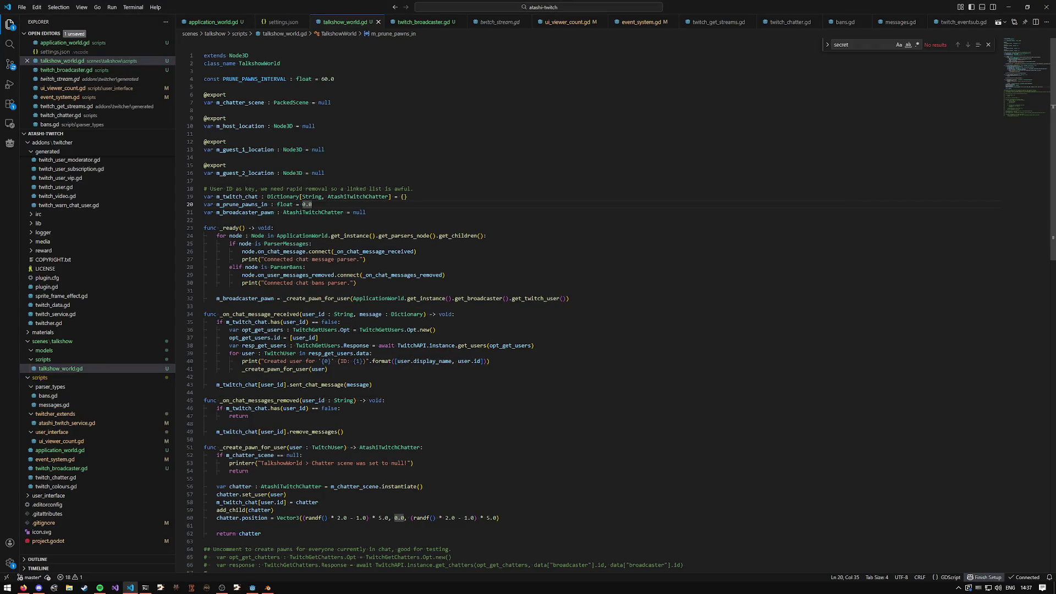
Step: Add 'm_broadcaster_pawn.position = m_host_location.position' after pawn creation in _ready, save, and run
left_click(385, 400)
scroll(550, 303, "down", 8)
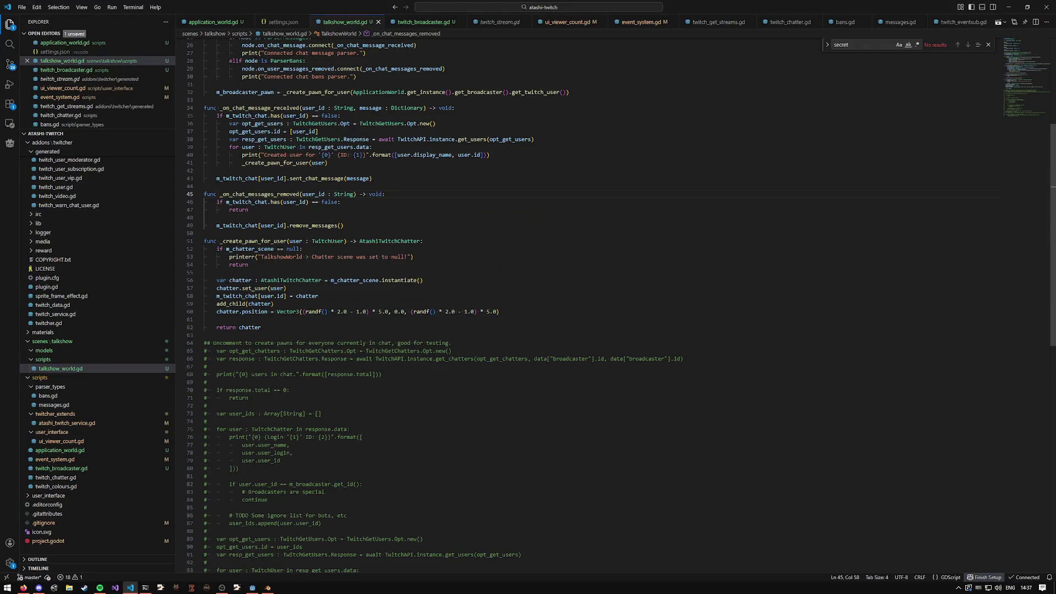
scroll(550, 302, "up", 5)
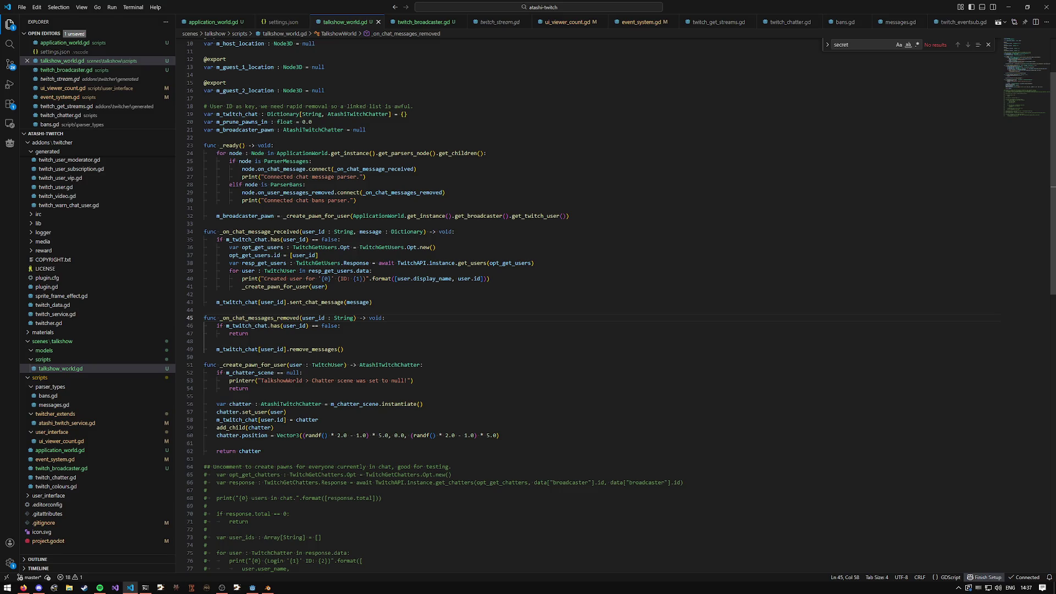
left_click(570, 216)
key("Return")
type("m_broadcaster_pawn")
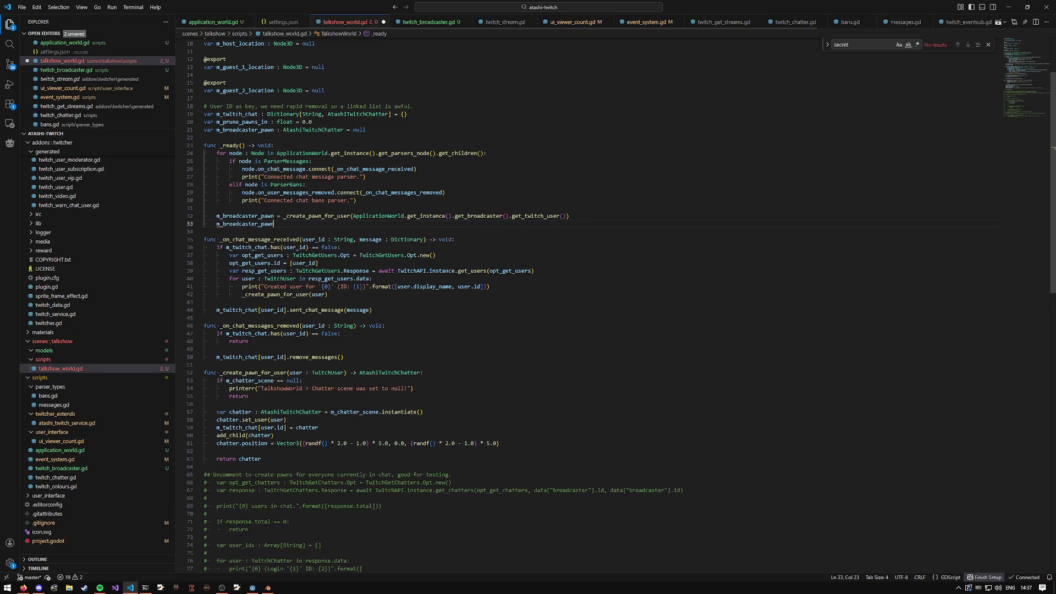
type(".set_p")
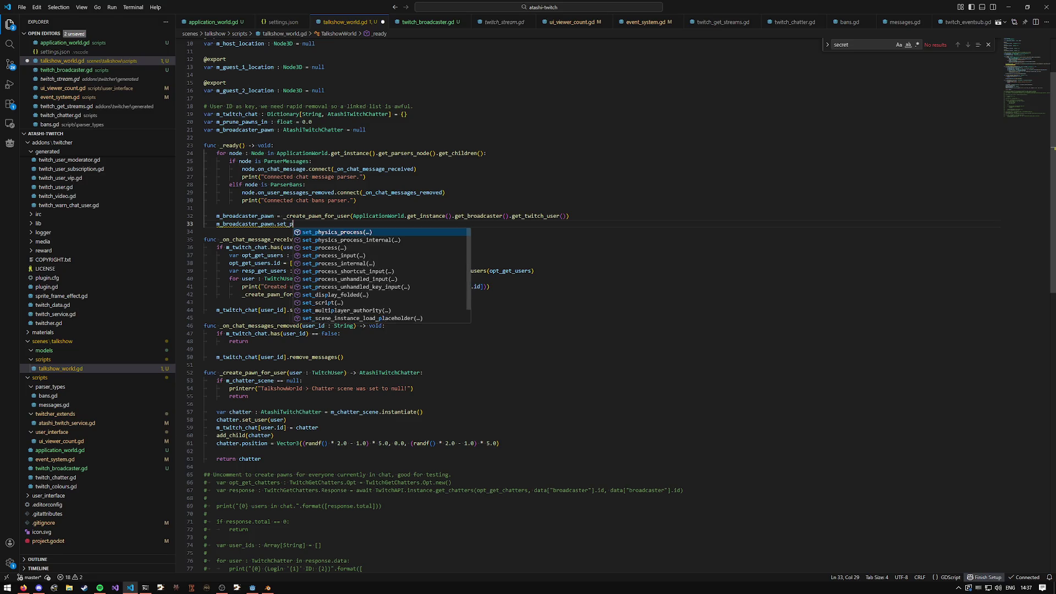
type("o")
key("BackSpace")
key("BackSpace")
key("BackSpace")
type("position = ")
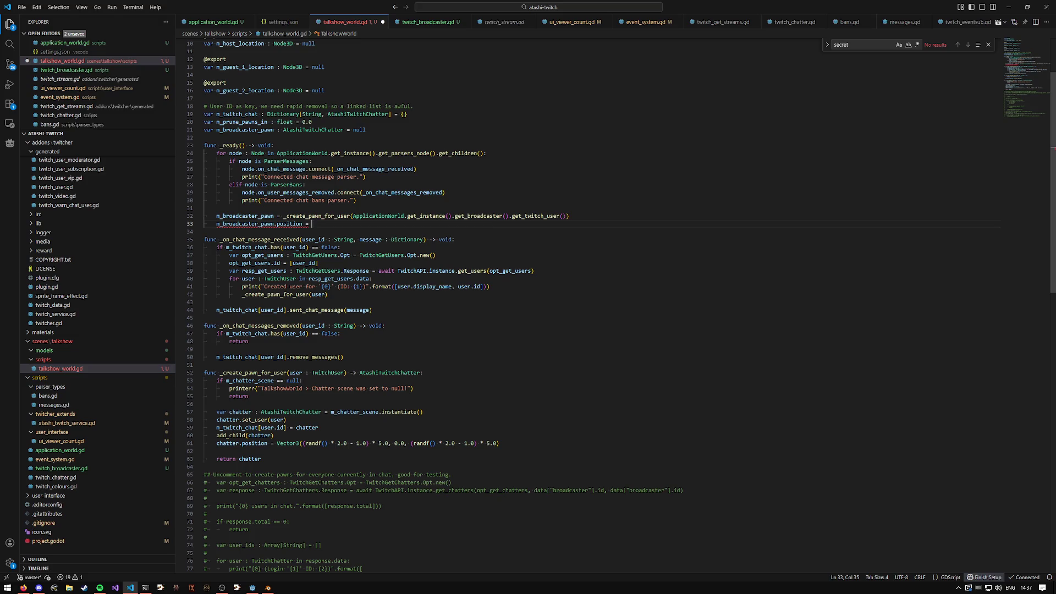
type("m_b")
key("BackSpace")
type("host")
key("Tab")
type(".position")
key("ctrl+s")
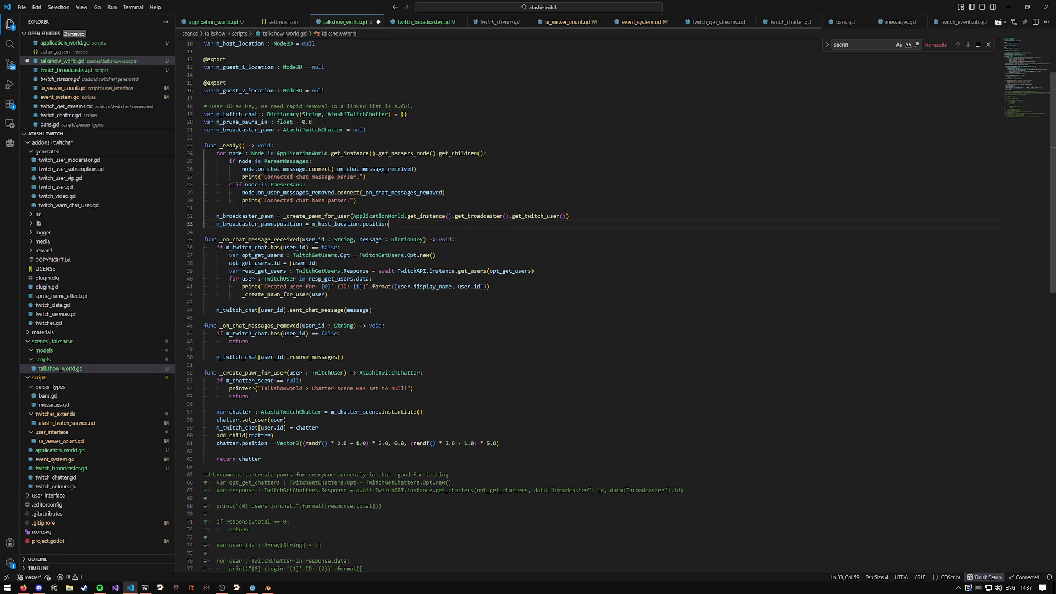
key("alt+Tab")
left_click(926, 20)
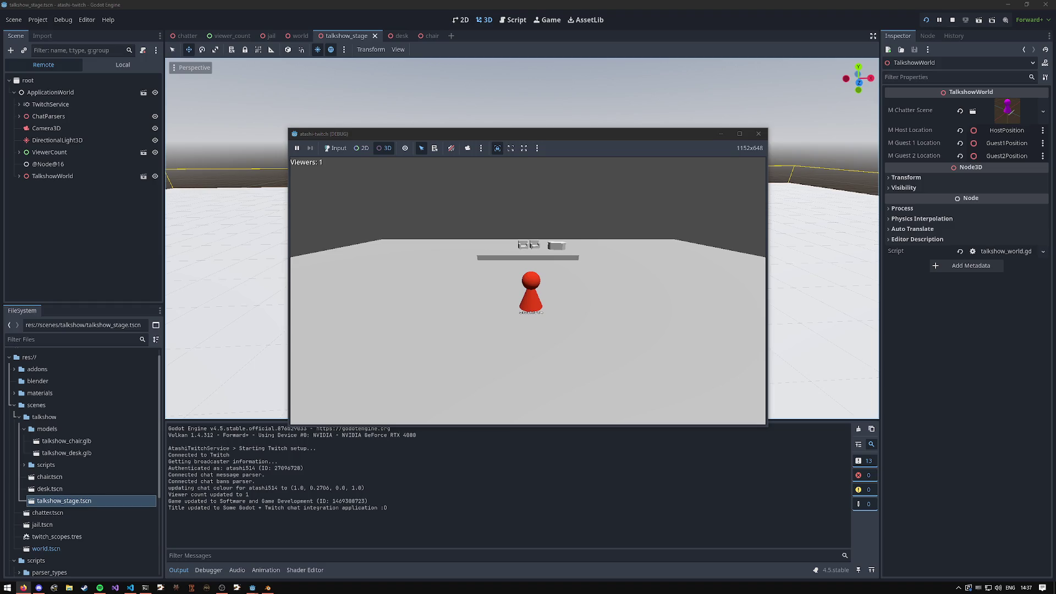
left_click(952, 19)
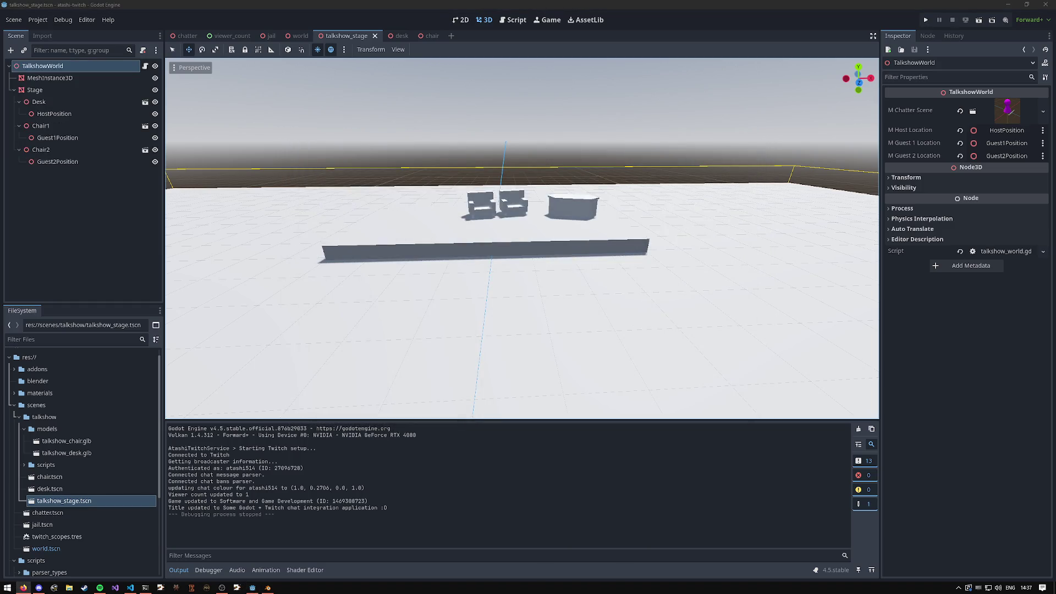
key("alt+Tab")
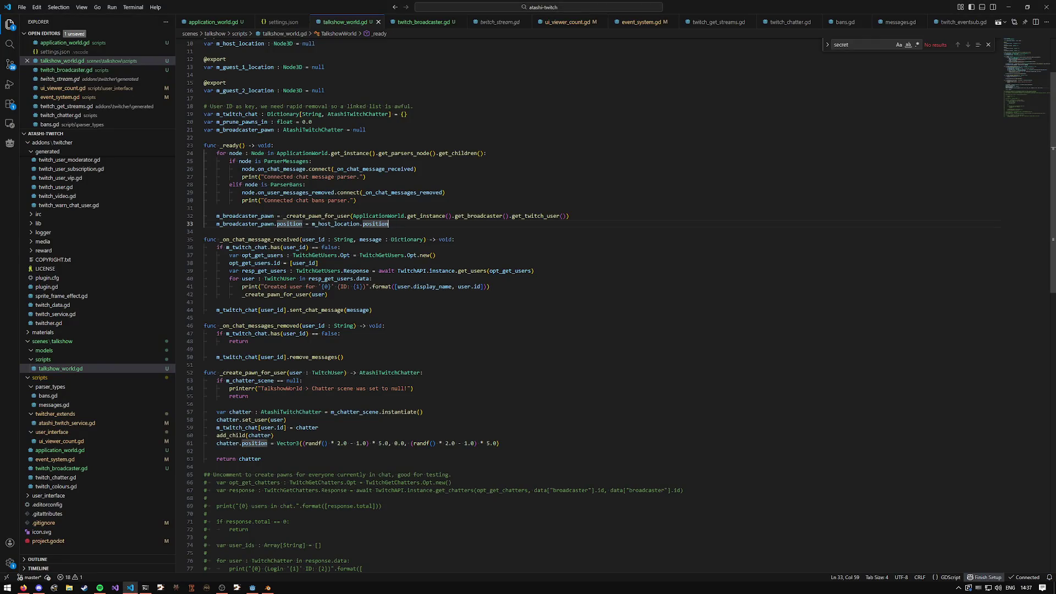
double_click(238, 224)
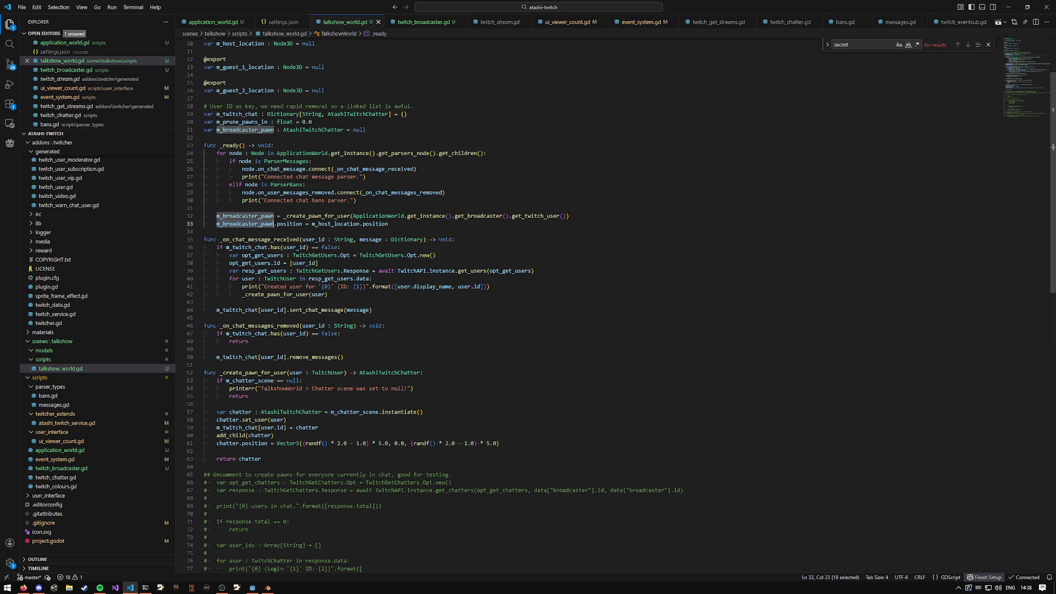
key("alt+Tab")
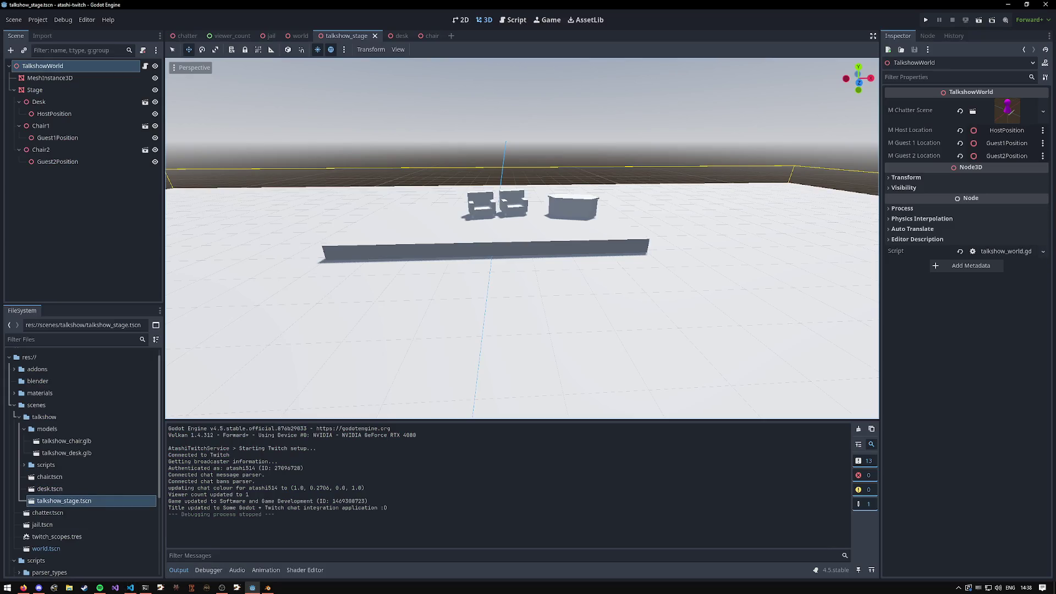
key("alt+Tab")
left_click(388, 223)
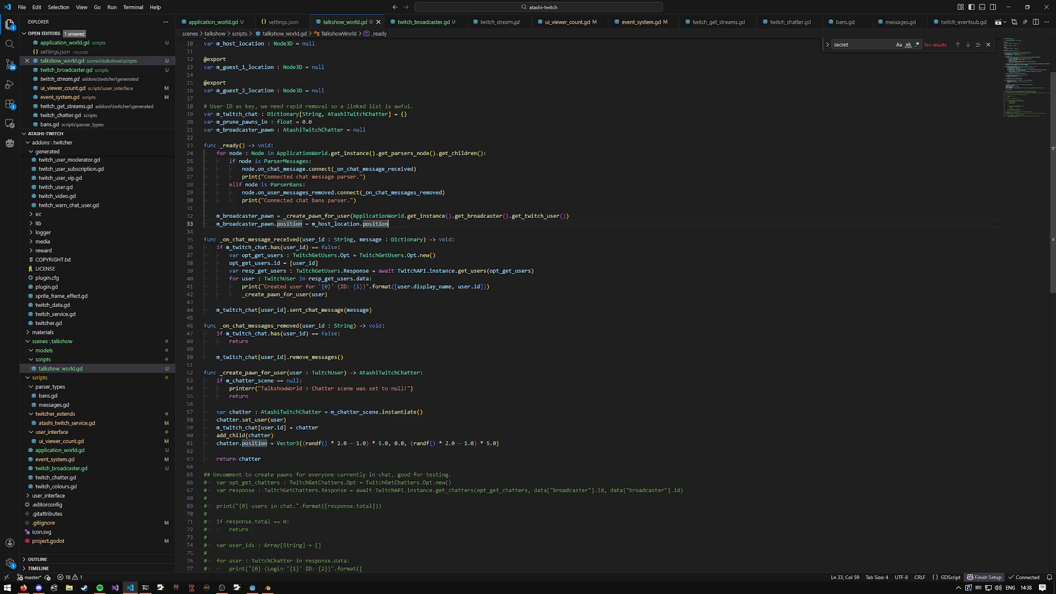
mouse_move(379, 224)
left_click(499, 443)
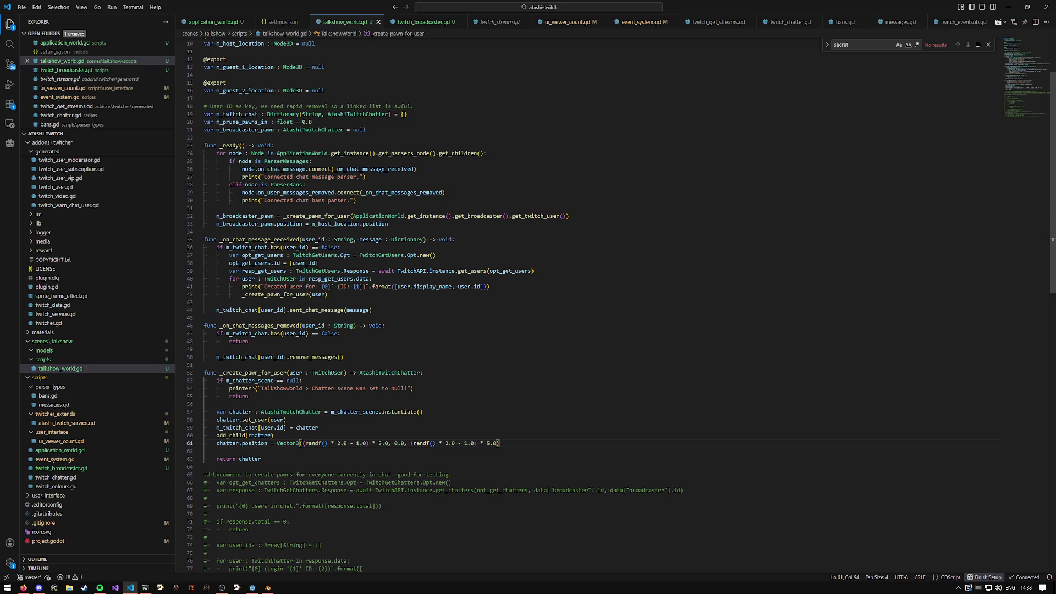
left_click(274, 435)
Step: Delete the add_child and chatter position lines from _ready
key("ctrl+shift+k")
key("ctrl+shift+k")
scroll(550, 275, "up", 4)
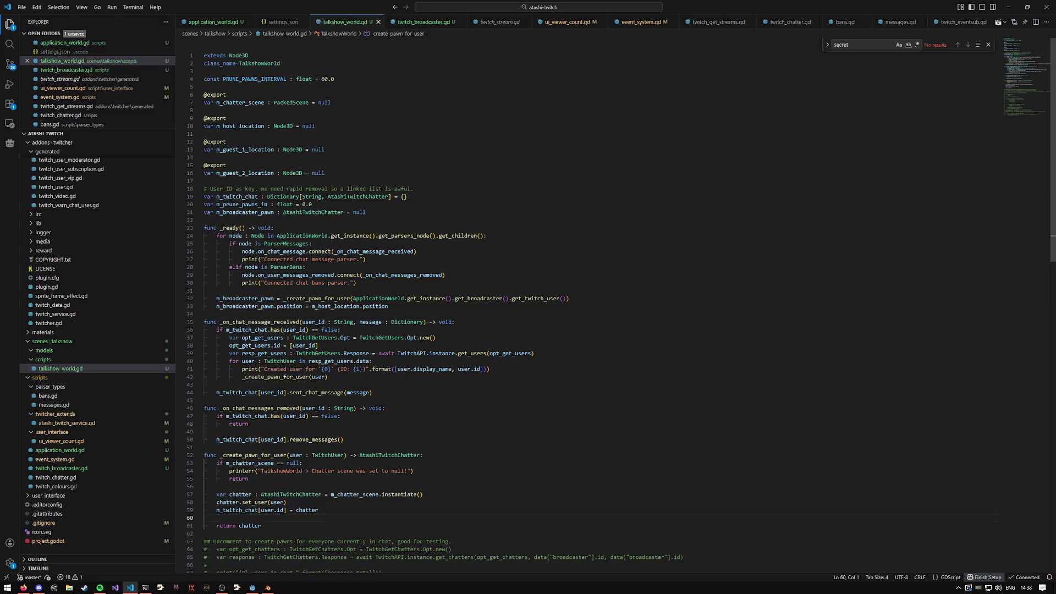
left_click(248, 126)
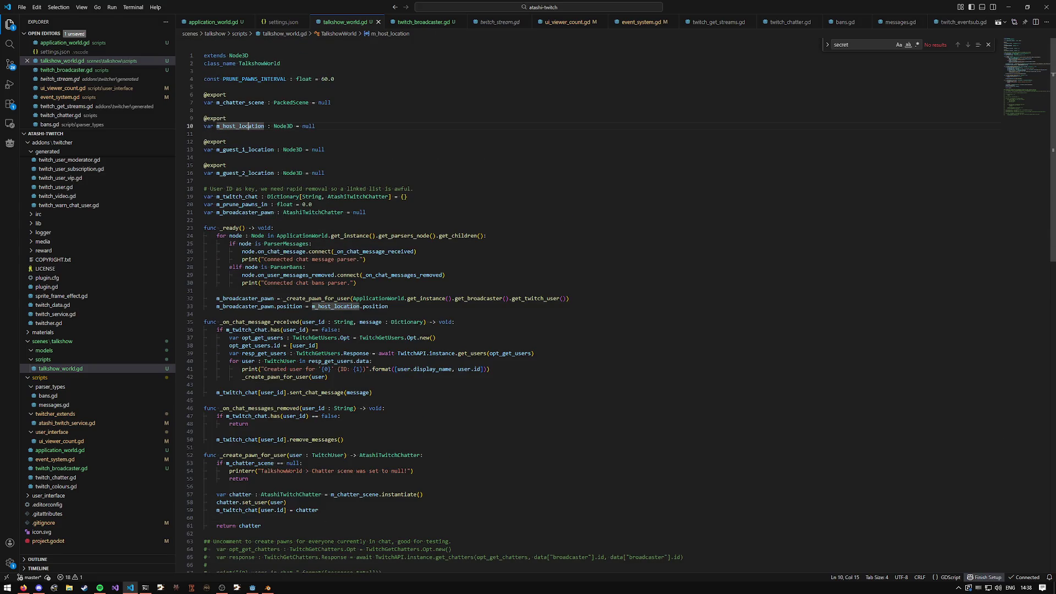
Step: Add 'm_host_location.add_child(m_broadcaster_pawn)' after the pawn creation line, save, and run the game
left_click(426, 298)
key("End")
key("Return")
type("m_")
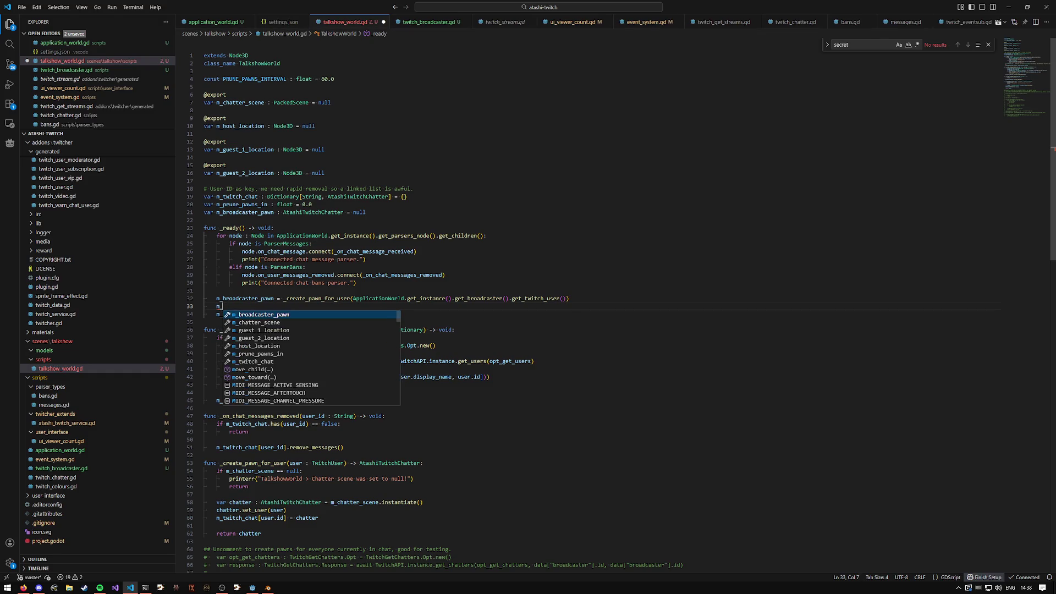
type("host_location.add_child m")
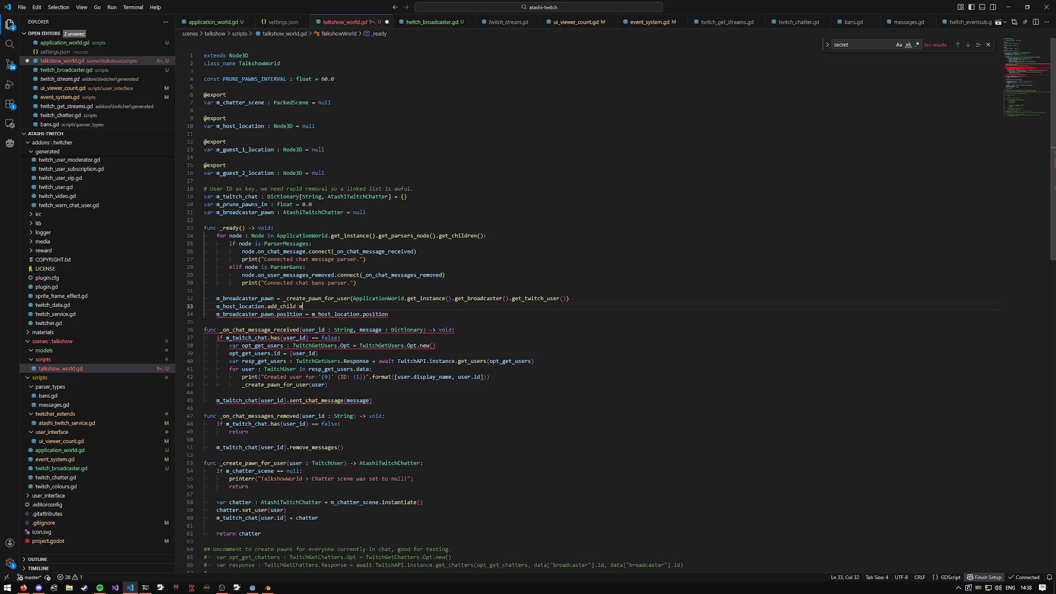
key("BackSpace")
type("(m_")
key("Tab")
type(")")
key("ctrl+s")
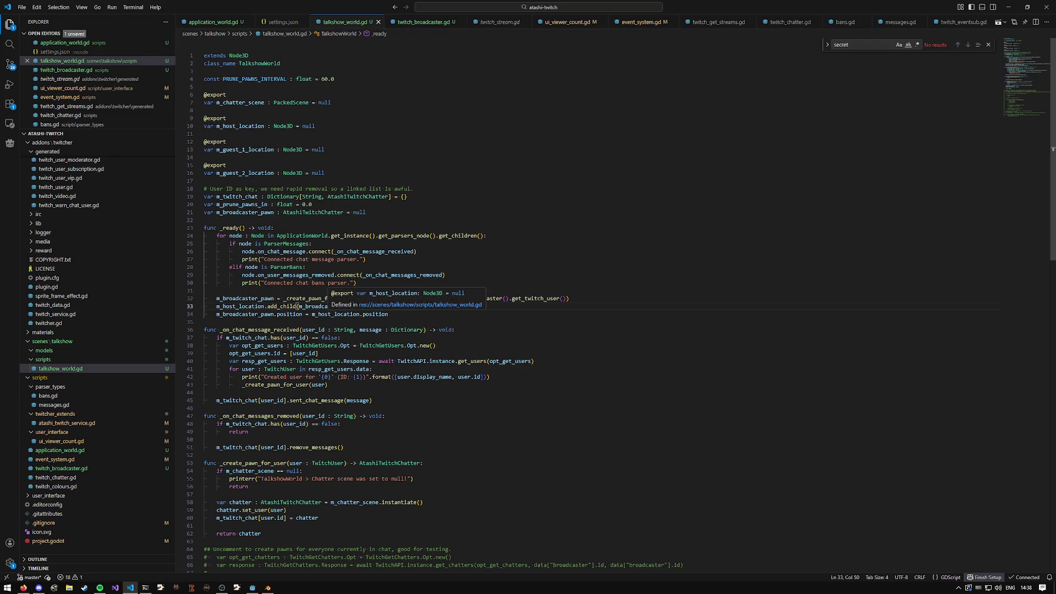
key("alt+Tab")
key("F5")
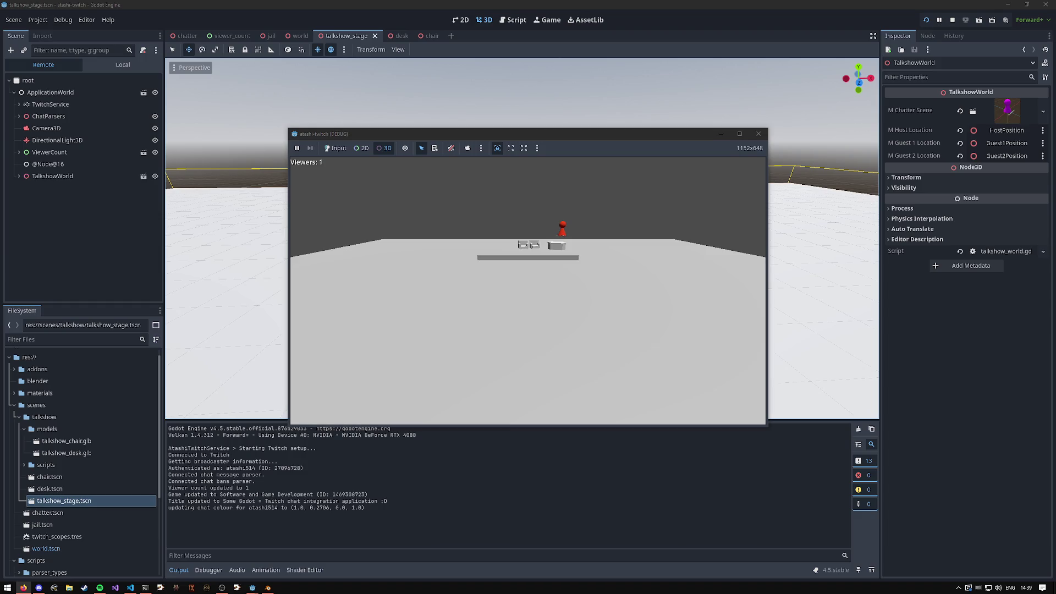
Step: In the running game, inspect the pawn and HostPosition remotely and zero the pawn's position
left_click(467, 148)
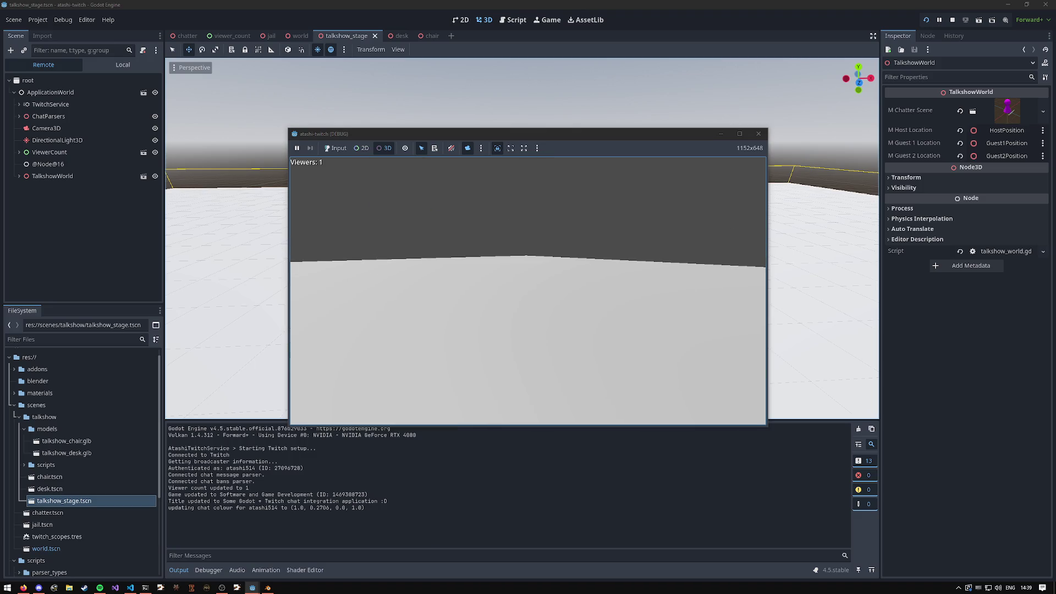
left_click(584, 192)
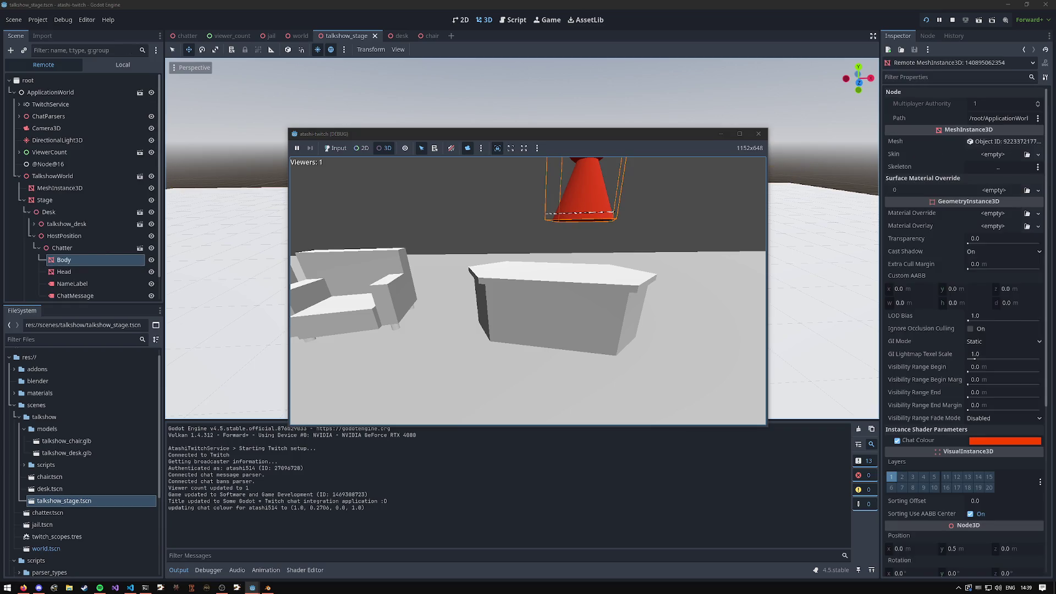
left_click(64, 235)
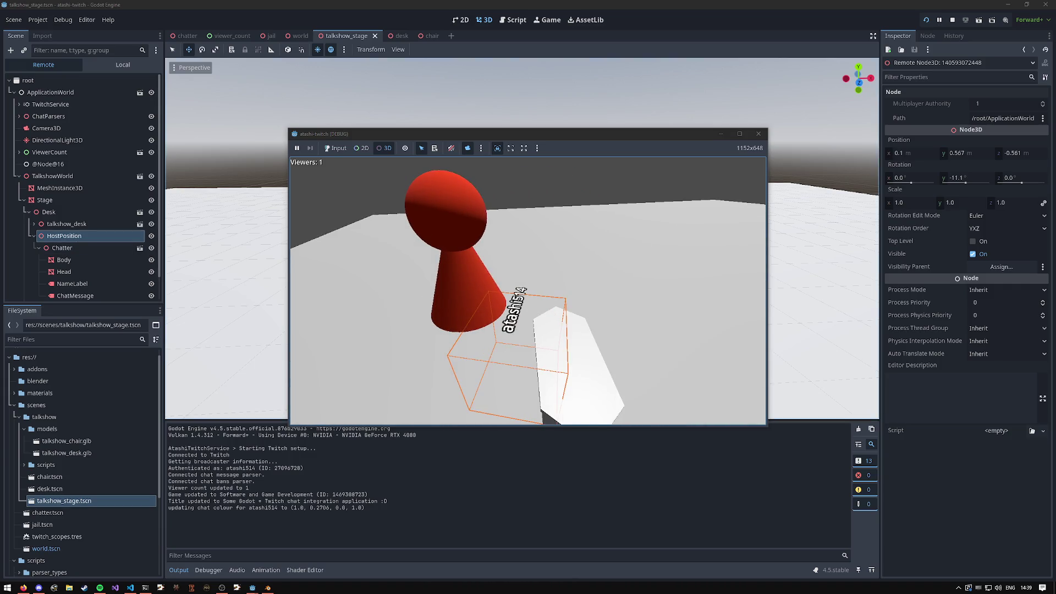
left_click(62, 247)
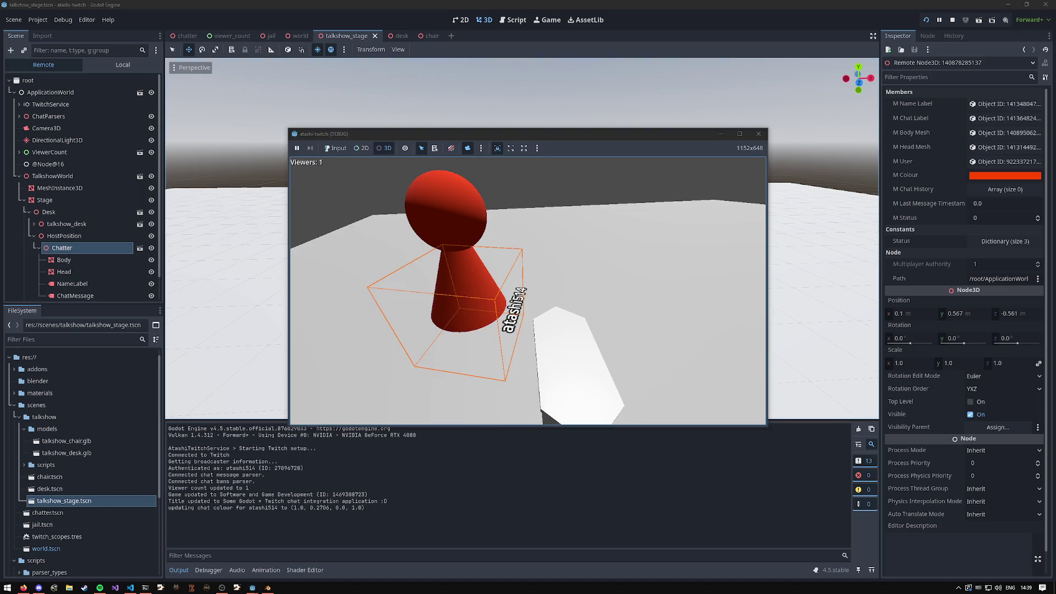
left_click(910, 313)
type("0")
key("Tab")
type("0")
key("Tab")
type("0")
key("Tab")
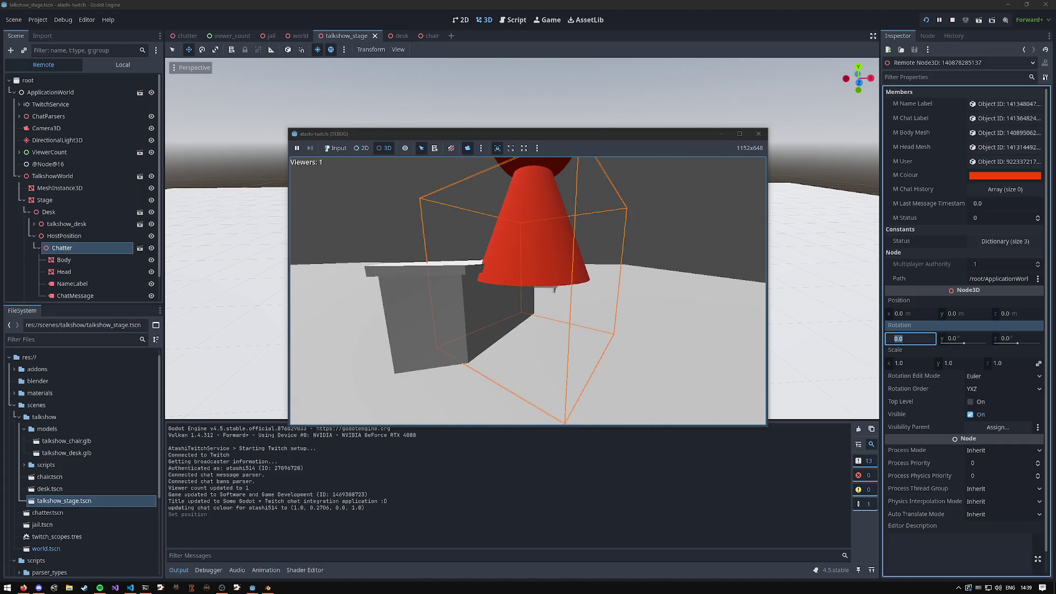
left_click(63, 235)
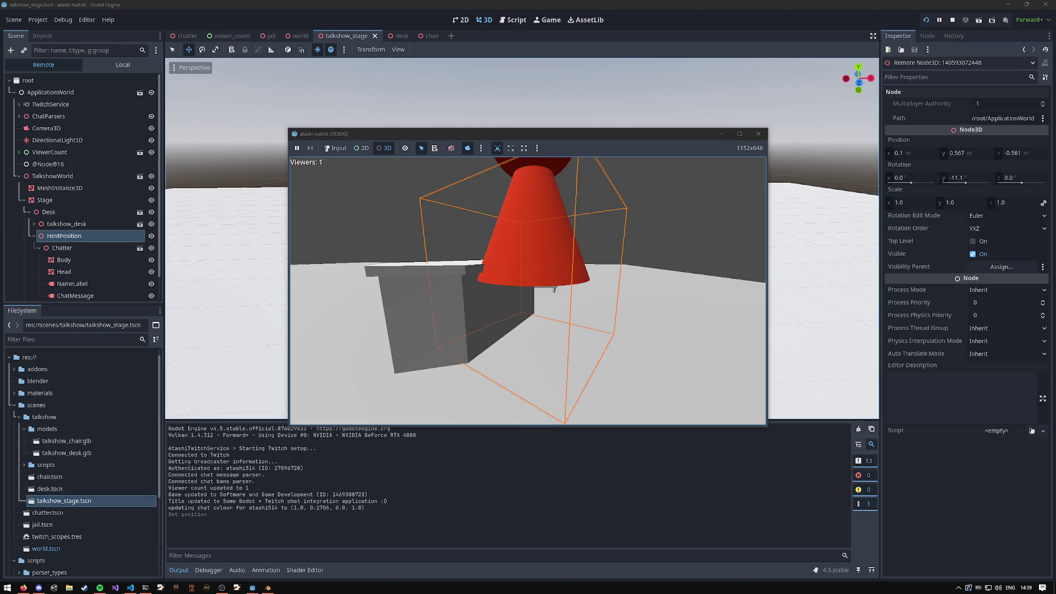
Step: Stop the game and lower HostPosition to a height of 0.422
left_click(952, 19)
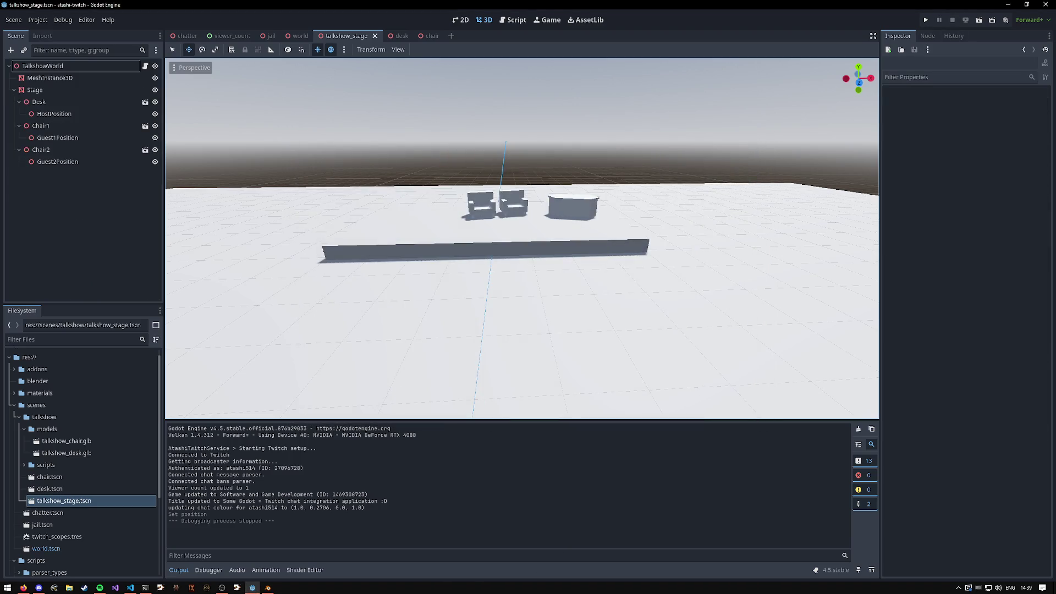
key("w")
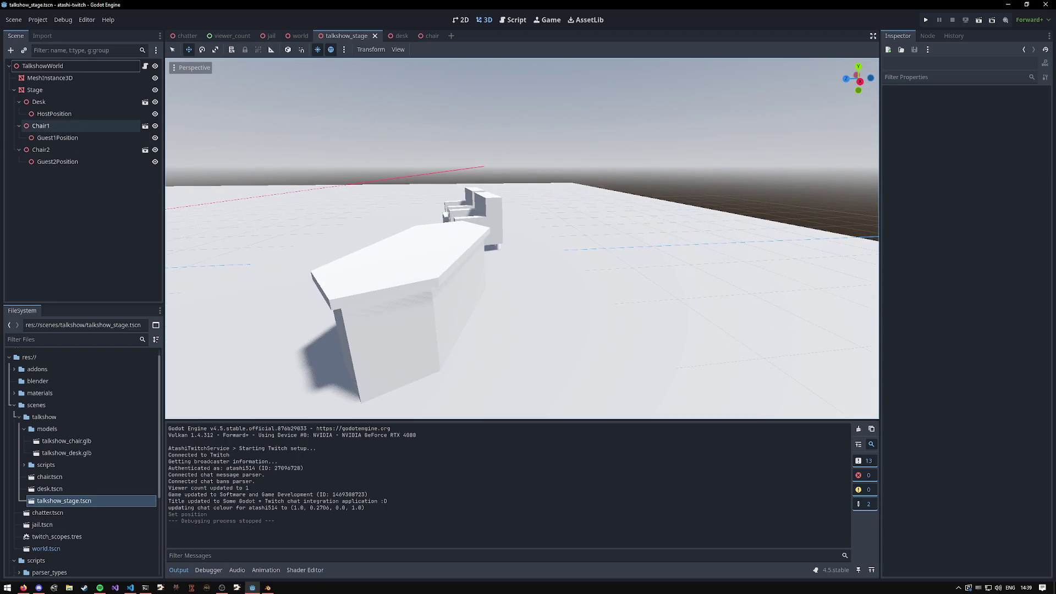
left_click(54, 113)
left_click_drag(494, 220, 495, 244)
key("alt+Tab")
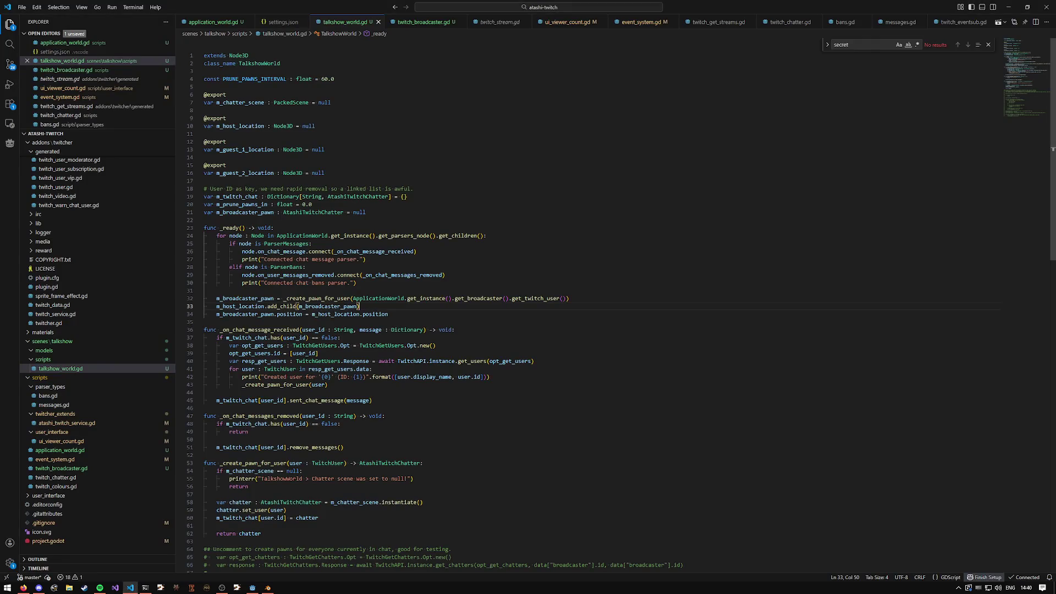
Step: Delete line 34 that sets the pawn's position and relaunch the game from Godot
left_click(388, 314)
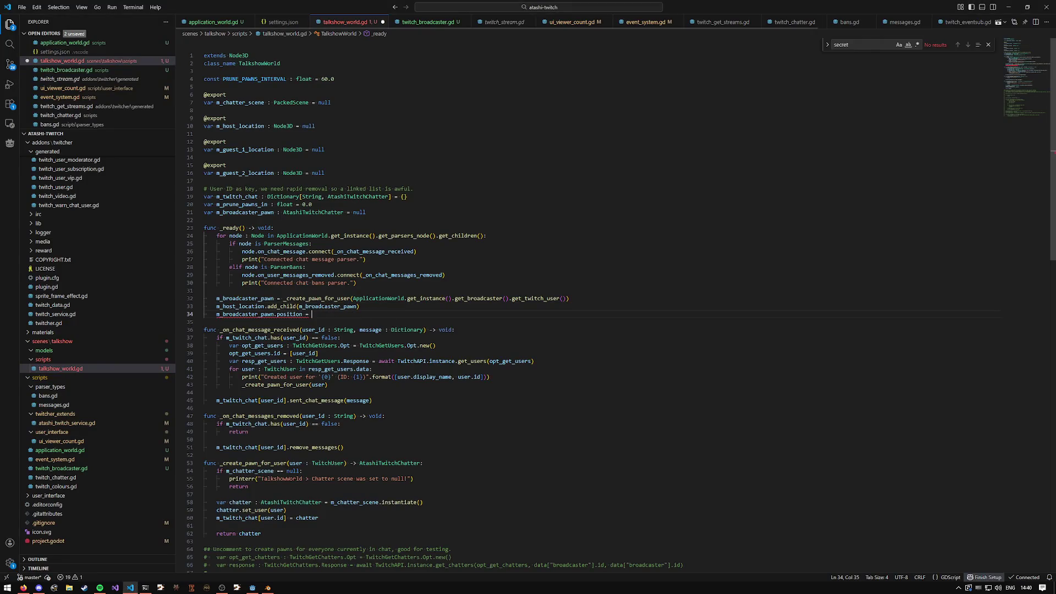
key("ctrl+shift+k")
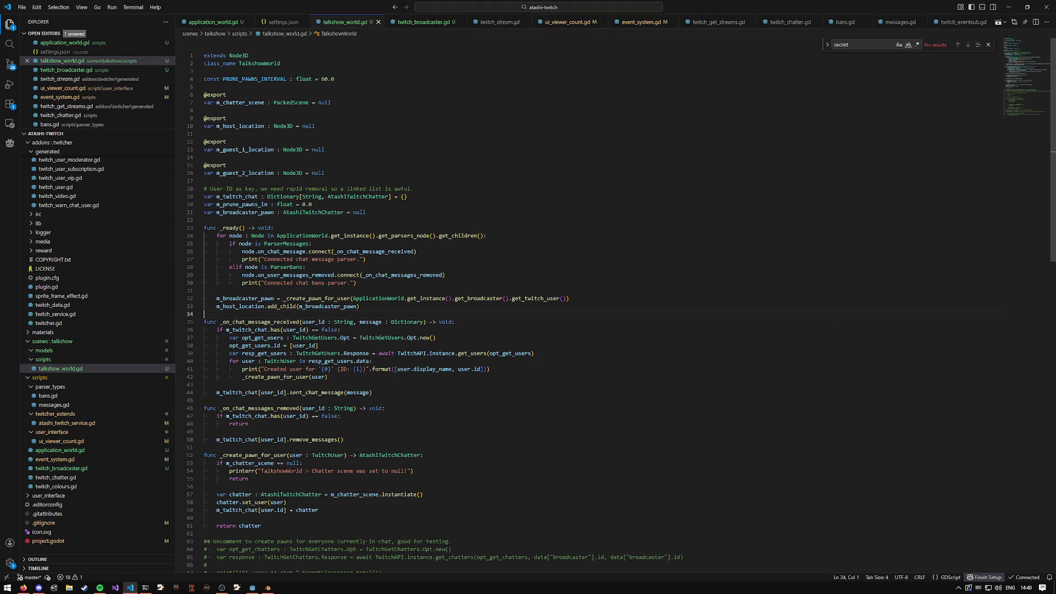
key("alt+Tab")
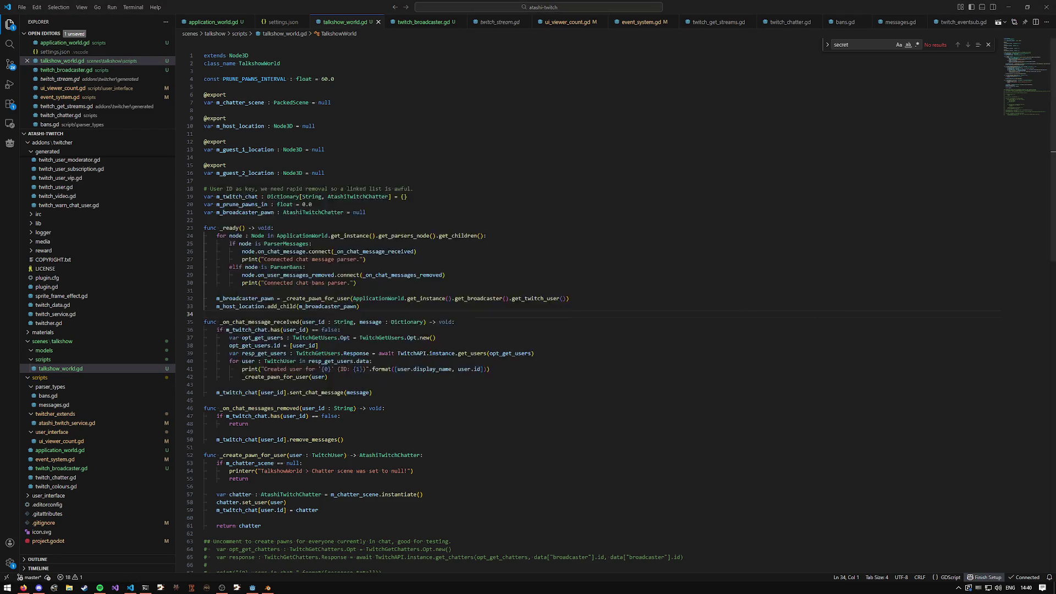
key("F5")
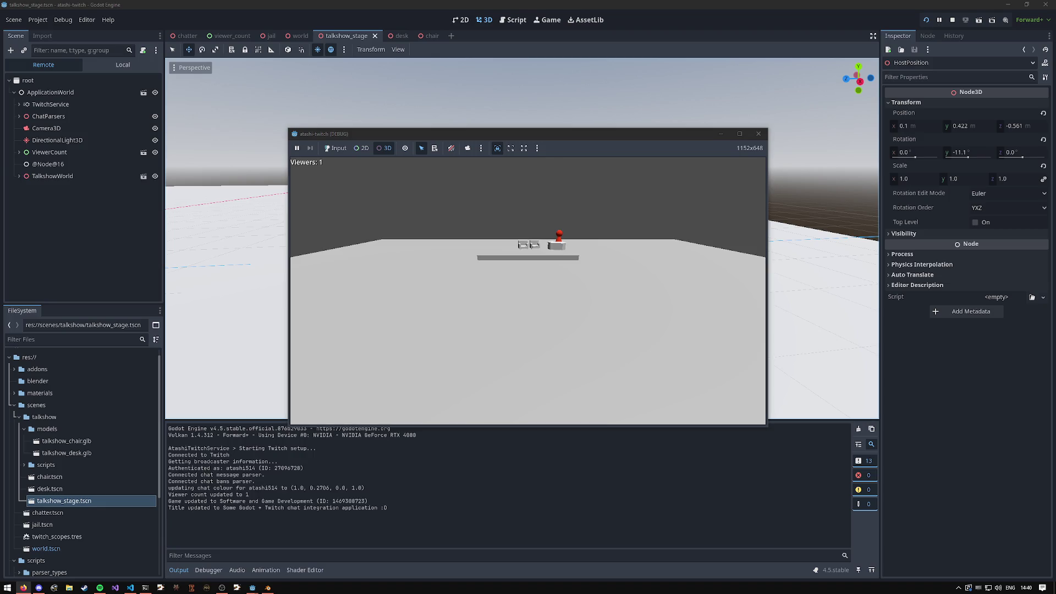
Step: Inspect the pawn in the running game using the free camera override
left_click(468, 148)
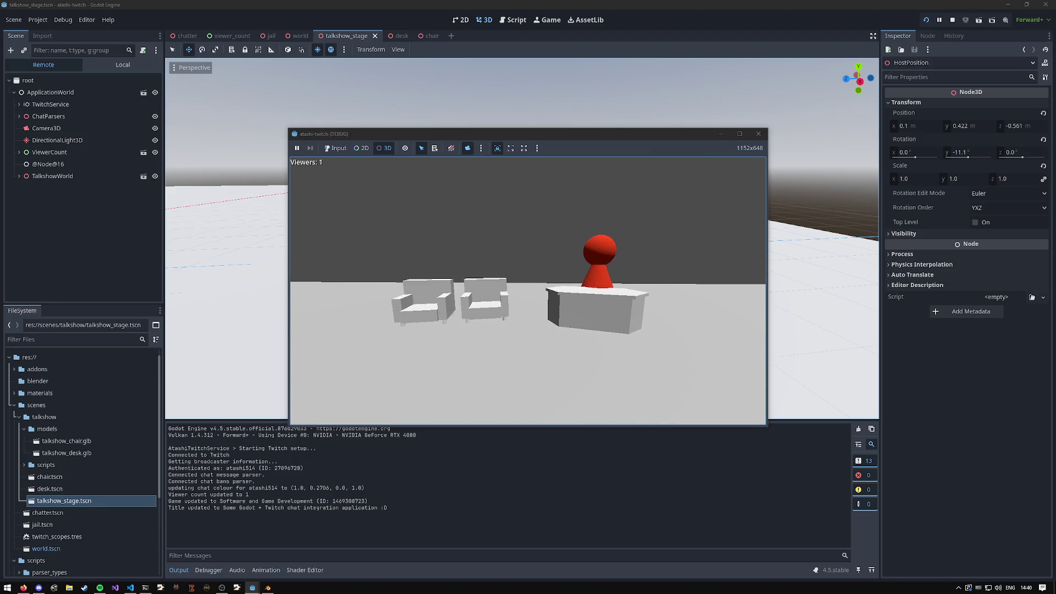
left_click(739, 133)
left_click(1026, 4)
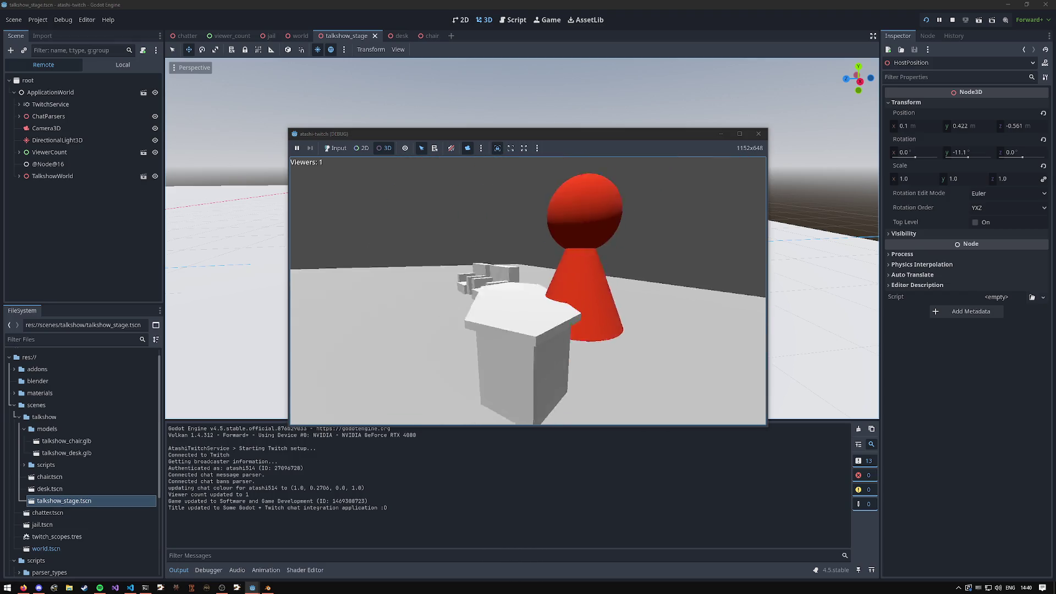
Step: Stop the game, lower HostPosition to y 0.102, save, and run again
key("F8")
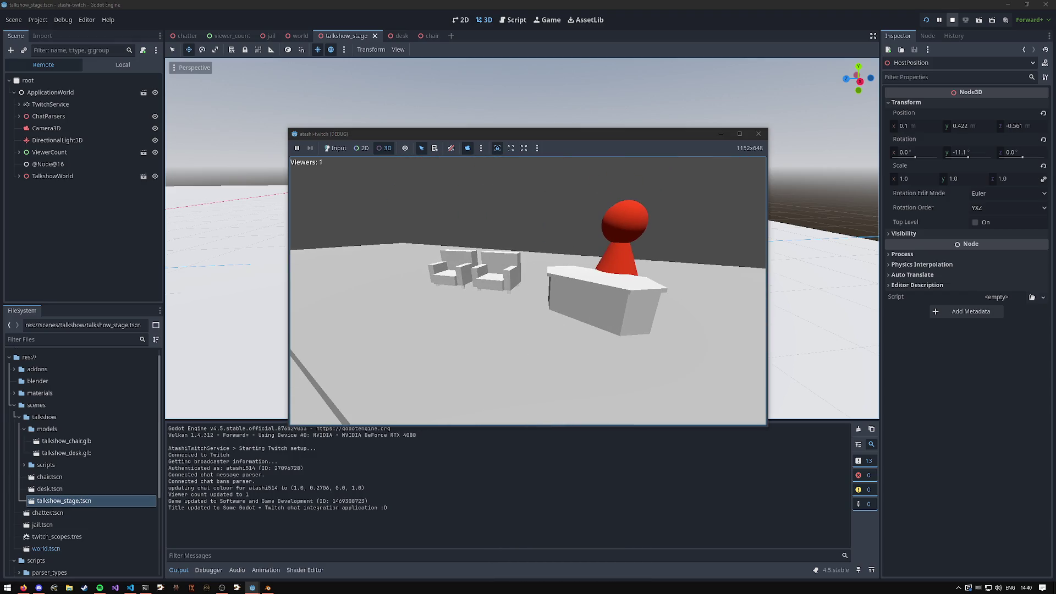
mouse_move(495, 247)
left_mouse_down()
mouse_move(496, 305)
mouse_move(496, 283)
mouse_move(473, 258)
mouse_move(522, 226)
left_mouse_up()
key("ctrl+s")
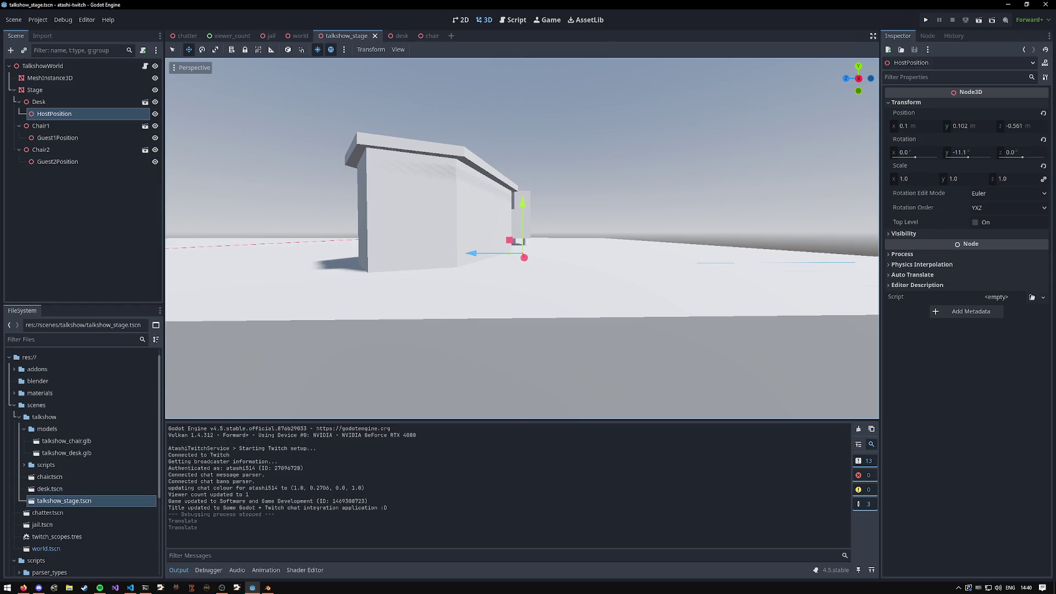
key("F5")
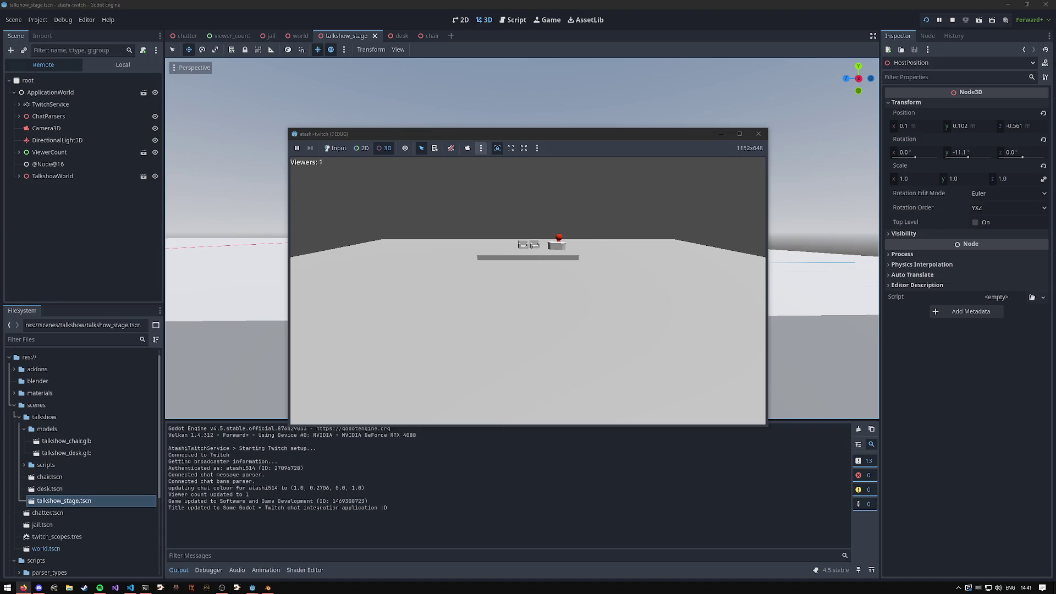
Step: Take free control of the in-game camera, zoom toward the desk, then stop the game
left_click(468, 147)
scroll(528, 297, "up", 3)
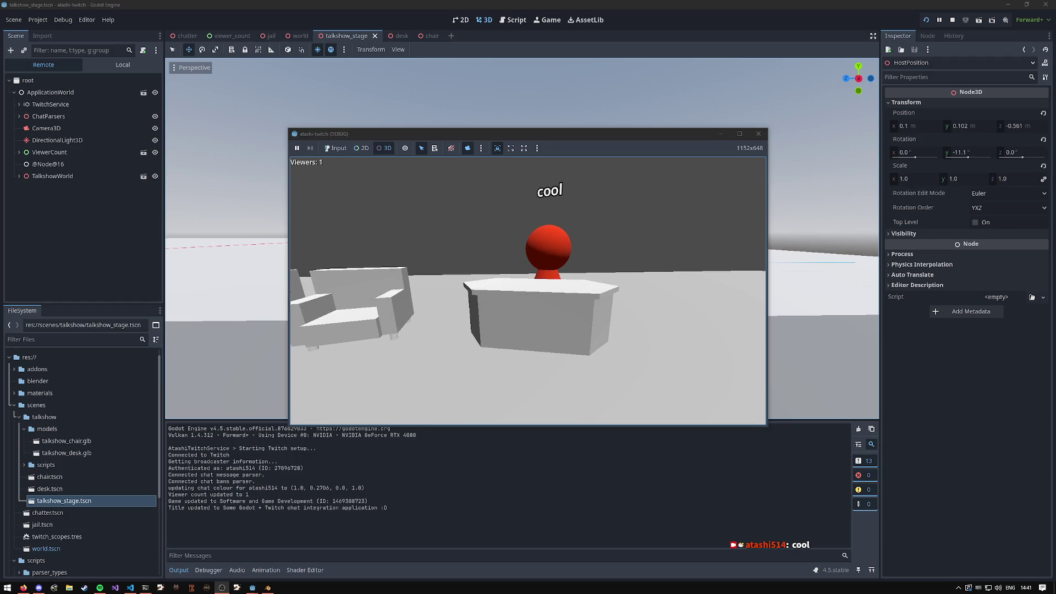
left_click(952, 19)
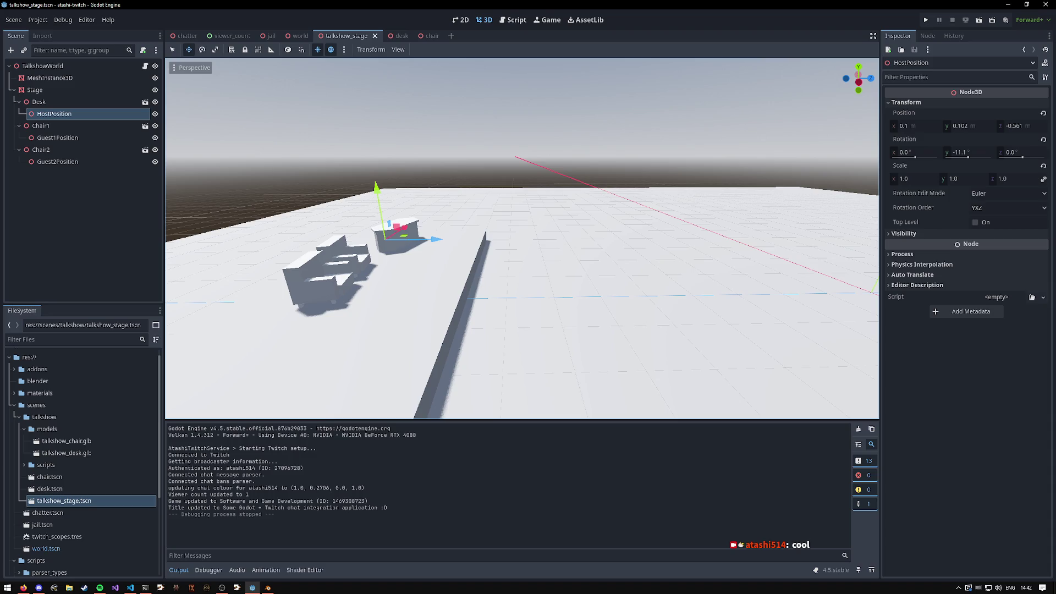
Step: Add a Label3D node as a child of the Desk node
left_click(83, 231)
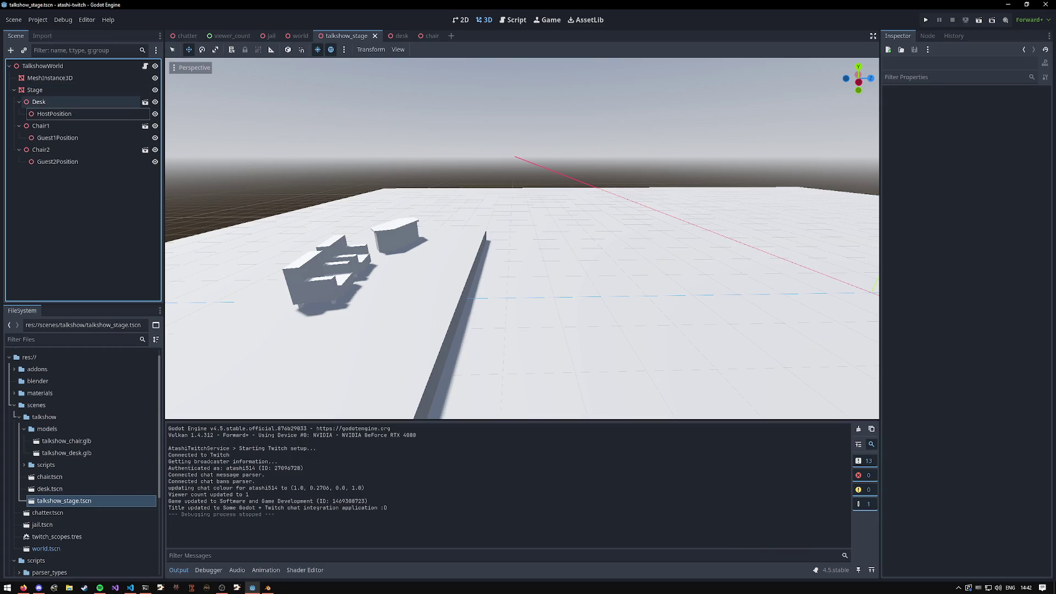
left_click(39, 102)
right_click(38, 102)
left_click(77, 110)
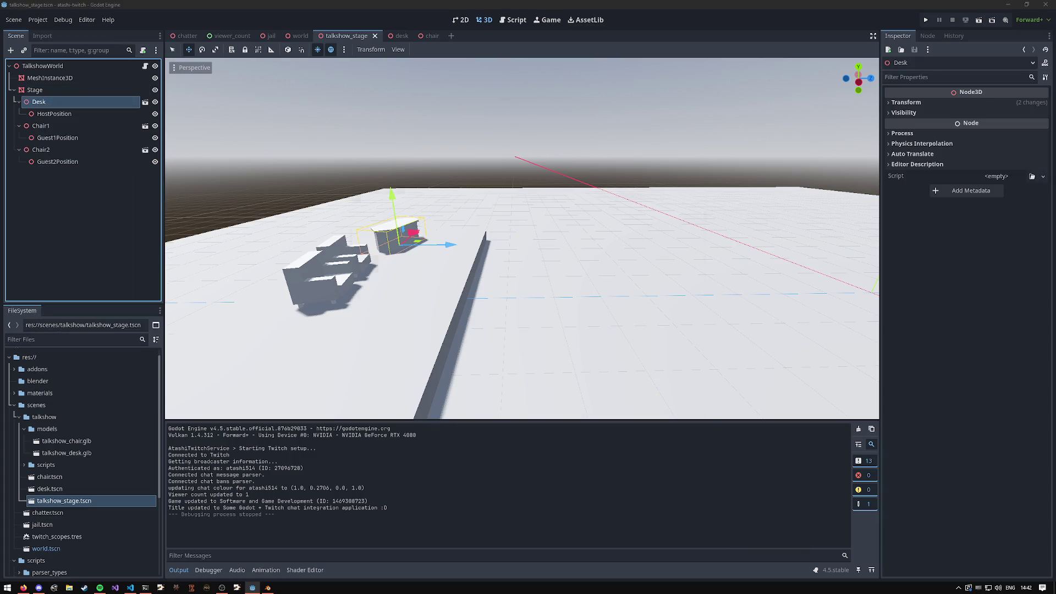
type("label3d")
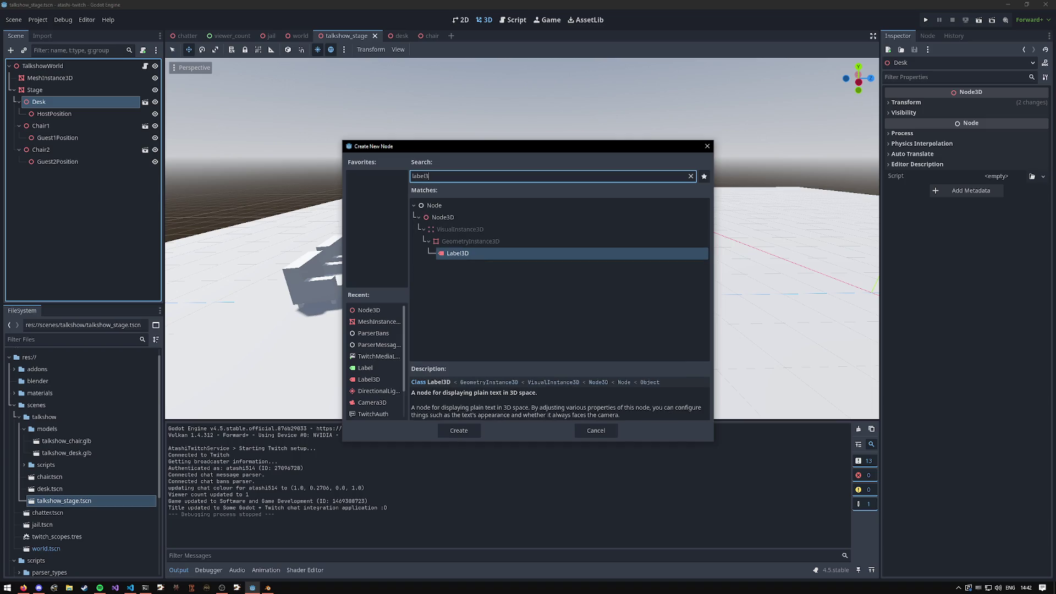
key("Return")
Step: Set the label's text to "StreamName" in the Inspector
key("w")
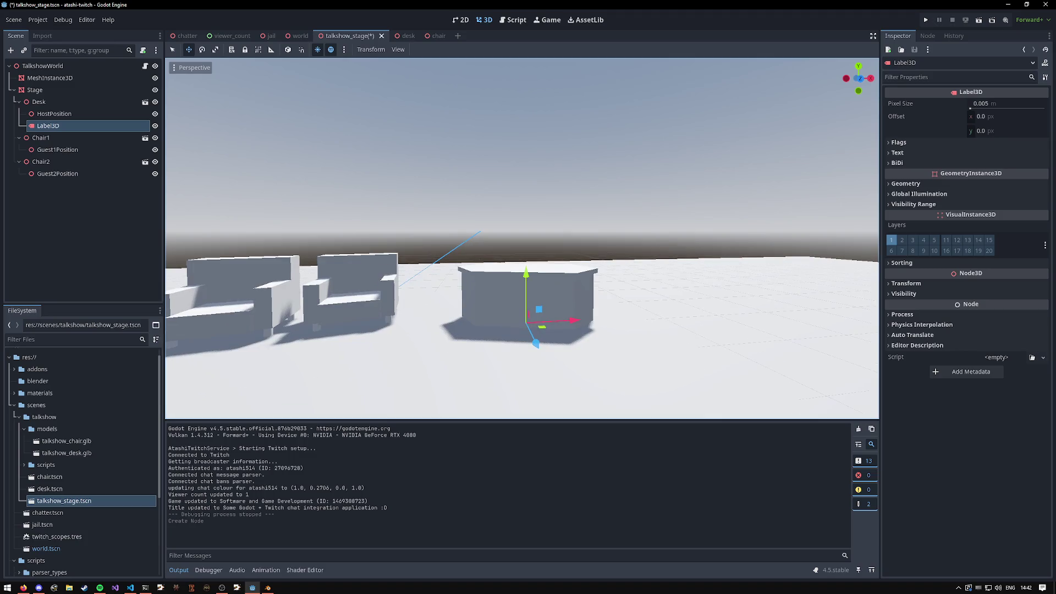
left_click(897, 152)
left_click(960, 222)
type("StreamName")
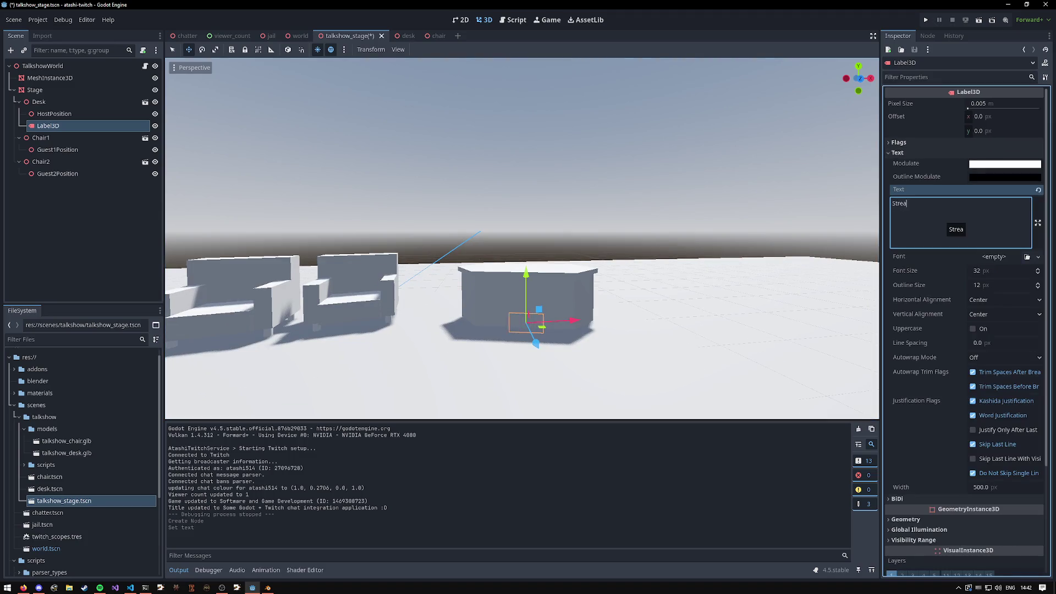
type("d")
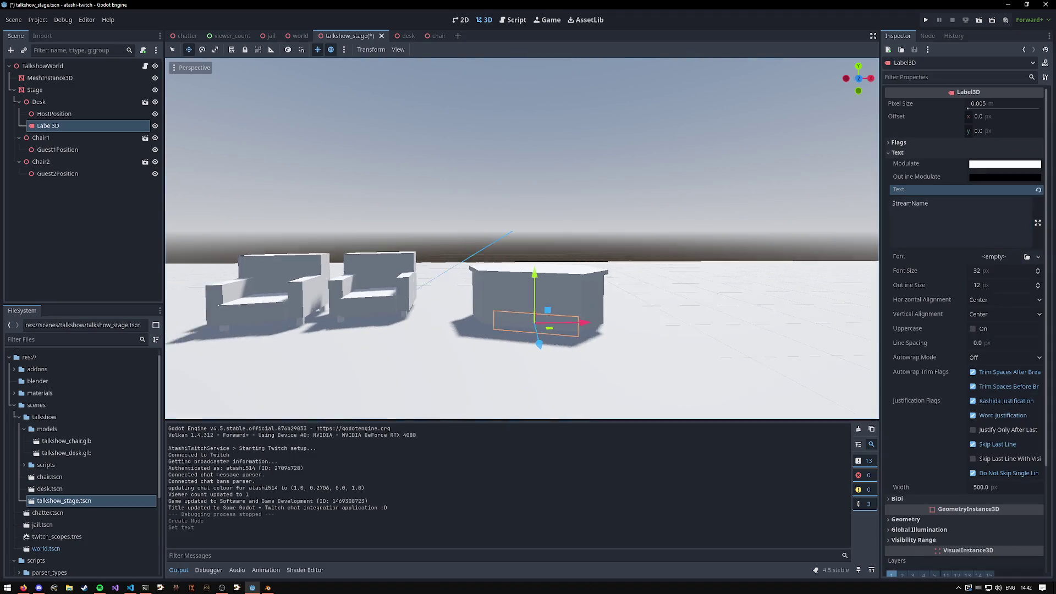
Step: Move the label onto the front face of the desk and raise it
left_click_drag(576, 299, 517, 303)
key("s")
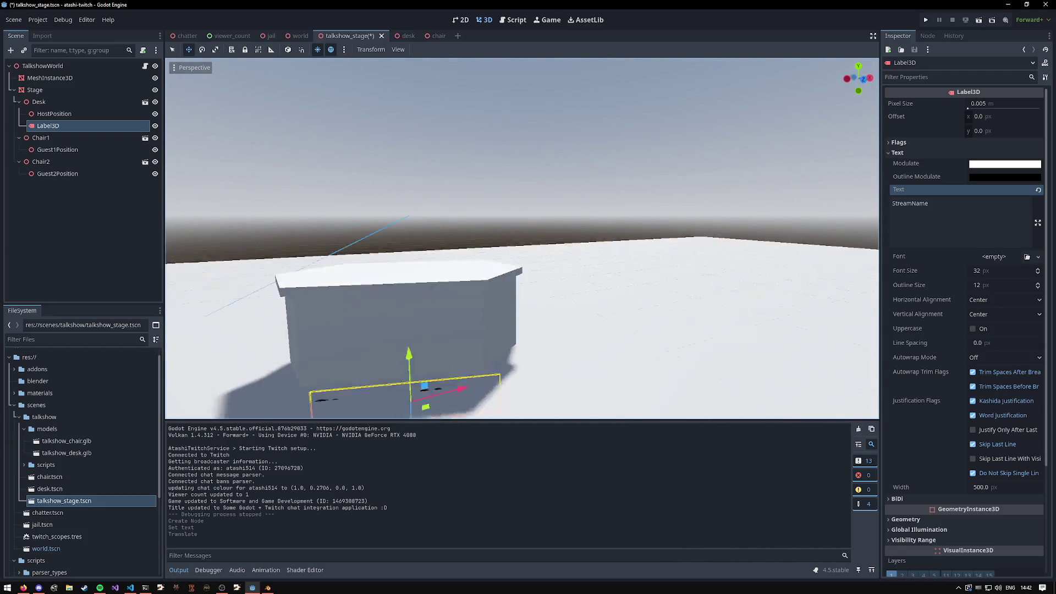
left_click_drag(492, 322, 492, 226)
left_click_drag(528, 271, 508, 271)
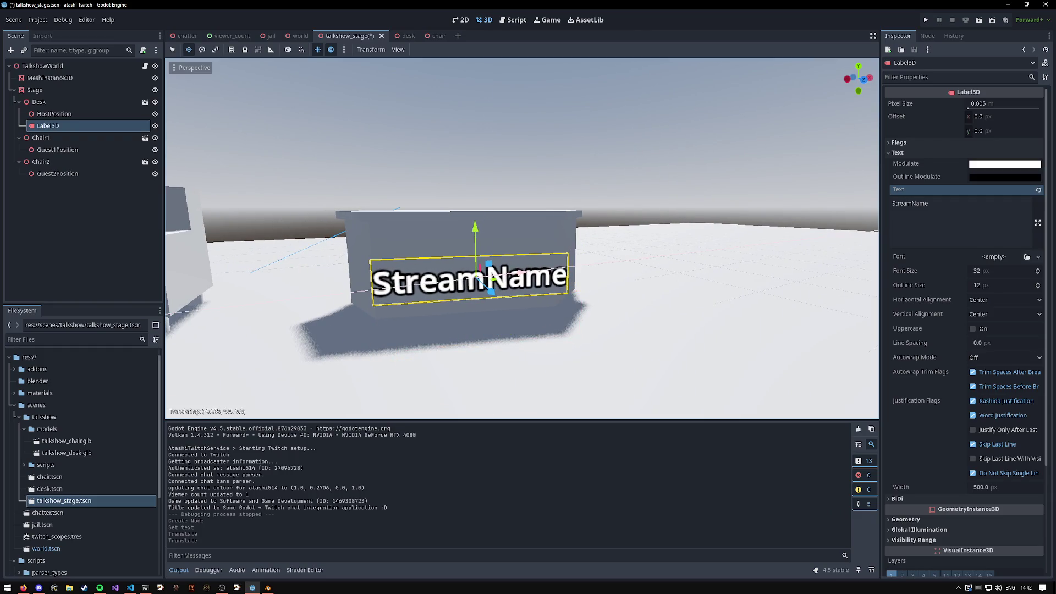
key("ctrl+z")
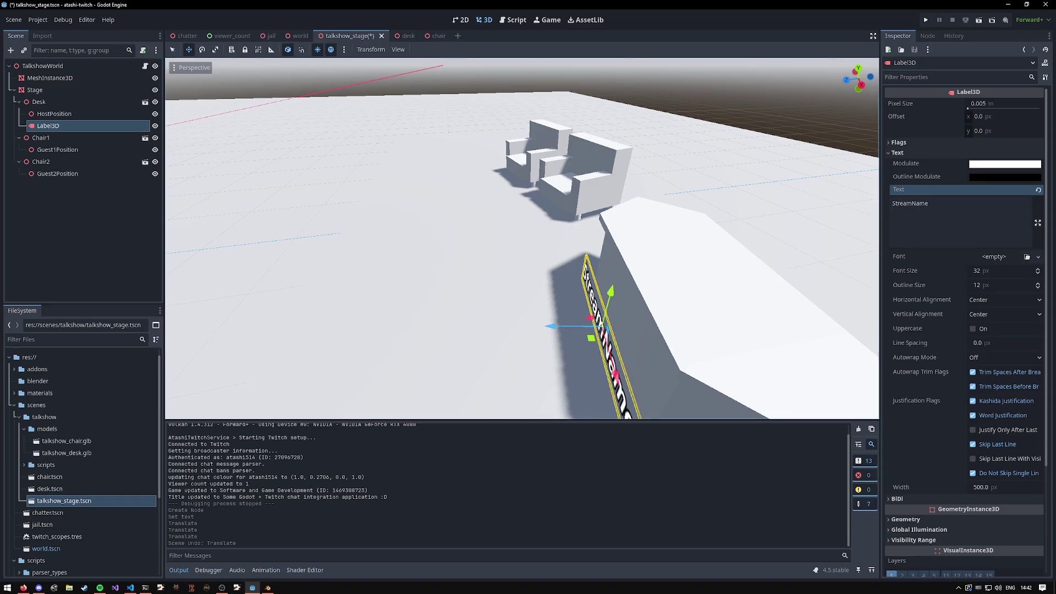
Step: Centre the view on the label, shift it left and up on the desk front, and save
key("f")
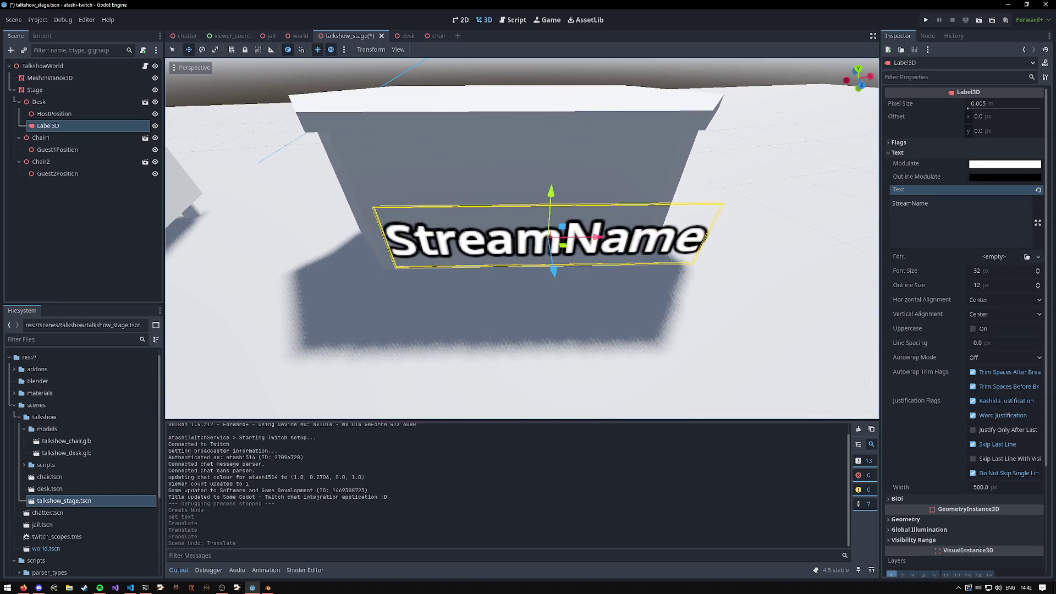
left_click_drag(594, 237, 548, 238)
left_click_drag(504, 194, 505, 156)
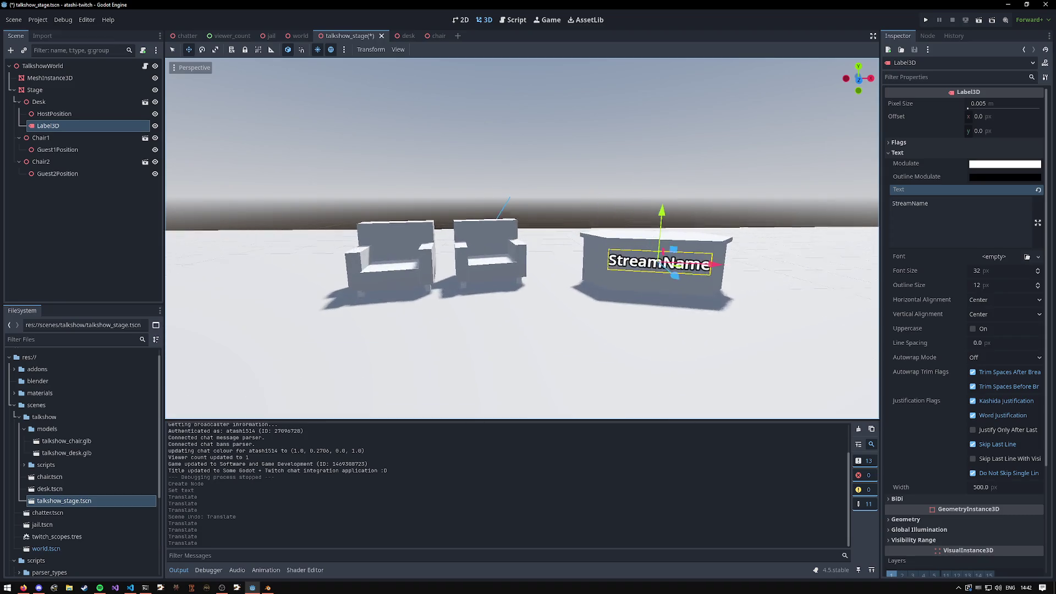
key("ctrl+s")
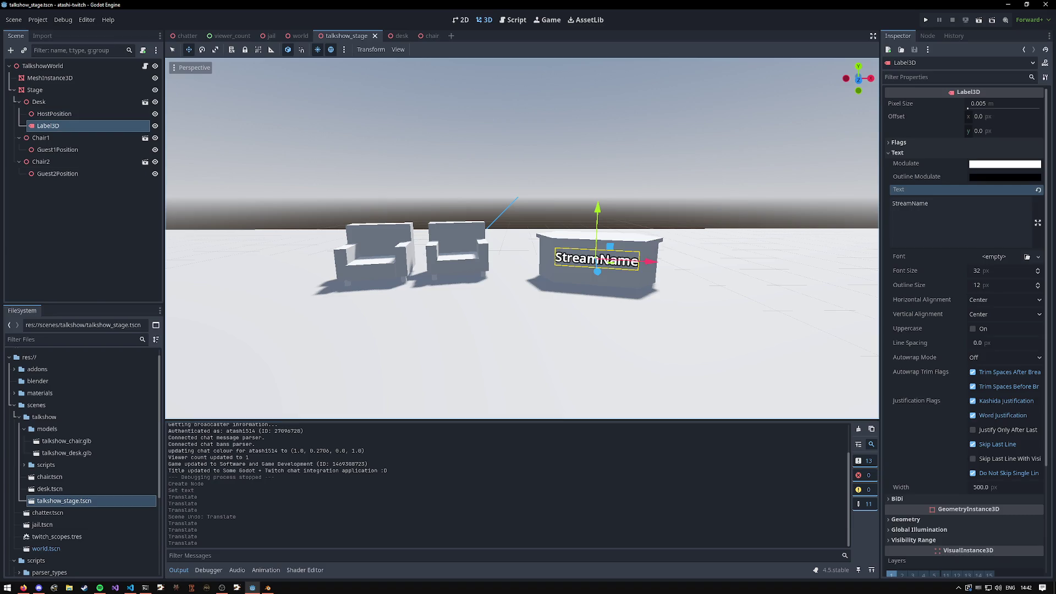
Step: Rename the Label3D node to DeskLabel
key("F2")
type("DeskLabel")
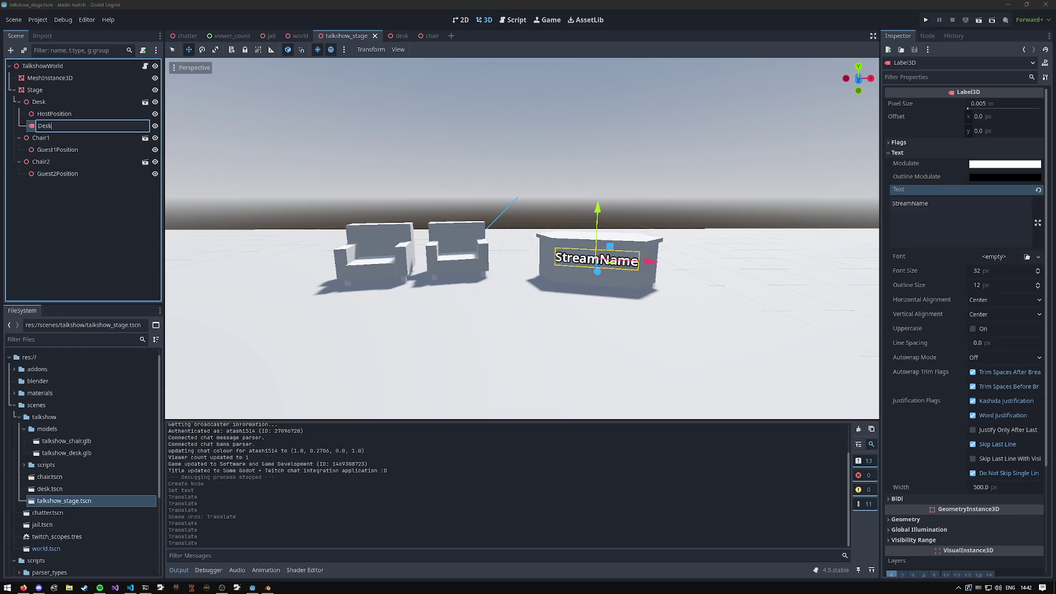
key("Return")
Step: Create and attach a new desk_label.gd script saved under the scripts/ folder
scroll(968, 550, "down", 5)
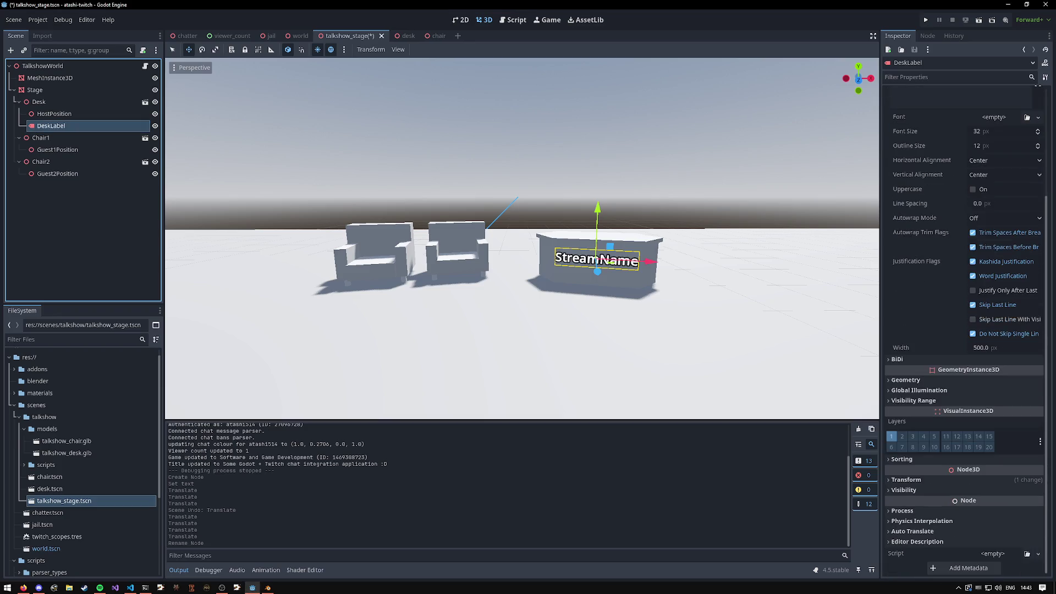
left_click(994, 553)
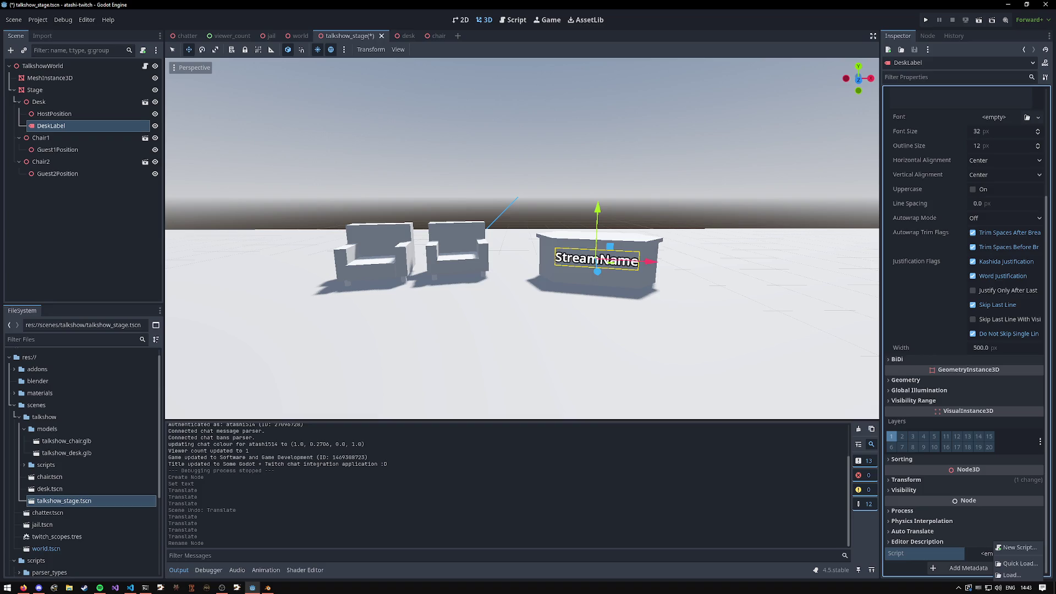
left_click(1017, 547)
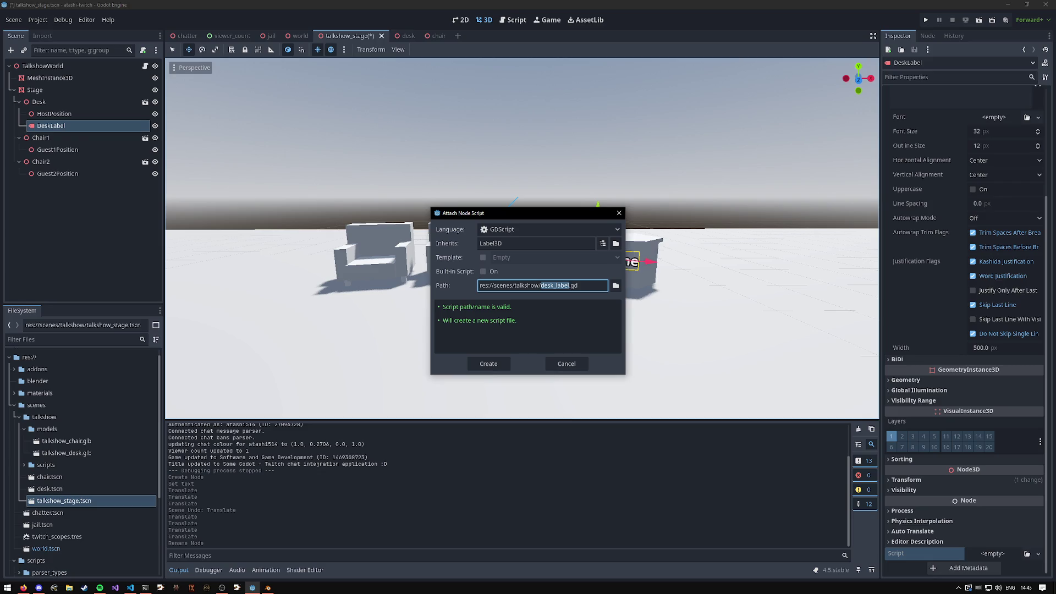
left_click(541, 285)
type("scripts/")
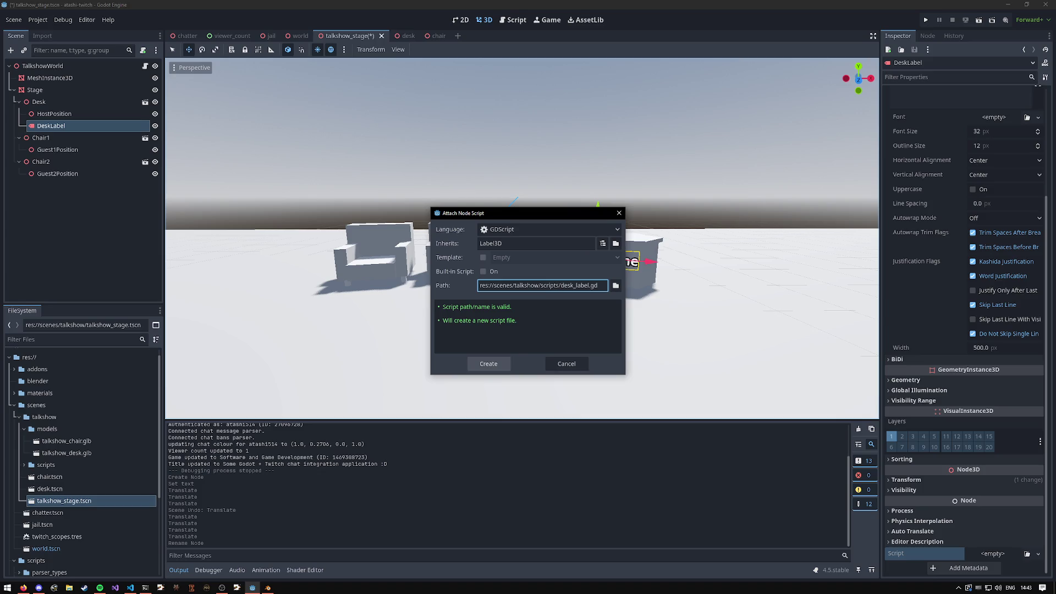
left_click(488, 363)
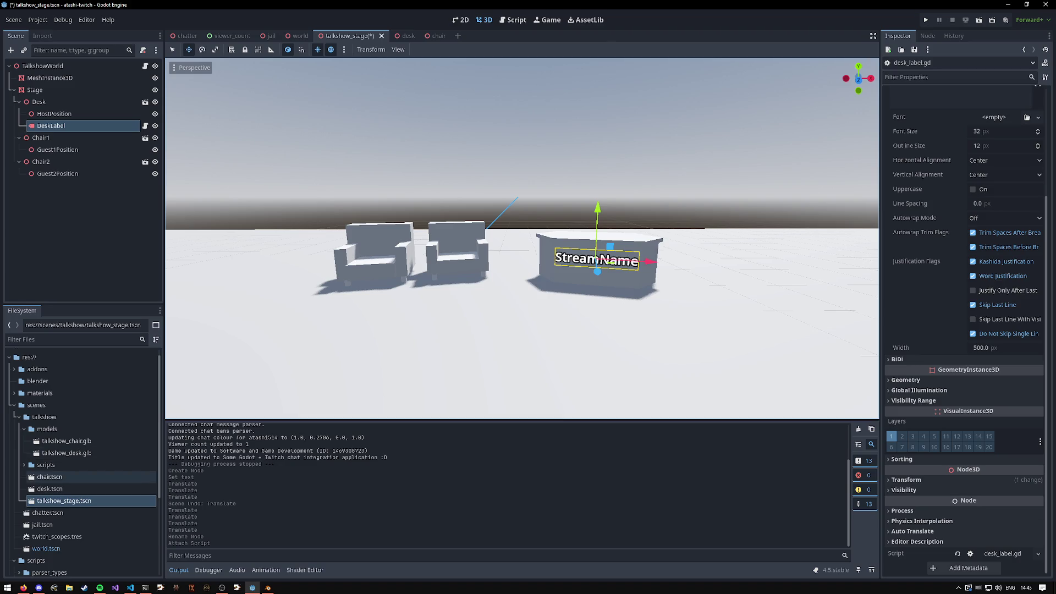
Step: Expand the talkshow scripts folder, select desk_label.gd, and switch windows
double_click(46, 465)
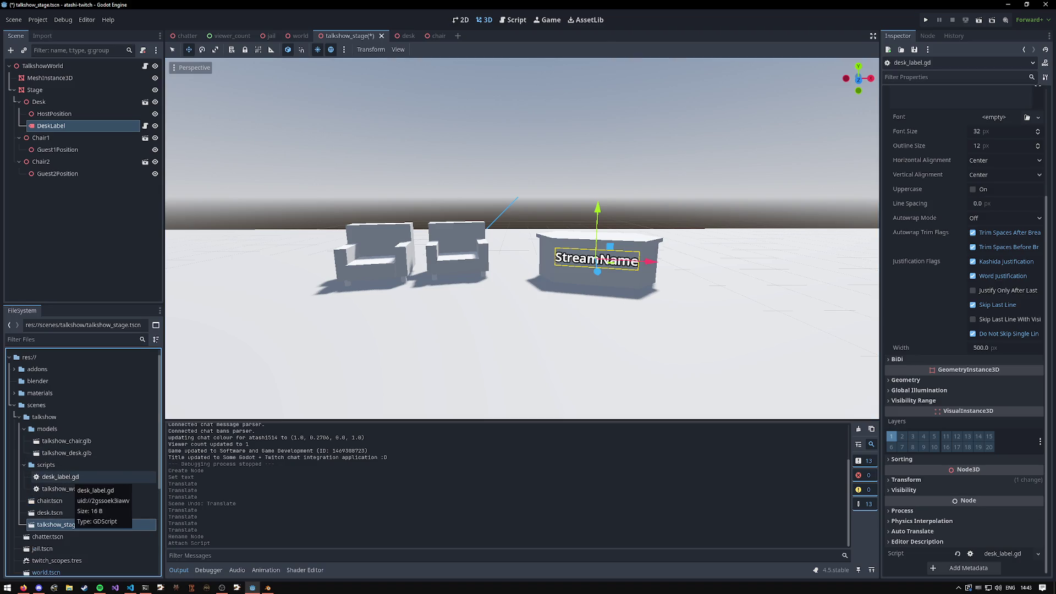
left_click(60, 476)
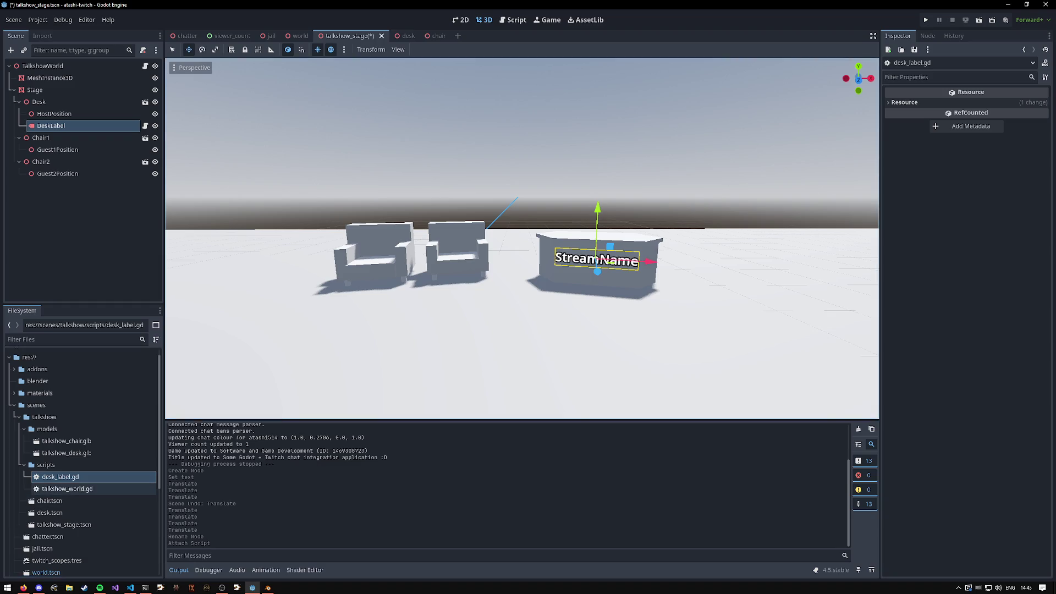
key("alt+Tab")
key("Tab")
key("Tab")
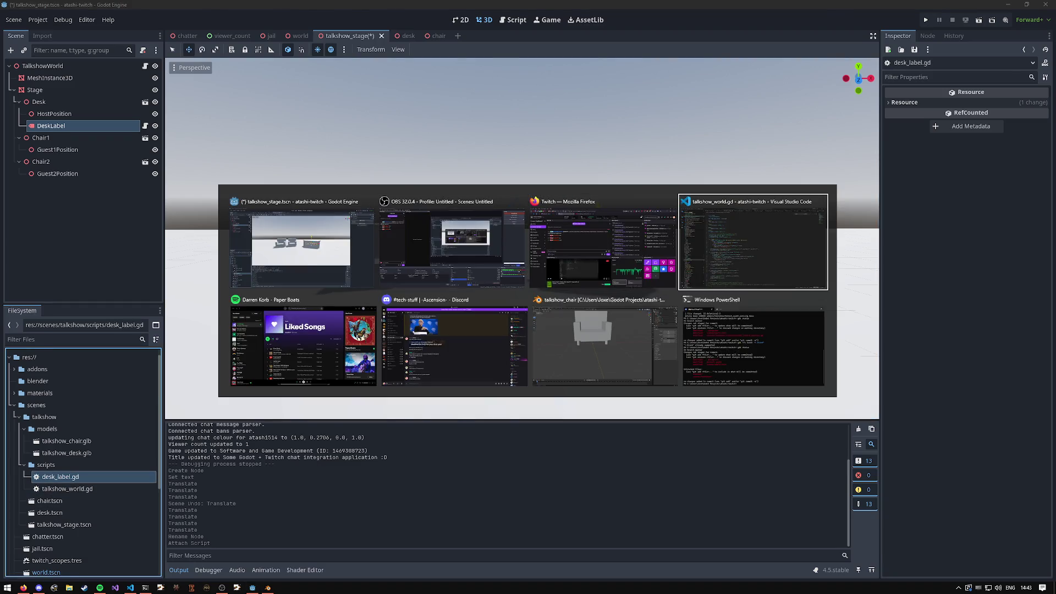
Step: Copy the broadcaster get_twitch_user() call from line 32 of talkshow_world.gd
left_click(55, 368)
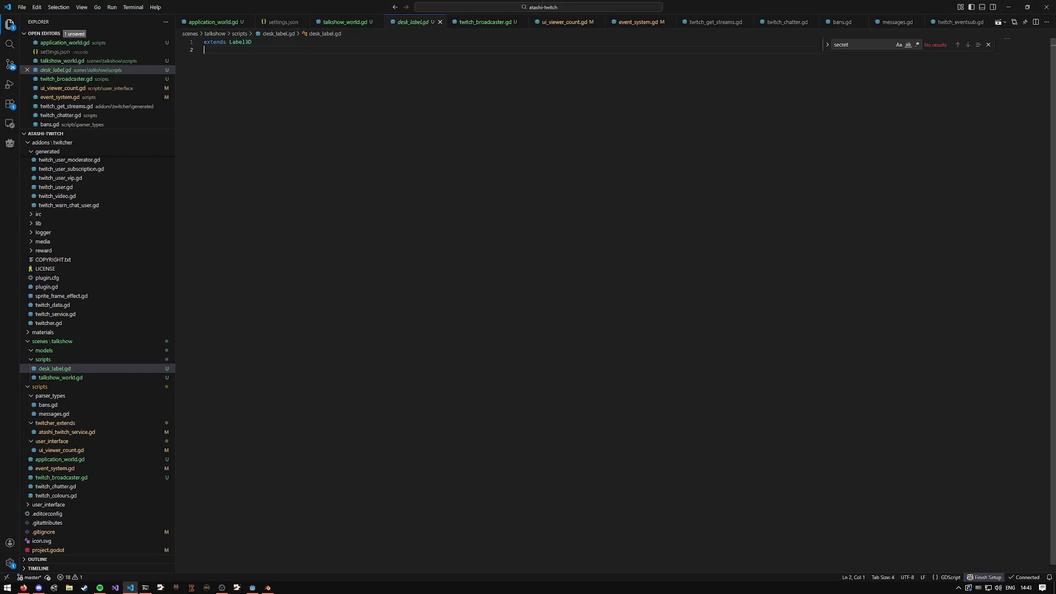
key("ctrl+v")
left_click(60, 377)
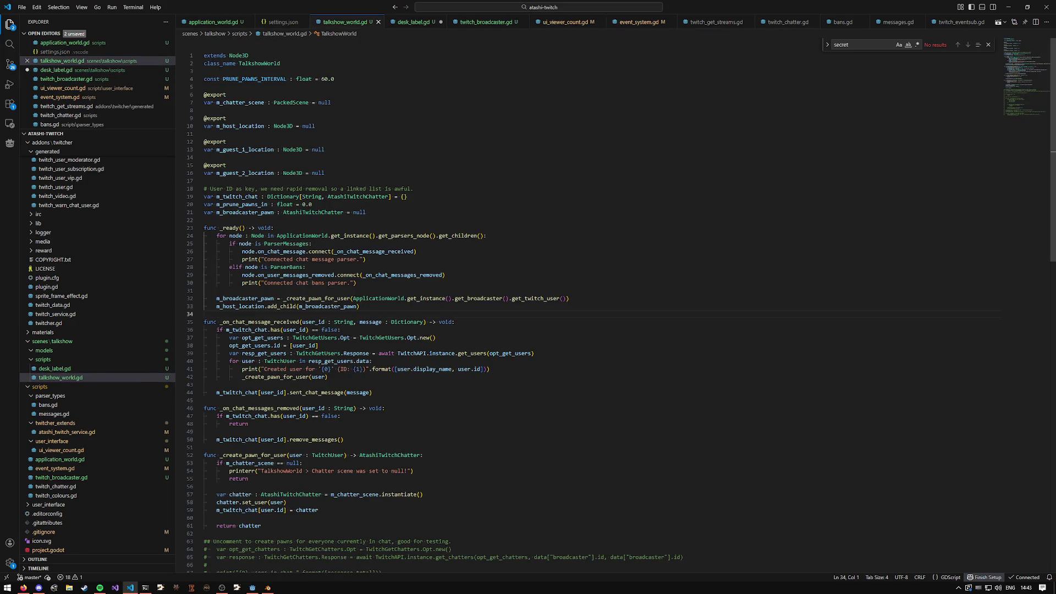
left_click(348, 298)
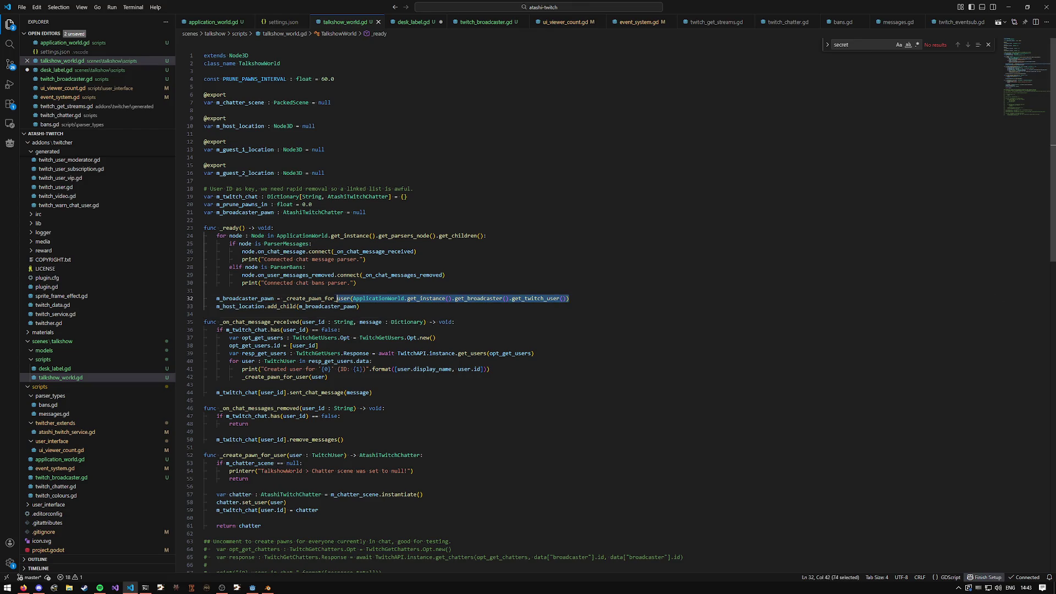
left_click_drag(353, 298, 566, 298)
key("ctrl+c")
Step: Paste the call into desk_label.gd, indented inside a new func _ready()
key("ctrl+Page_Down")
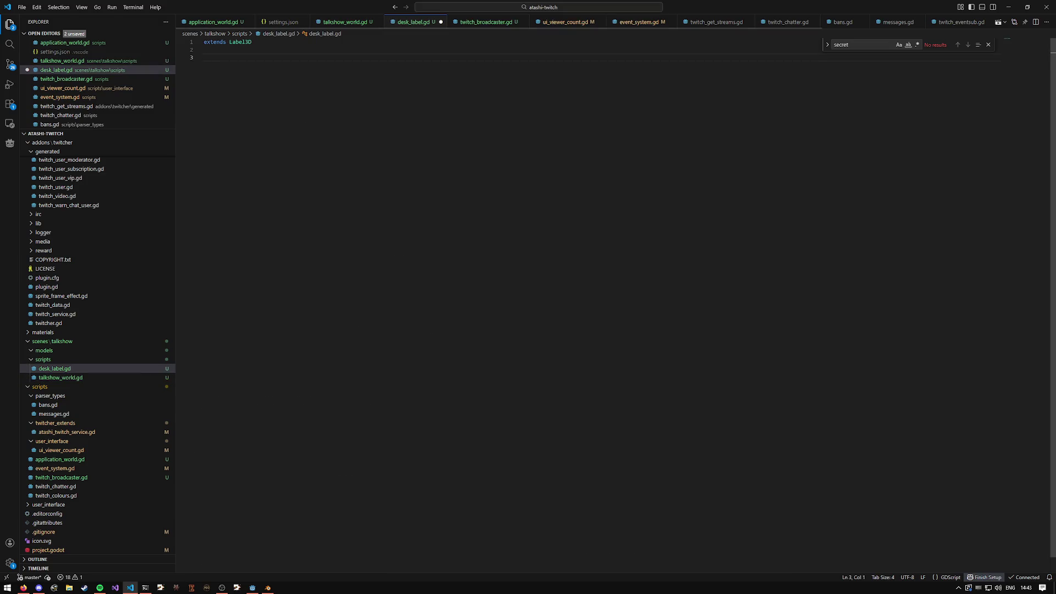
key("ctrl+v")
key("Home")
key("Return")
key("Up")
type("func _rea")
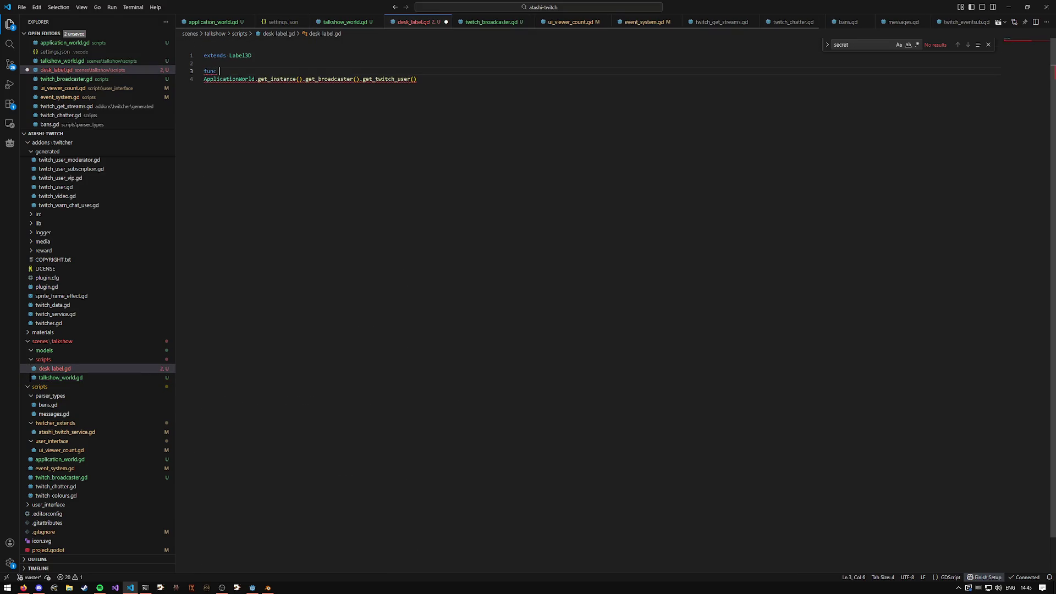
key("Return")
key("Down")
key("Home")
key("Tab")
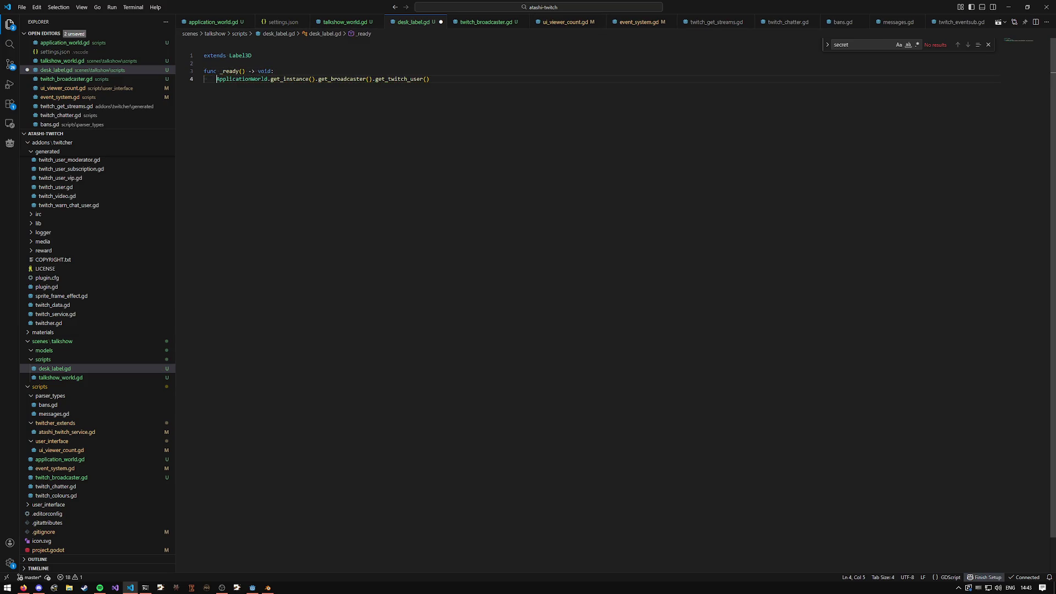
Step: Assign text = the call's display_name, save desk_label.gd, and run the game with F5
key("End")
type(".name")
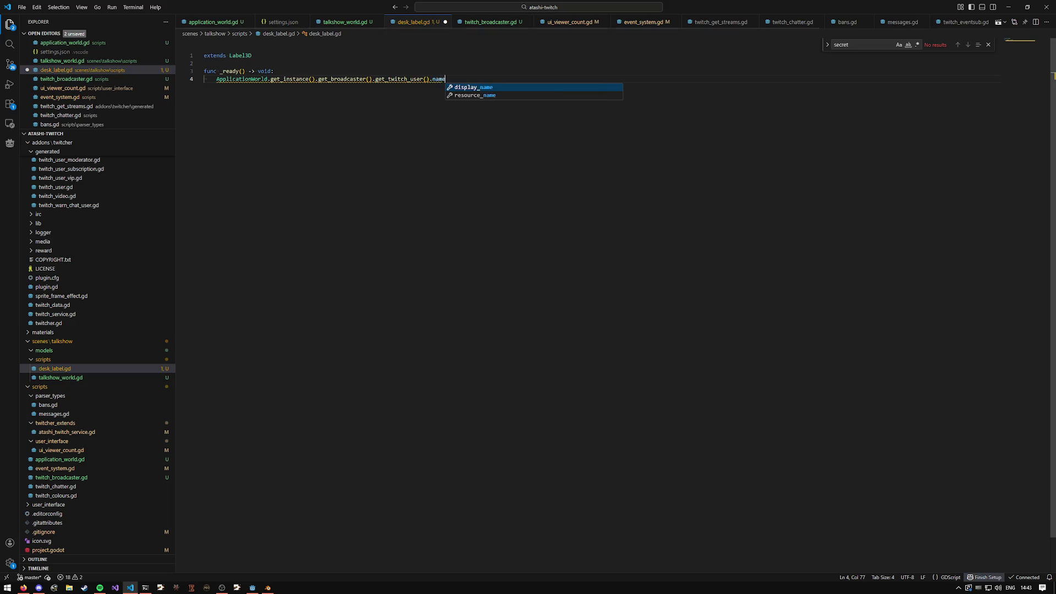
key("Return")
key("Home")
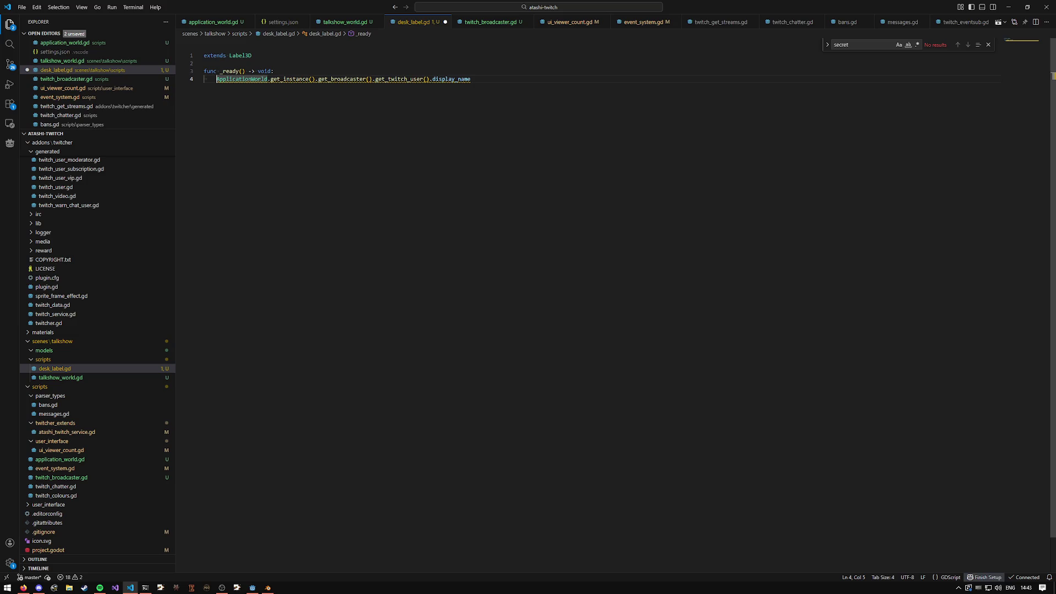
type("text =")
key("ctrl+s")
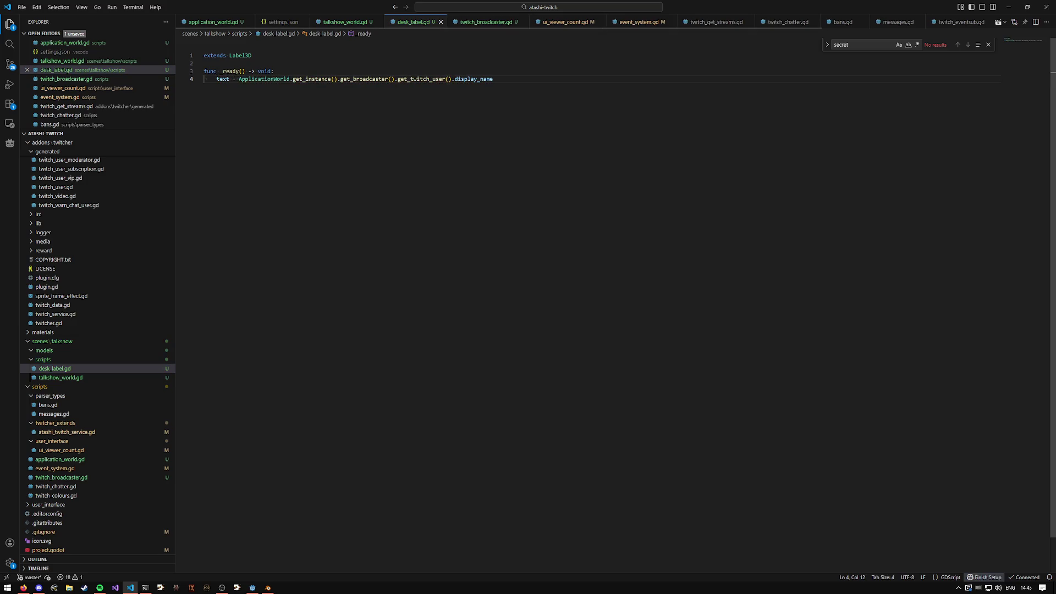
key("alt+Tab")
key("F5")
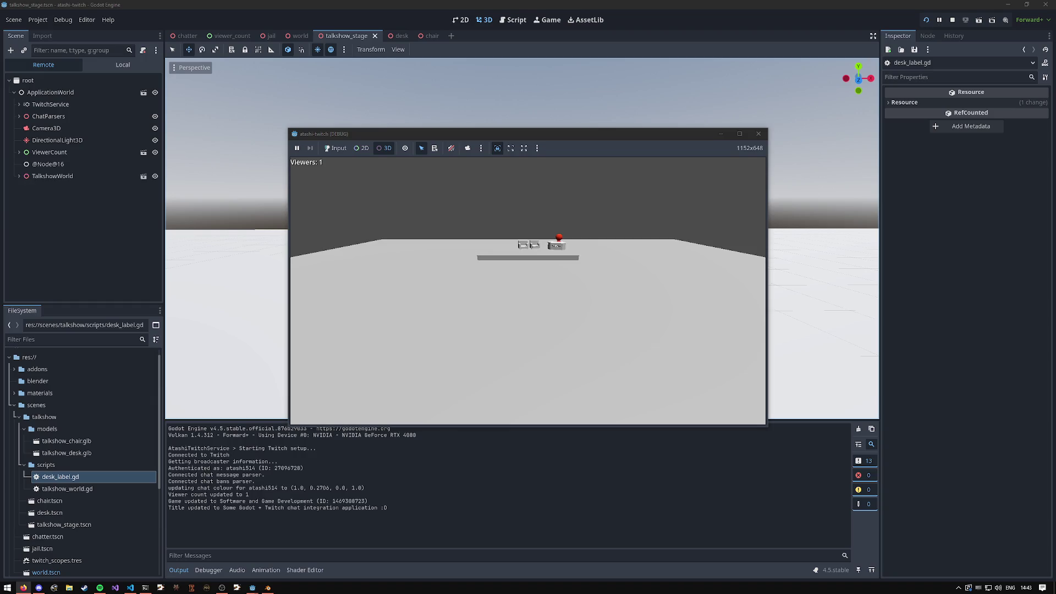
Step: Focus the running game window to view the broadcaster's name on the desk
left_click(468, 148)
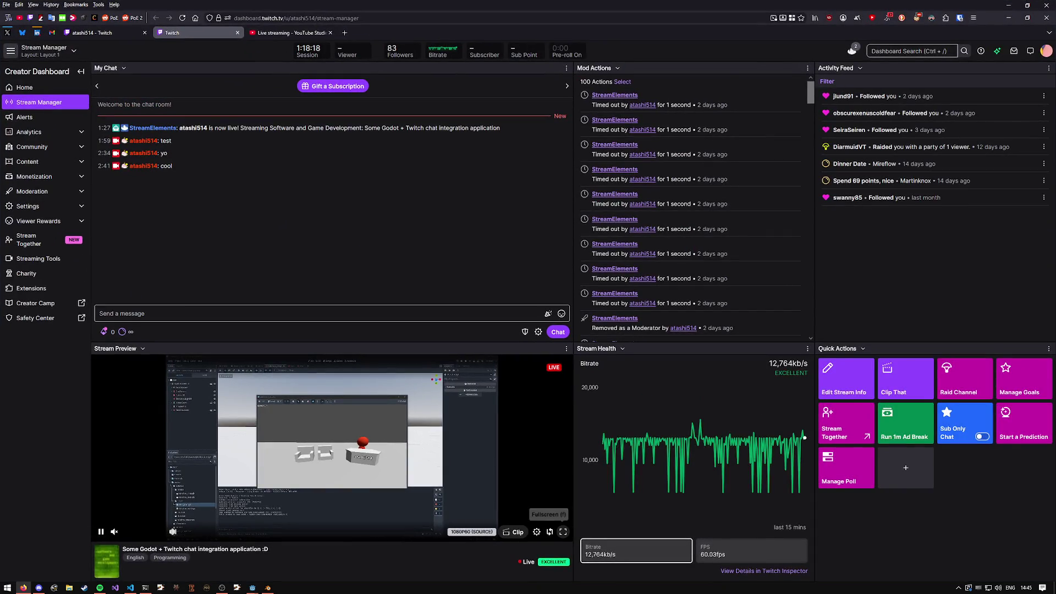
Step: Watch the Twitch stream preview full screen, then stop the game and return to the code editor
left_click(562, 531)
key("Escape")
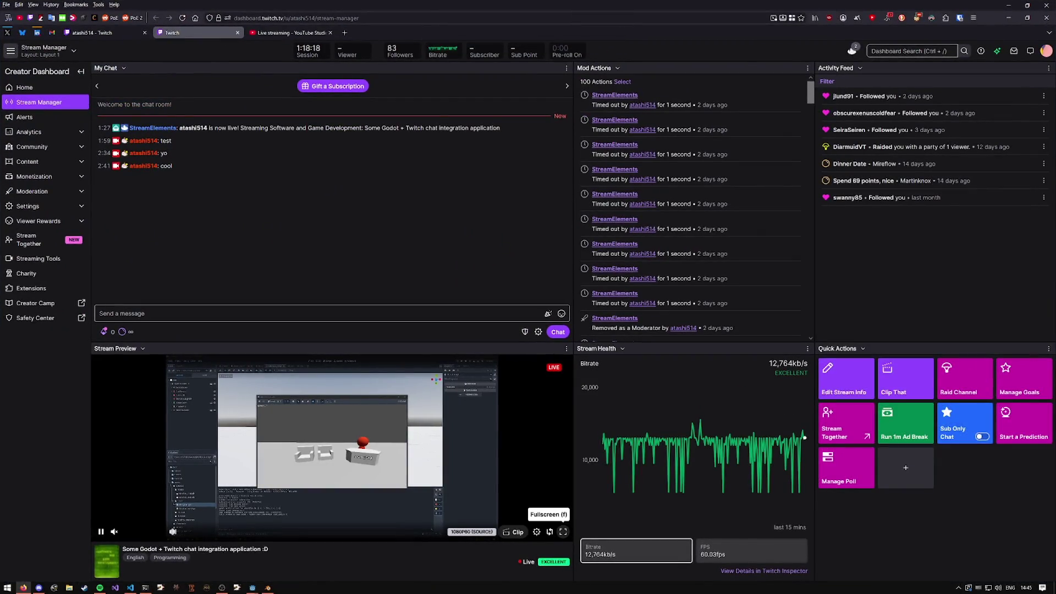
left_click(563, 532)
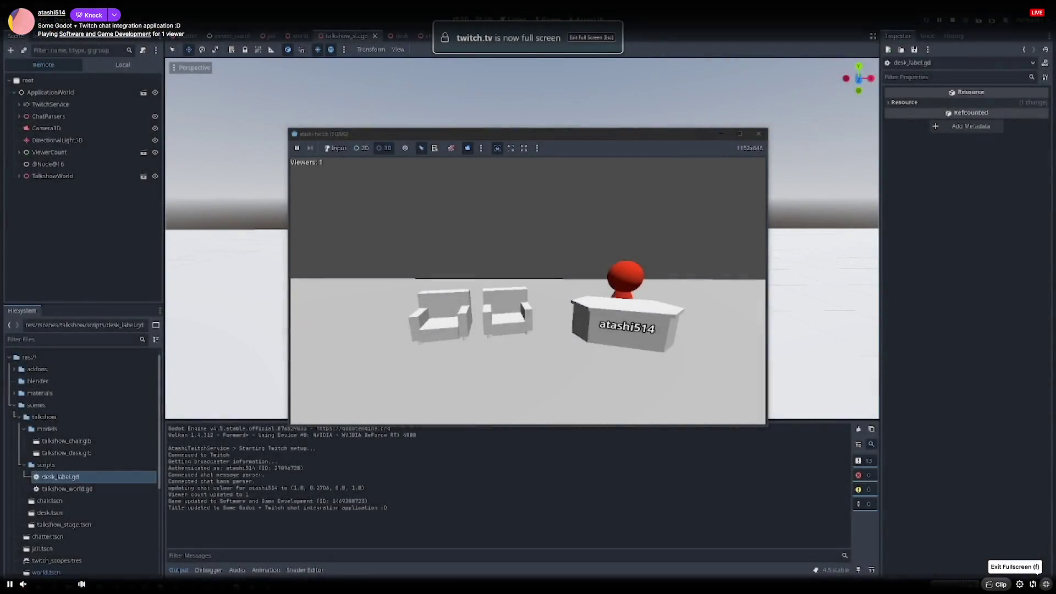
left_click(1045, 584)
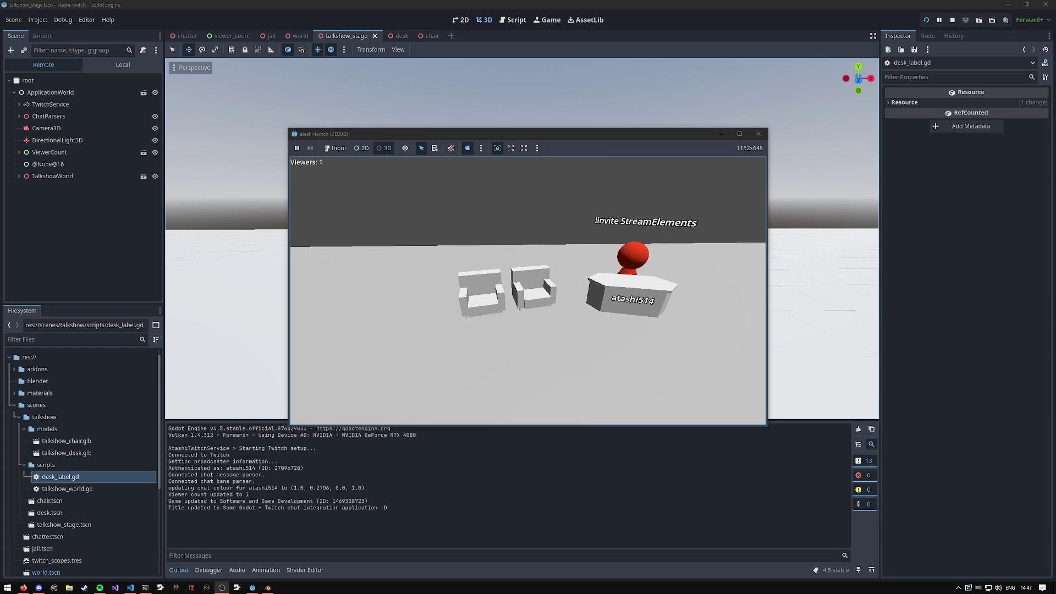
left_click(952, 20)
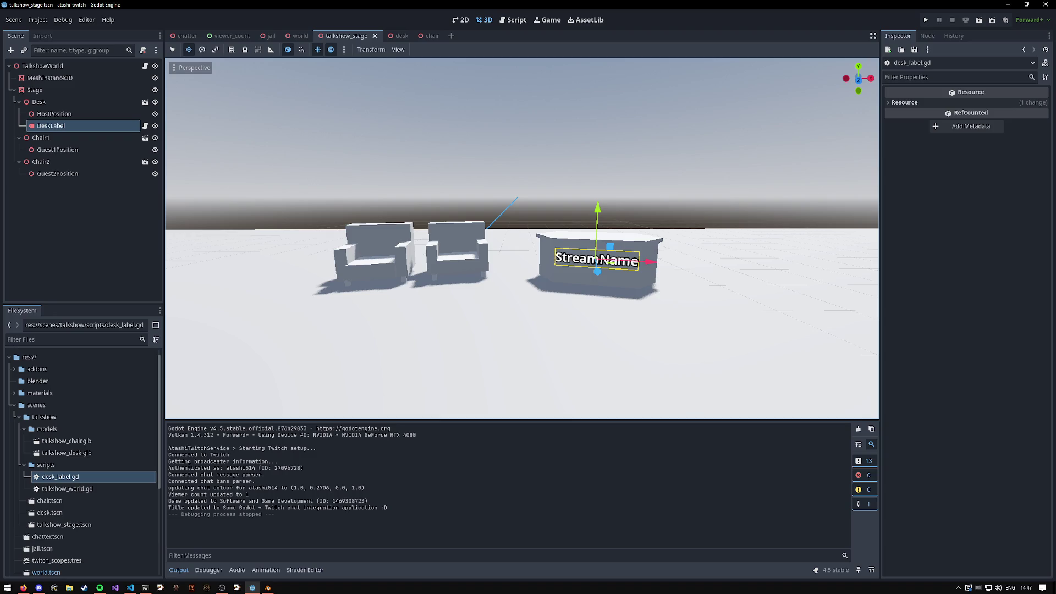
left_click(130, 588)
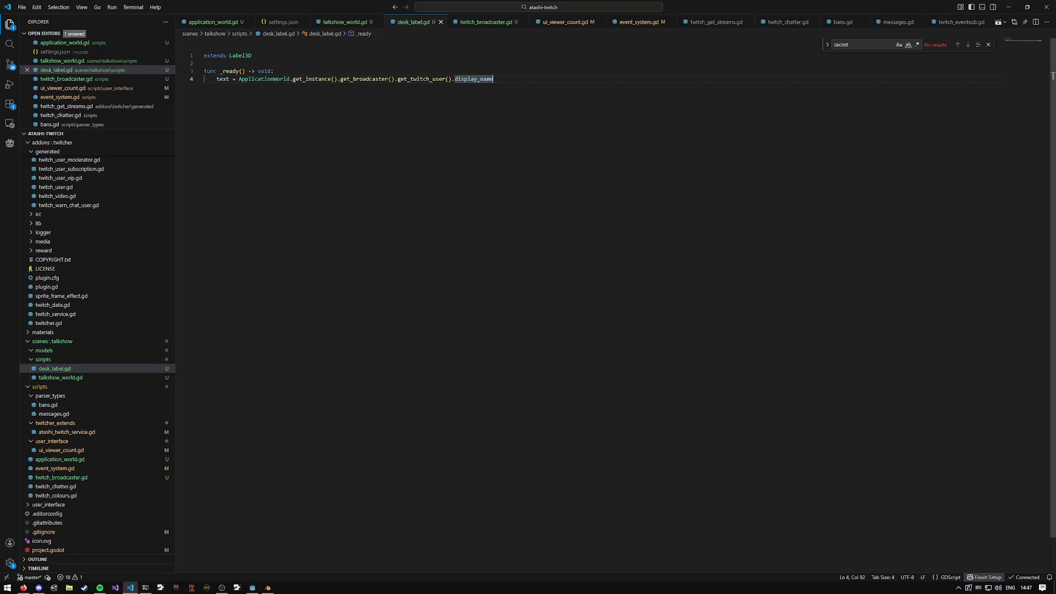
Step: Open talkshow_world.gd, then show Source Control's uncommitted changes
left_click(60, 377)
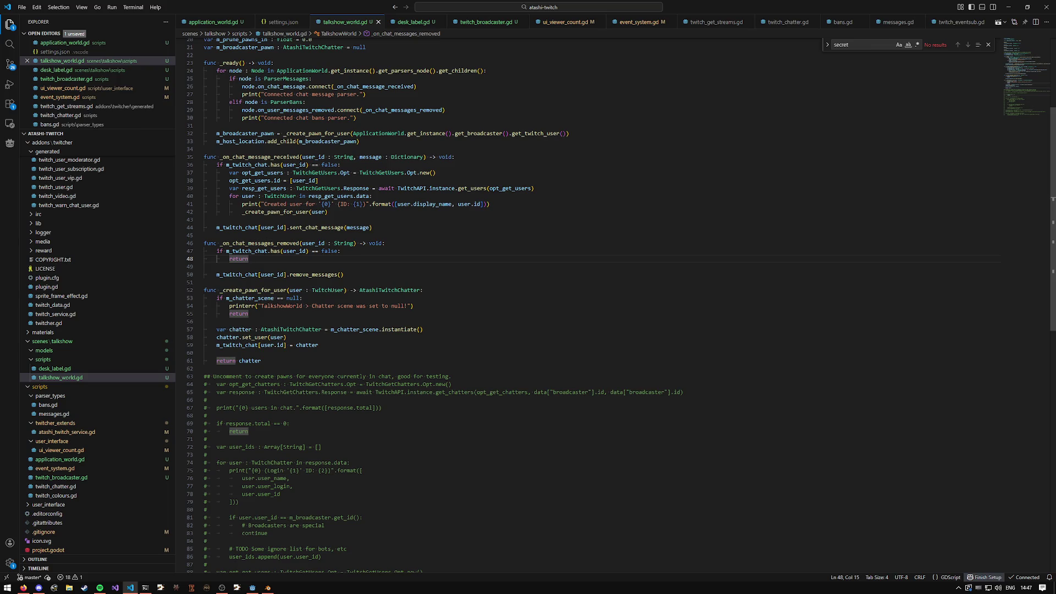
scroll(550, 302, "up", 7)
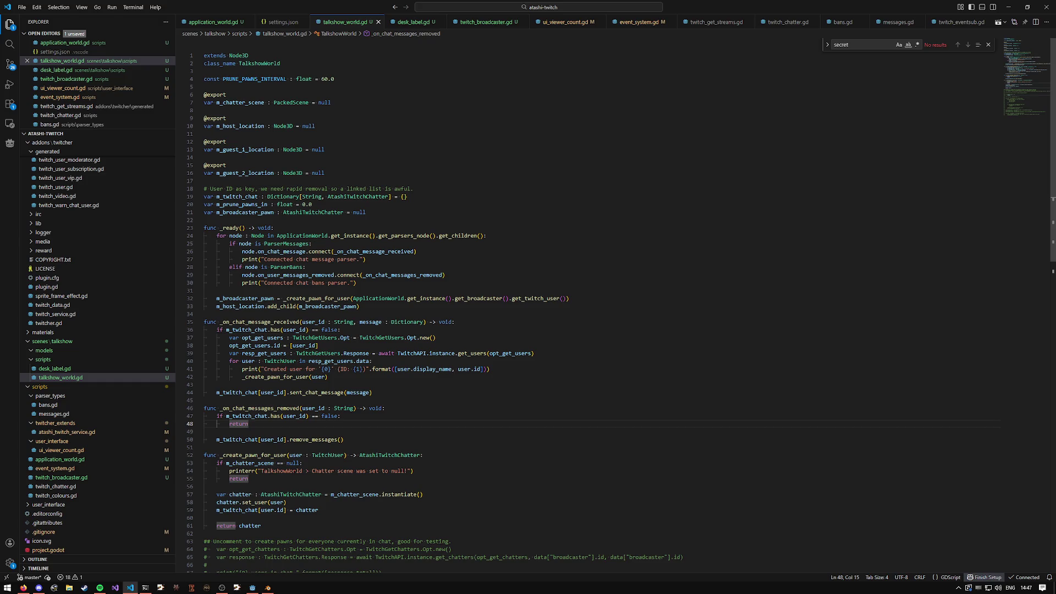
key("Down")
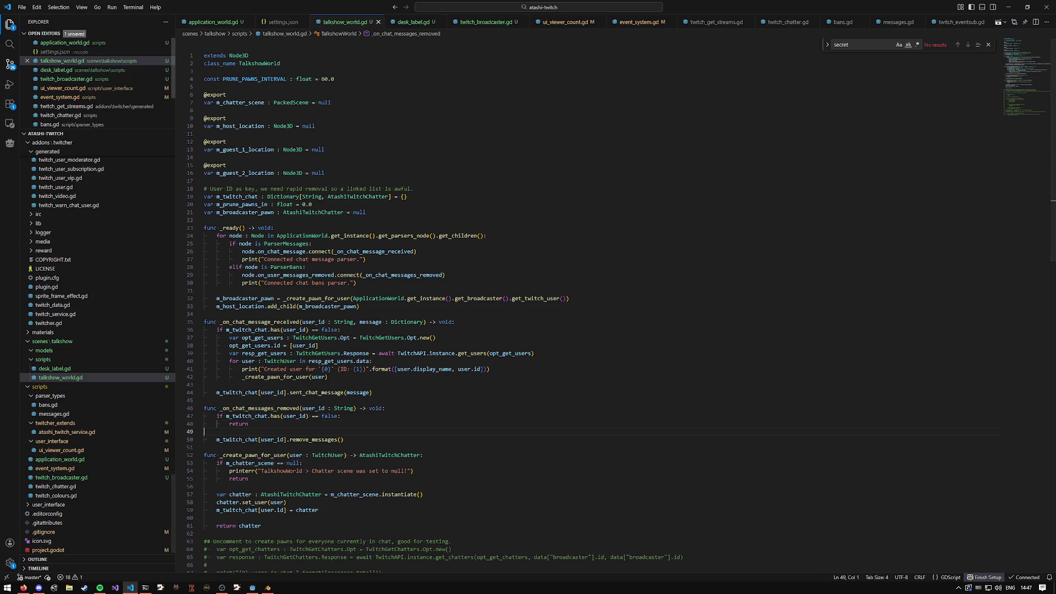
key("ctrl+shift+g")
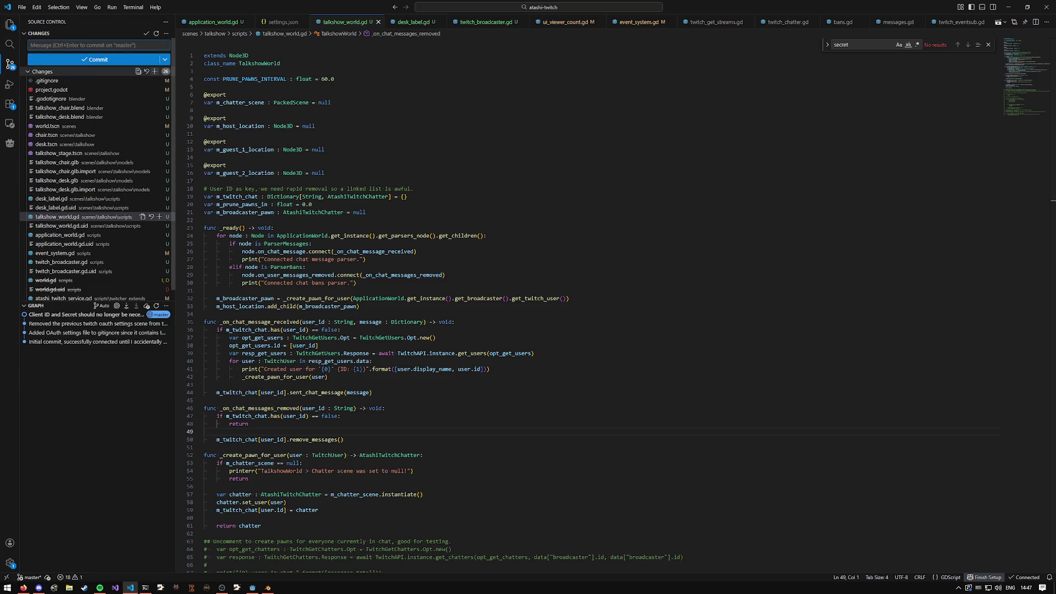
Step: Stage all 26 files and commit with message 'Added talkshow world which puts the broadcaster in the host position behind a desk'
left_click(155, 72)
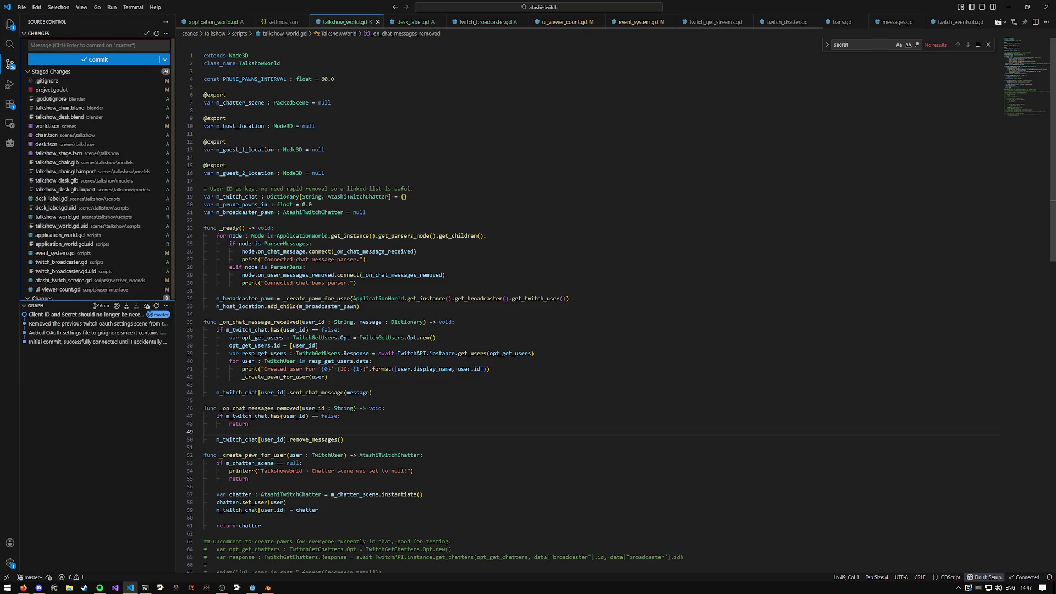
left_click(99, 44)
type("Added ")
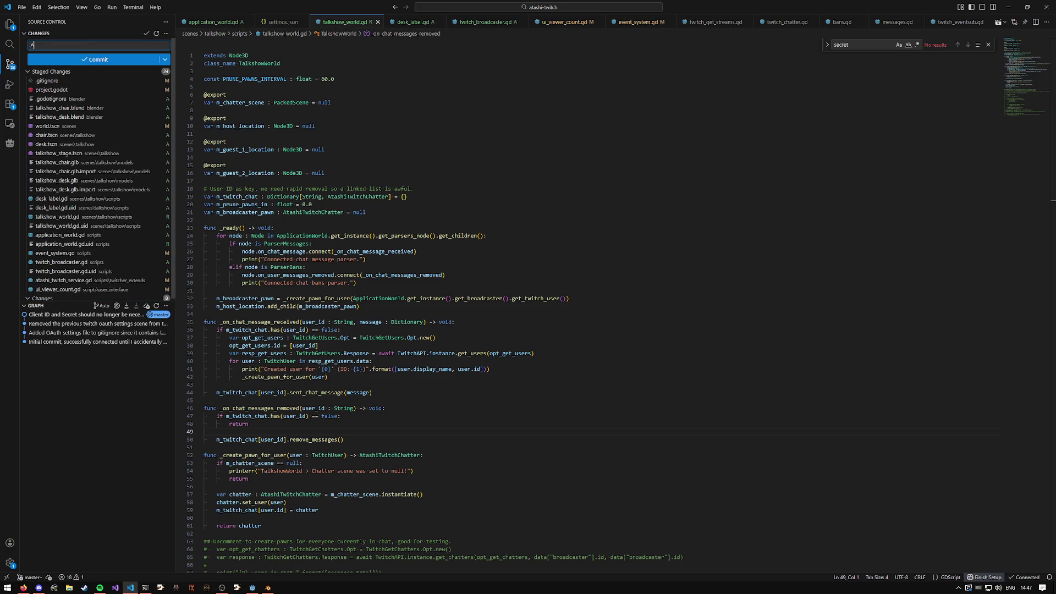
type("talkshow world")
type(" which puts the broad")
type("caster in the host ")
type("posit")
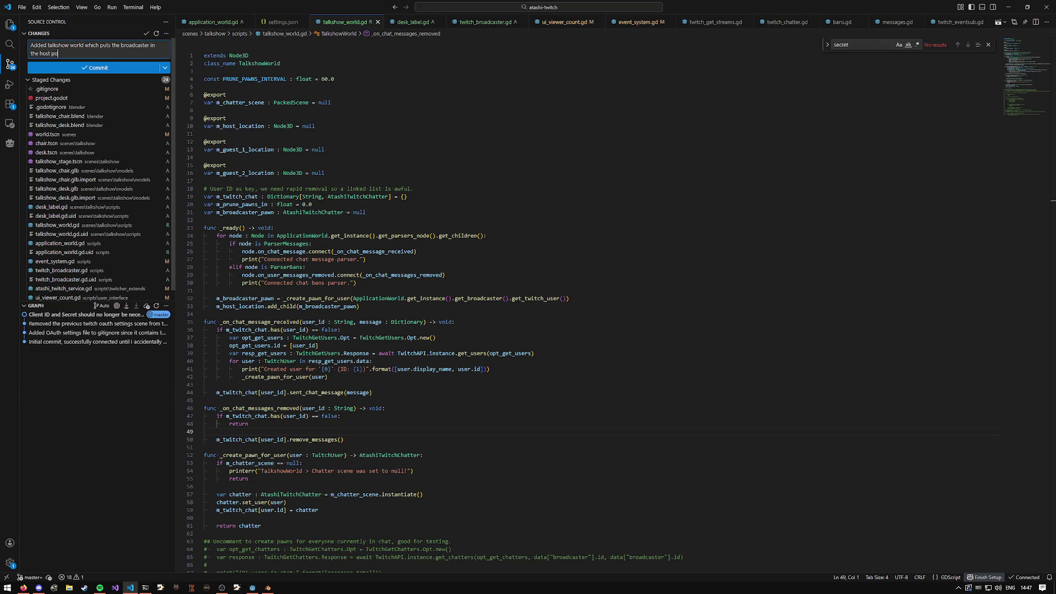
type("ion behind a")
type(" desk.")
key("ctrl+Return")
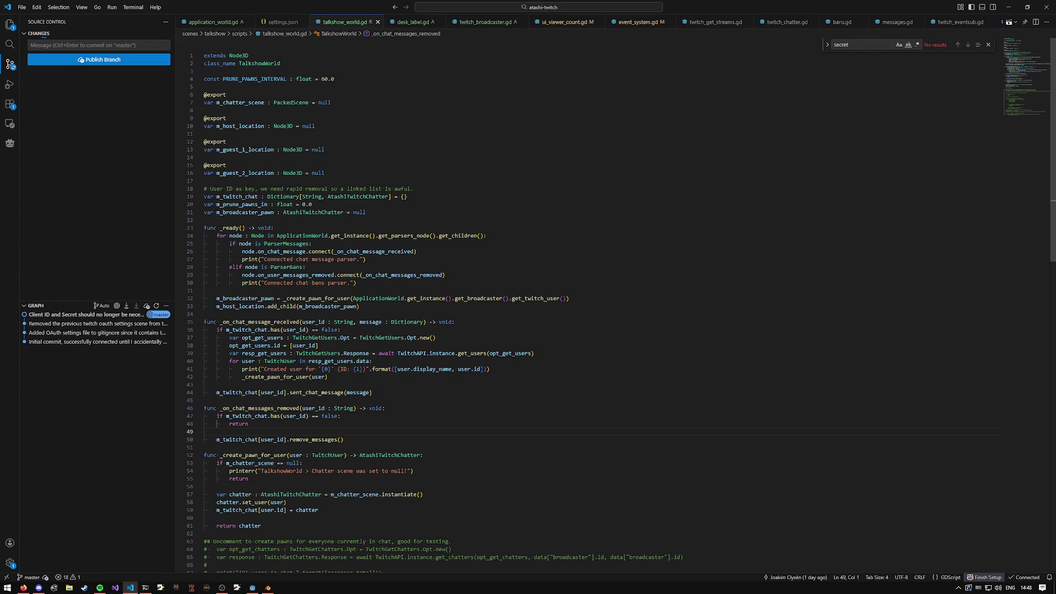
key("alt+Tab")
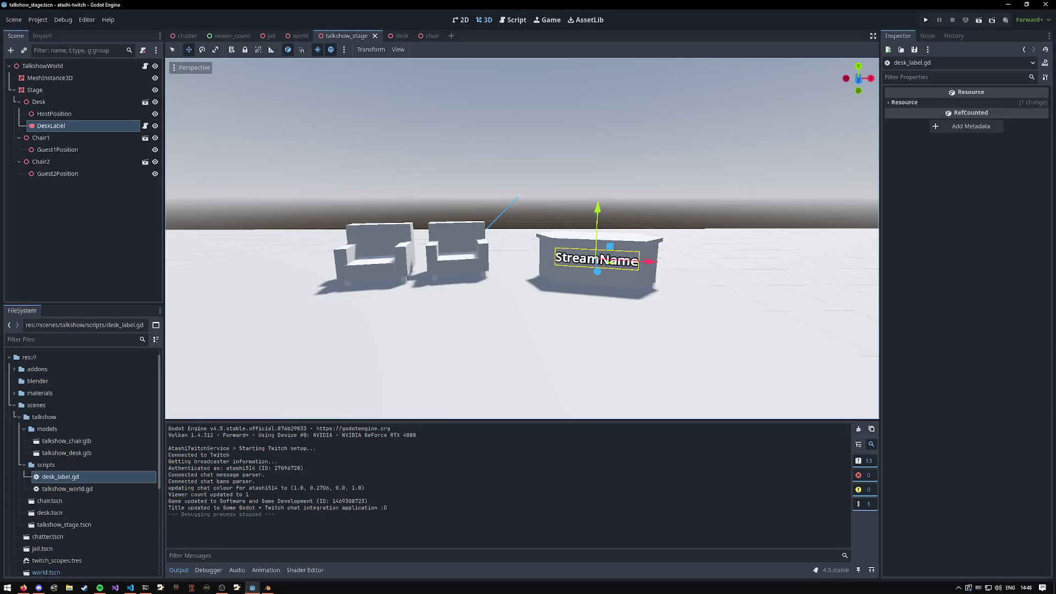
scroll(522, 236, "down", 5)
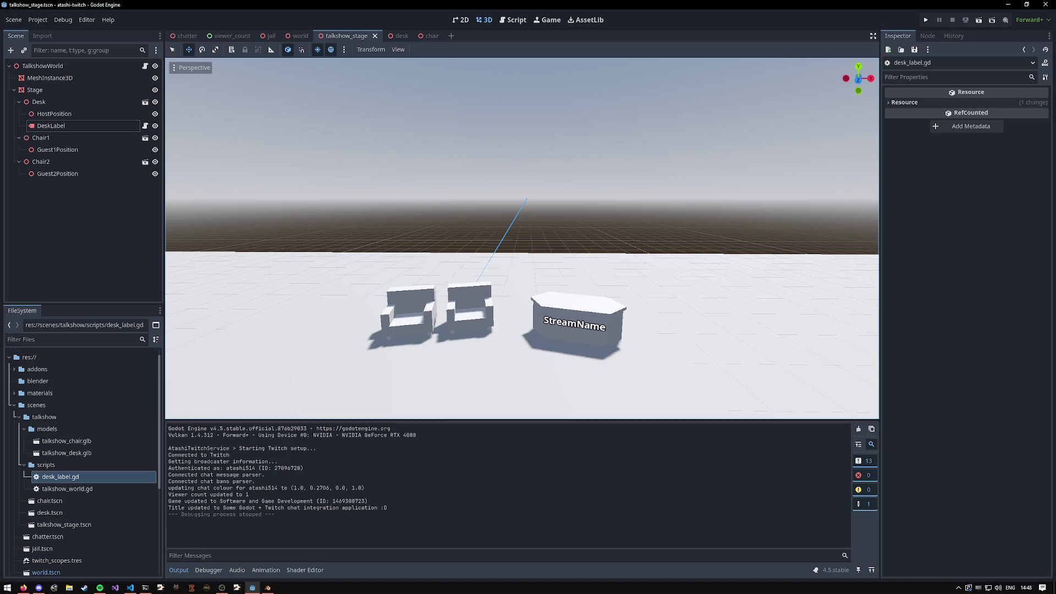
key("w")
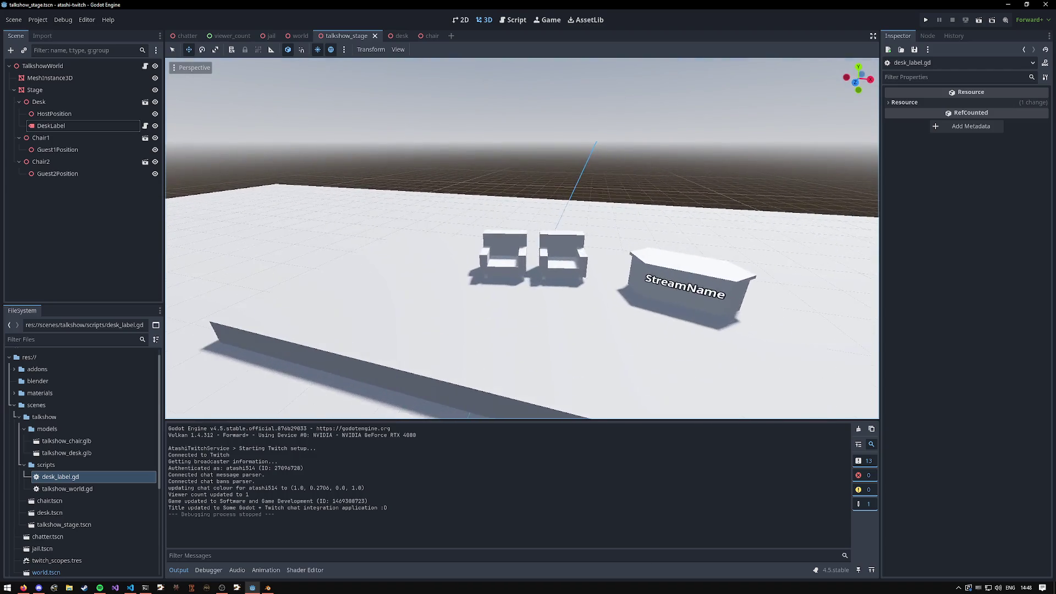
key("s")
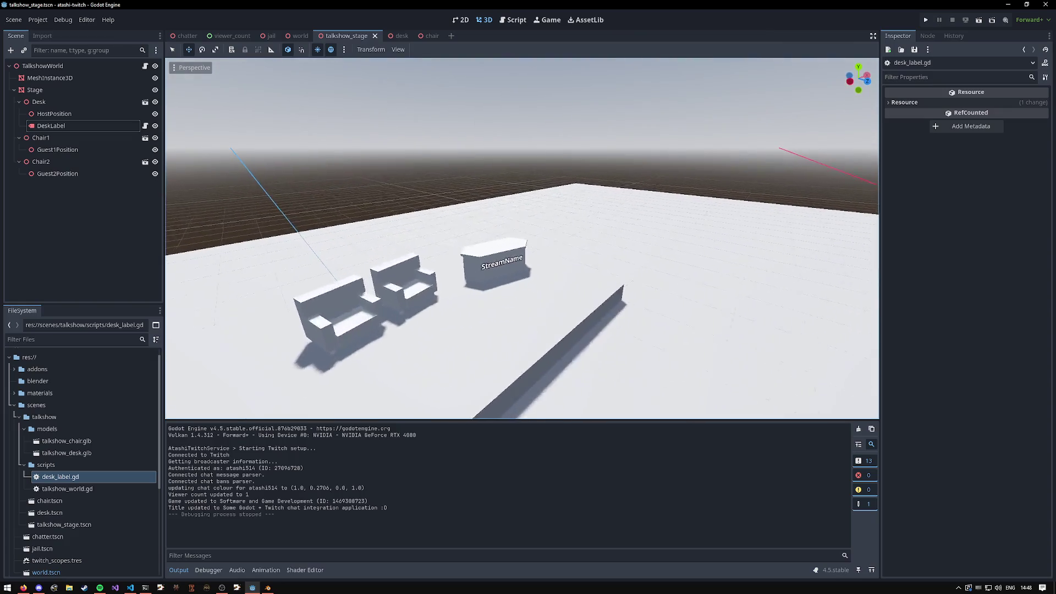
key("w")
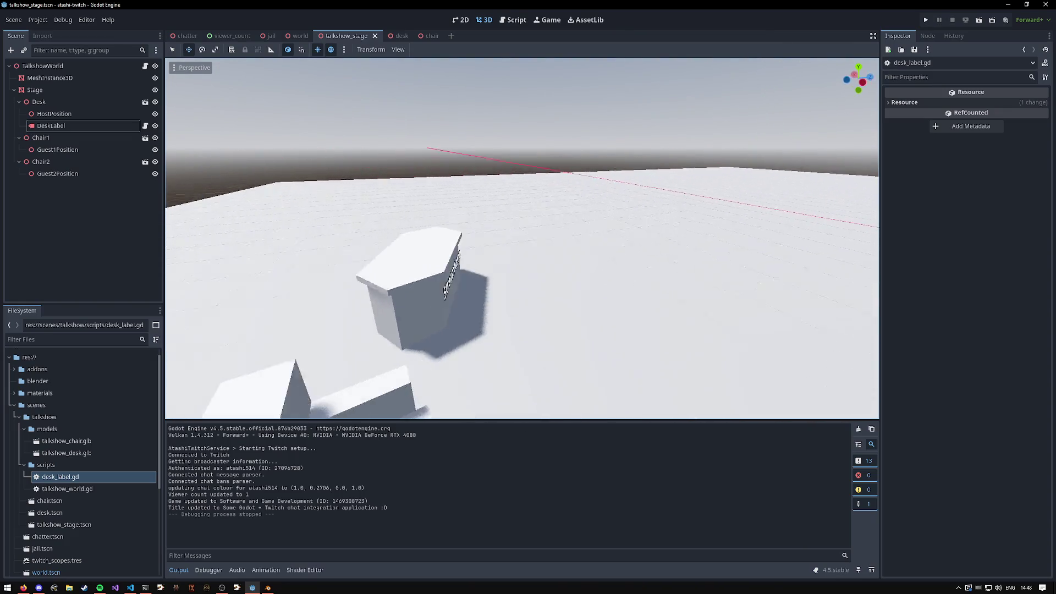
key("s")
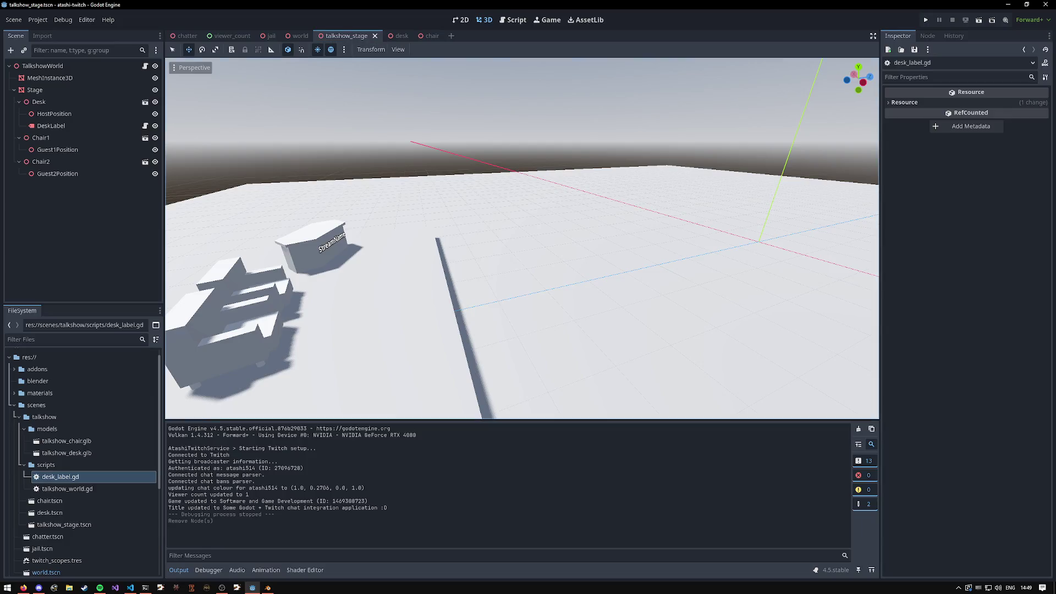
key("s")
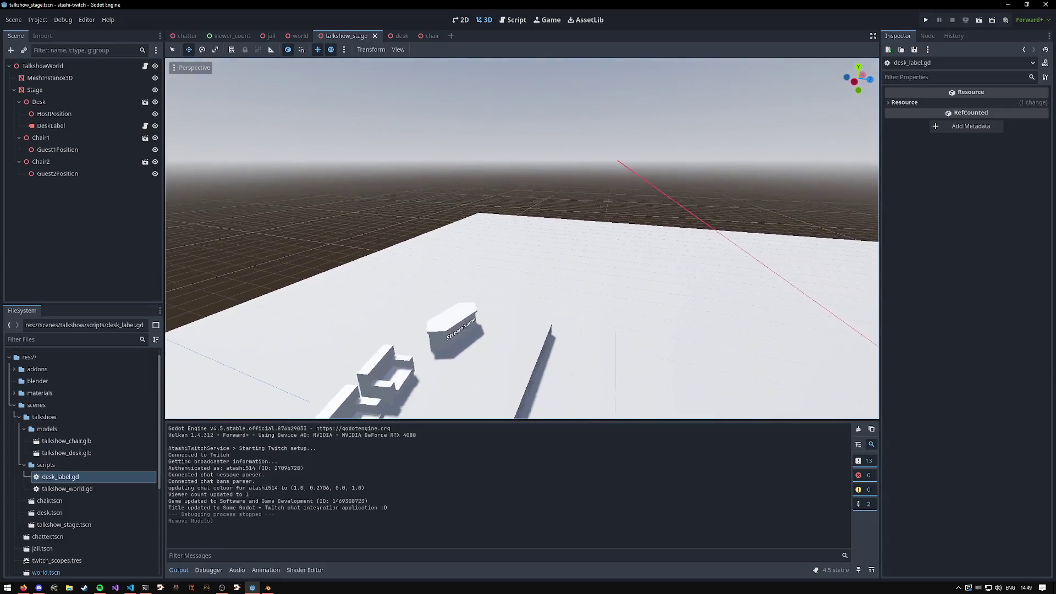
key("a")
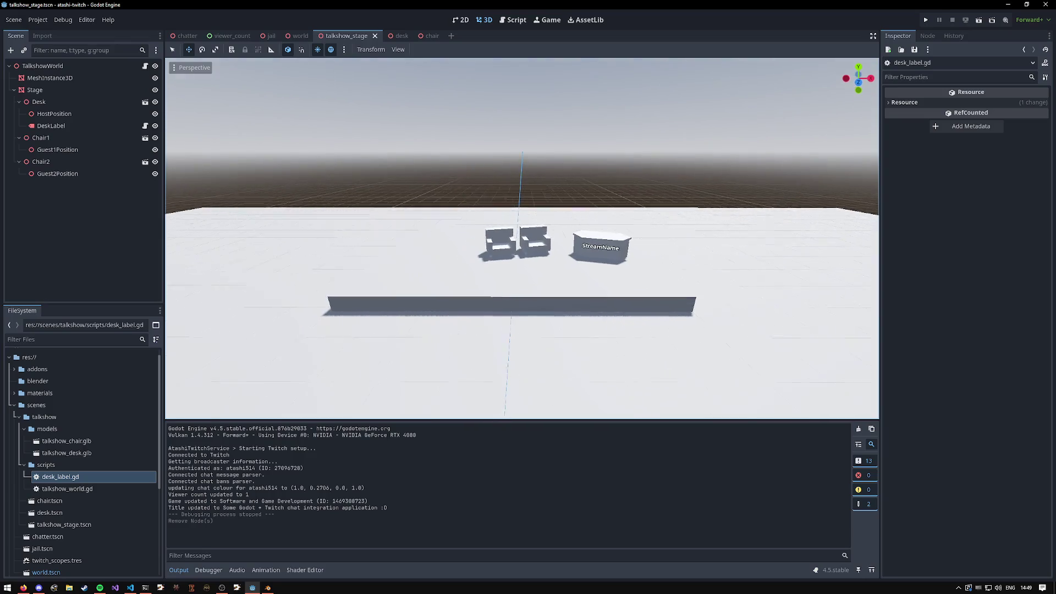
key("q")
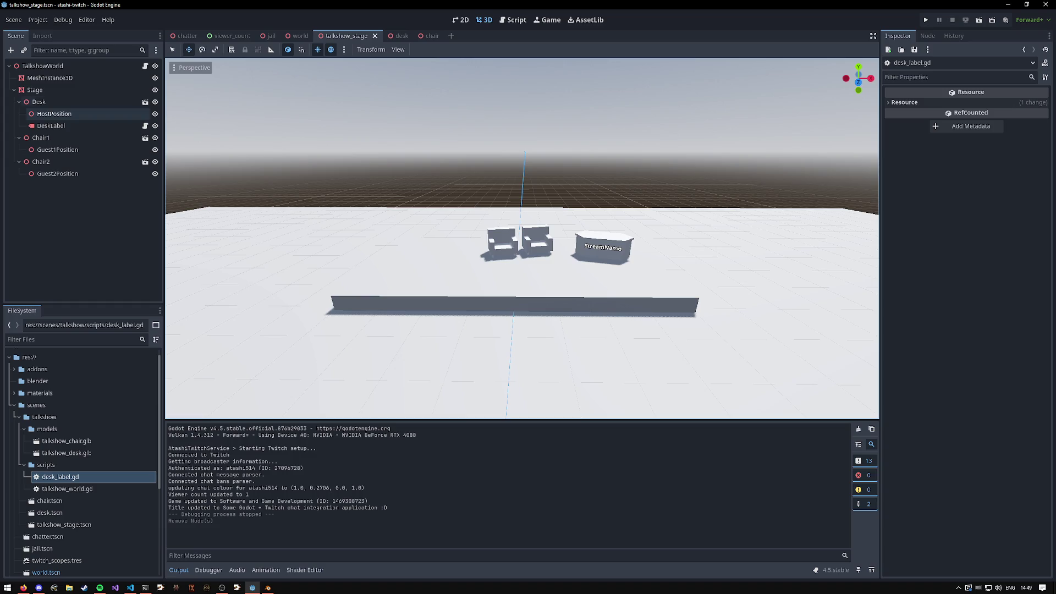
Step: Add a SpotLight3D as a child of the Stage node
left_click(33, 91)
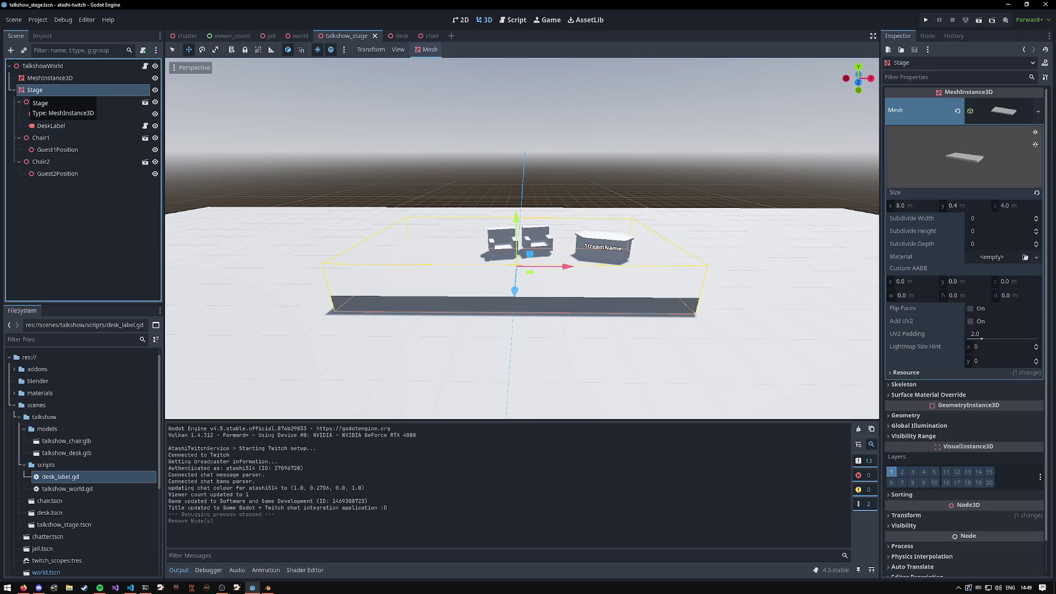
right_click(33, 92)
mouse_move(34, 94)
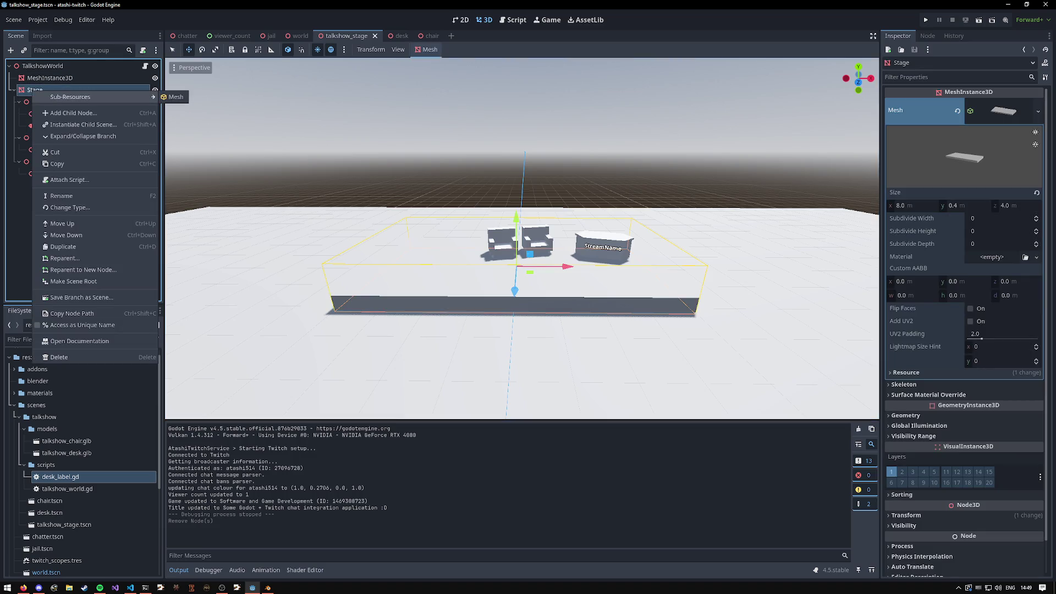
left_click(69, 113)
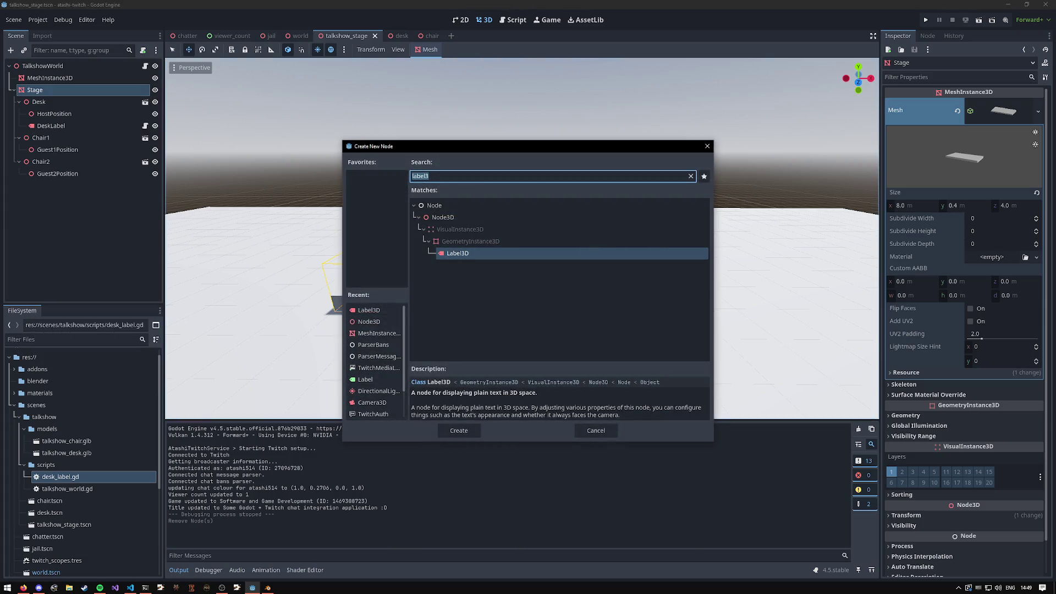
type("light")
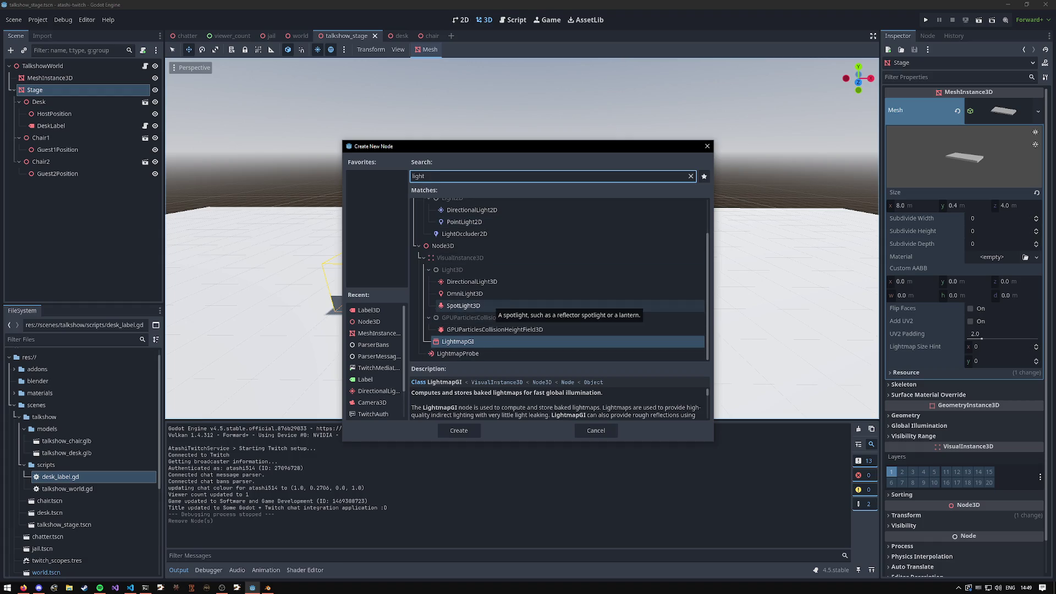
double_click(465, 306)
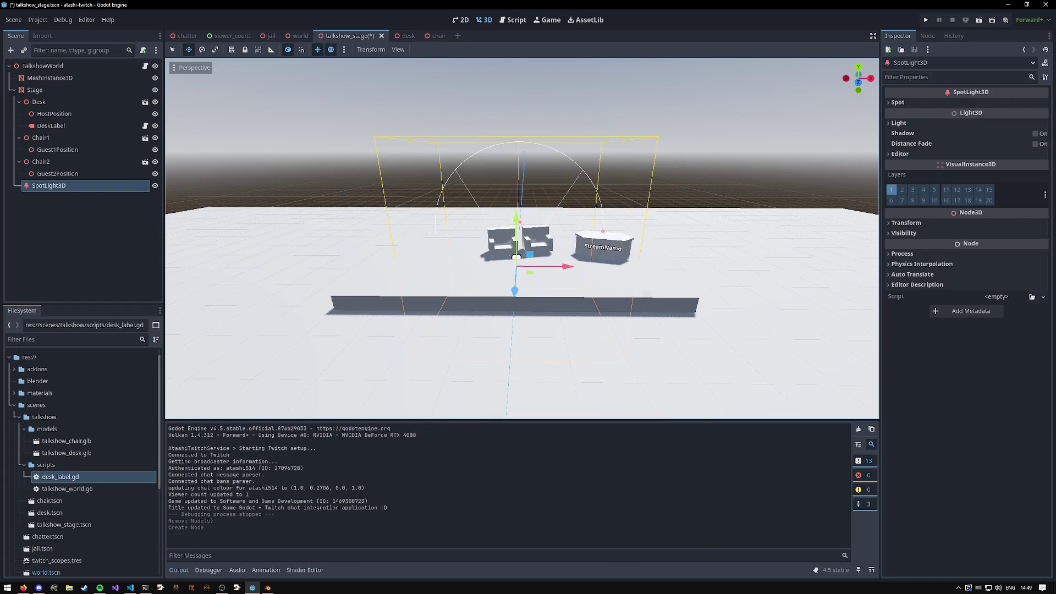
Step: Set the spotlight's Spot Range to 9.243 m and Spot Angle to 21.48°
mouse_move(614, 252)
left_mouse_down()
mouse_move(587, 288)
mouse_move(360, 264)
mouse_move(380, 267)
left_mouse_up()
left_click(899, 123)
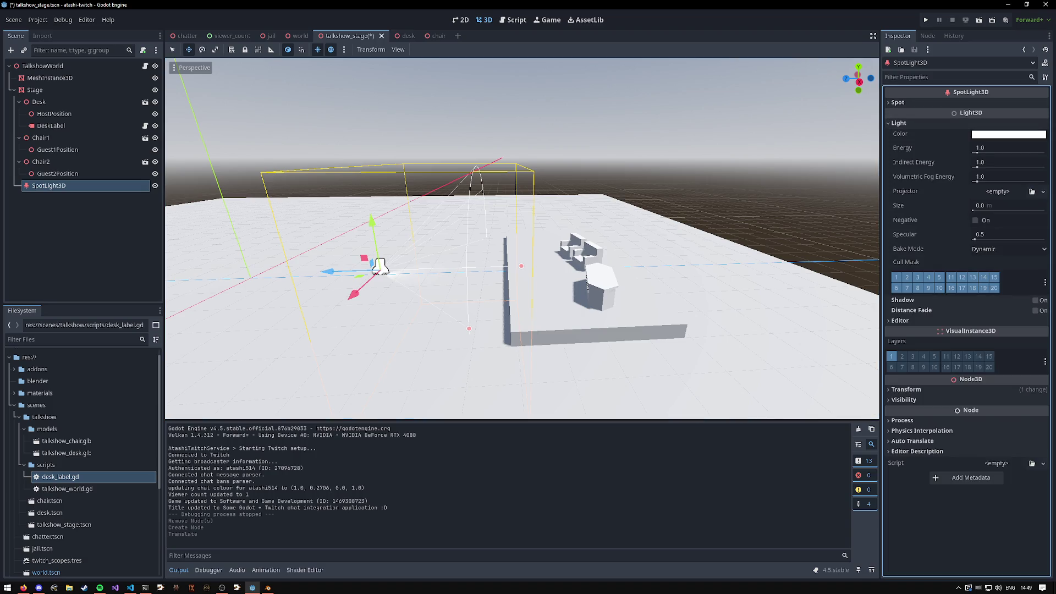
left_click_drag(974, 209, 984, 210)
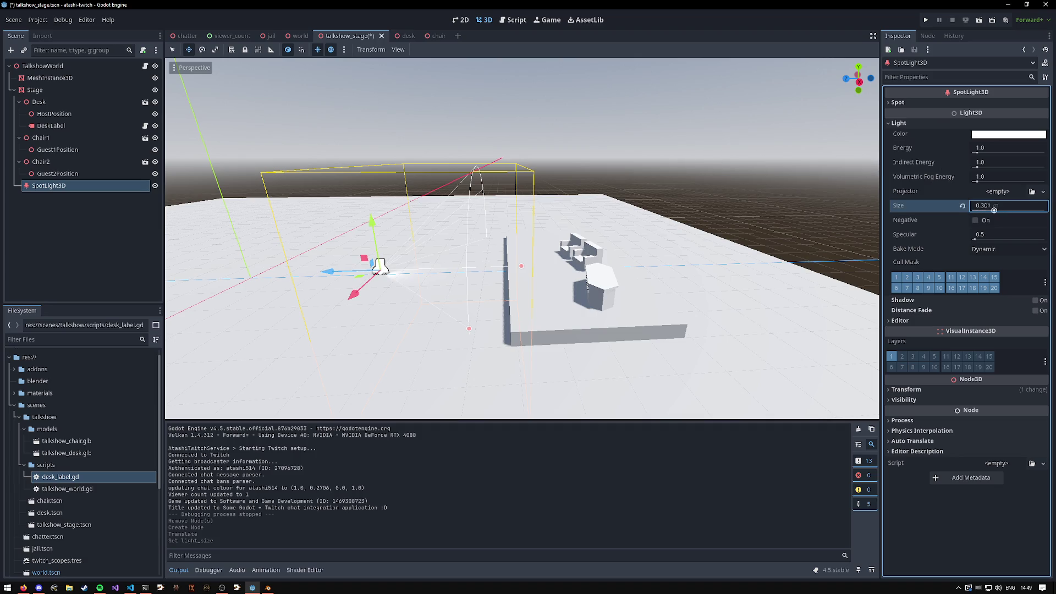
key("Escape")
left_click(897, 103)
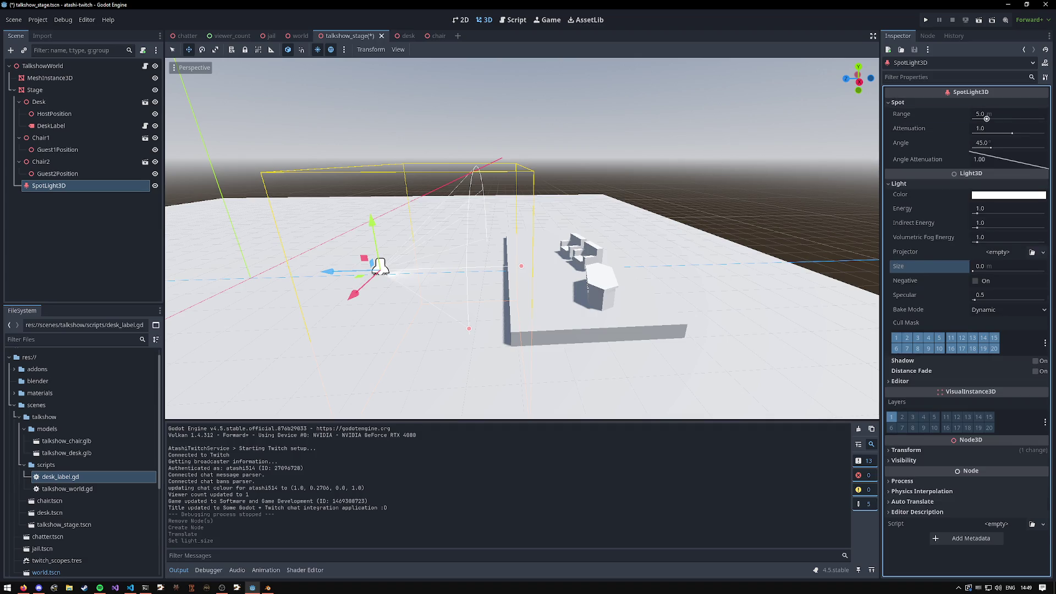
mouse_move(986, 118)
left_mouse_down()
mouse_move(990, 147)
mouse_move(981, 148)
mouse_move(992, 118)
left_mouse_up()
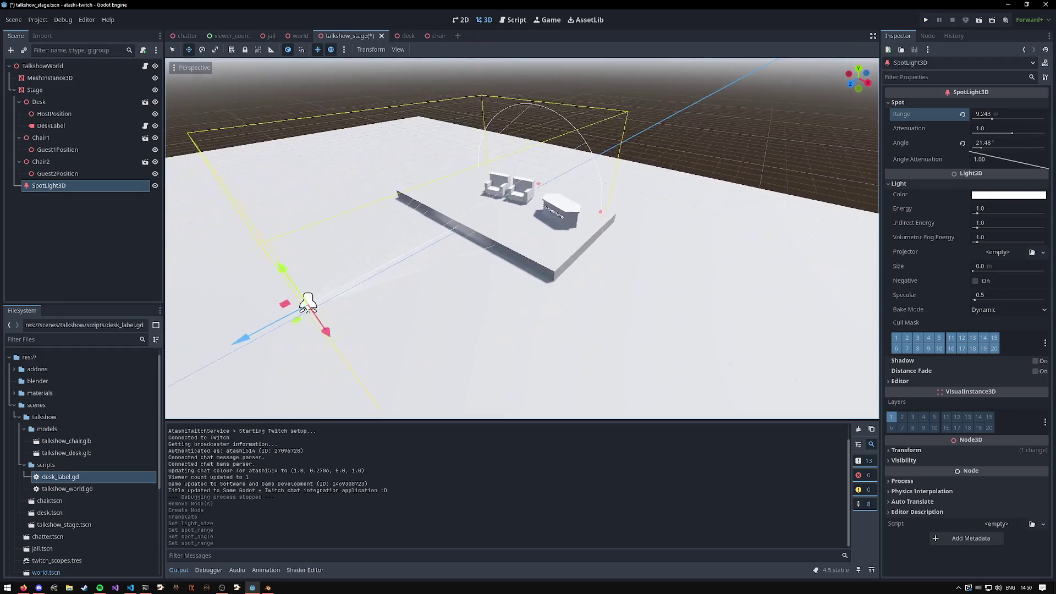
Step: Move the spotlight to the stage front, tilt it toward the desk and chairs, and duplicate it
mouse_move(401, 313)
left_mouse_down()
mouse_move(366, 223)
mouse_move(384, 253)
mouse_move(394, 233)
mouse_move(495, 264)
left_mouse_up()
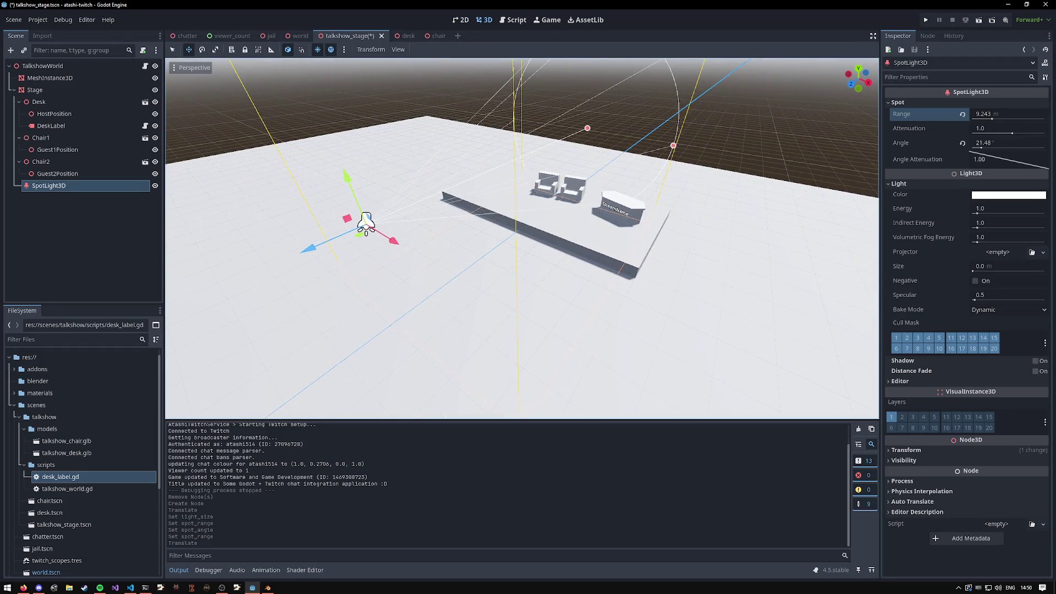
key("e")
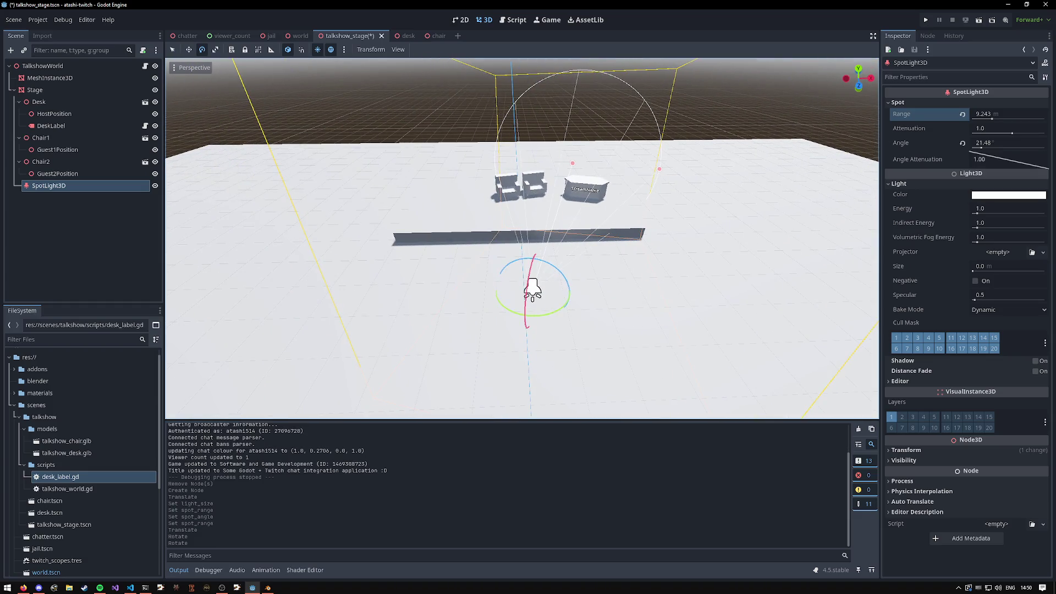
mouse_move(567, 305)
left_mouse_down()
mouse_move(580, 292)
mouse_move(547, 294)
left_mouse_up()
key("w")
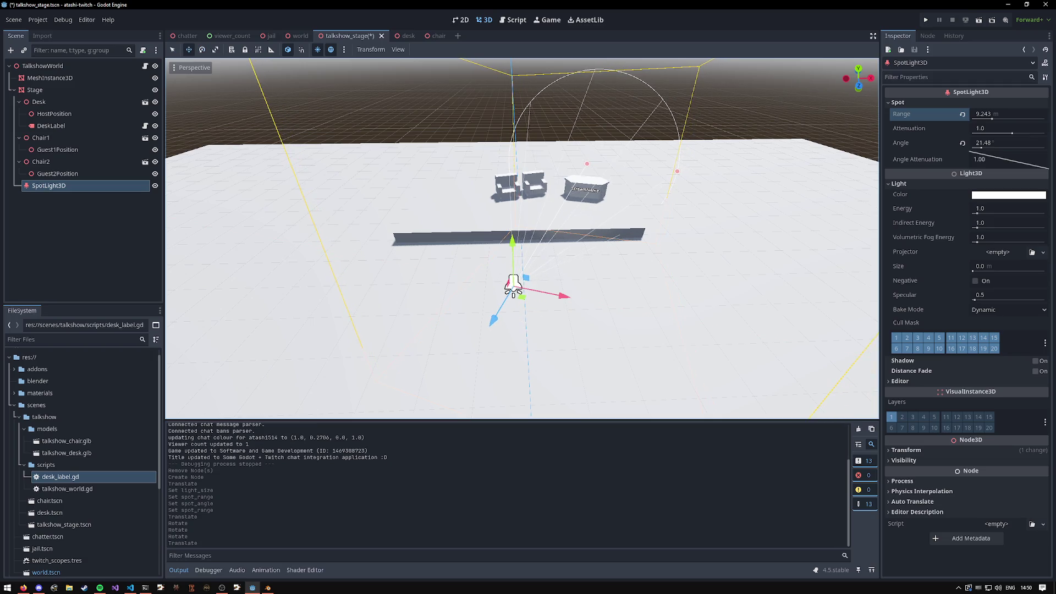
key("ctrl+d")
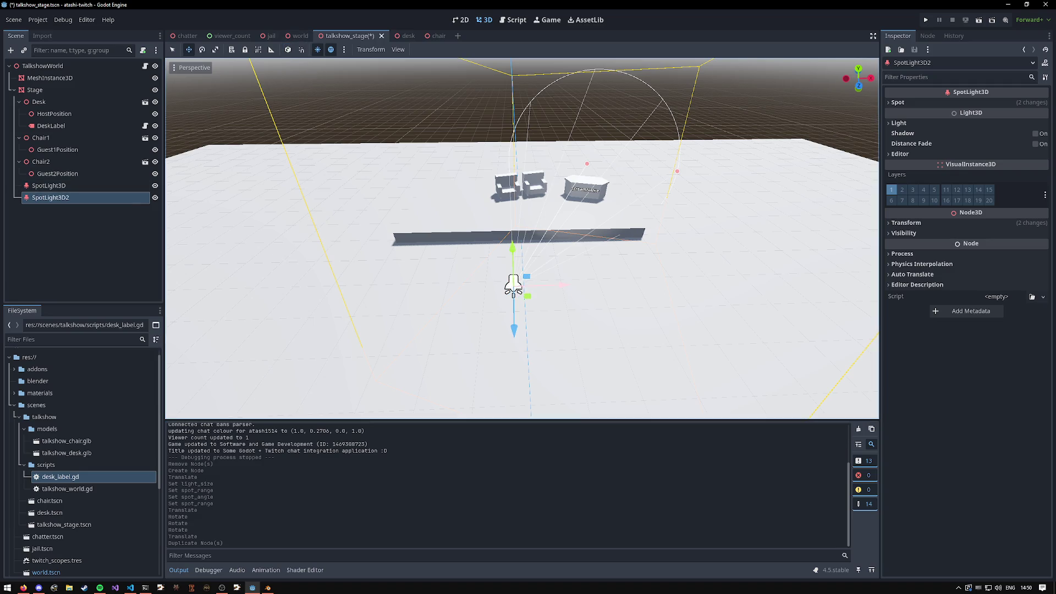
Step: Move SpotLight3D2 to the right side aimed at the set, save the scene, and run
mouse_move(562, 296)
left_mouse_down()
mouse_move(708, 281)
mouse_move(682, 283)
mouse_move(680, 318)
left_mouse_up()
key("e")
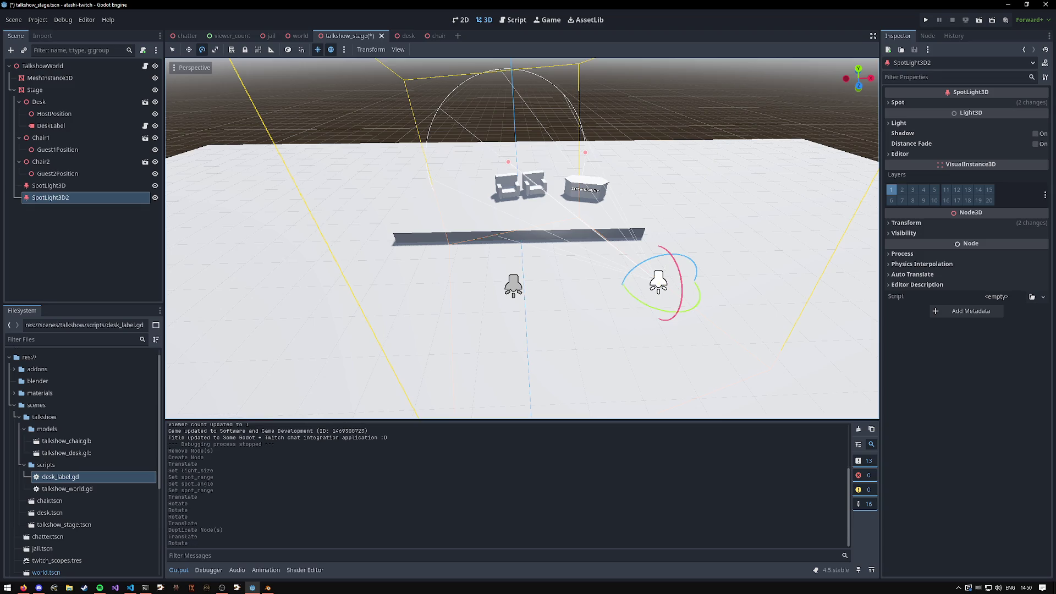
key("ctrl+s")
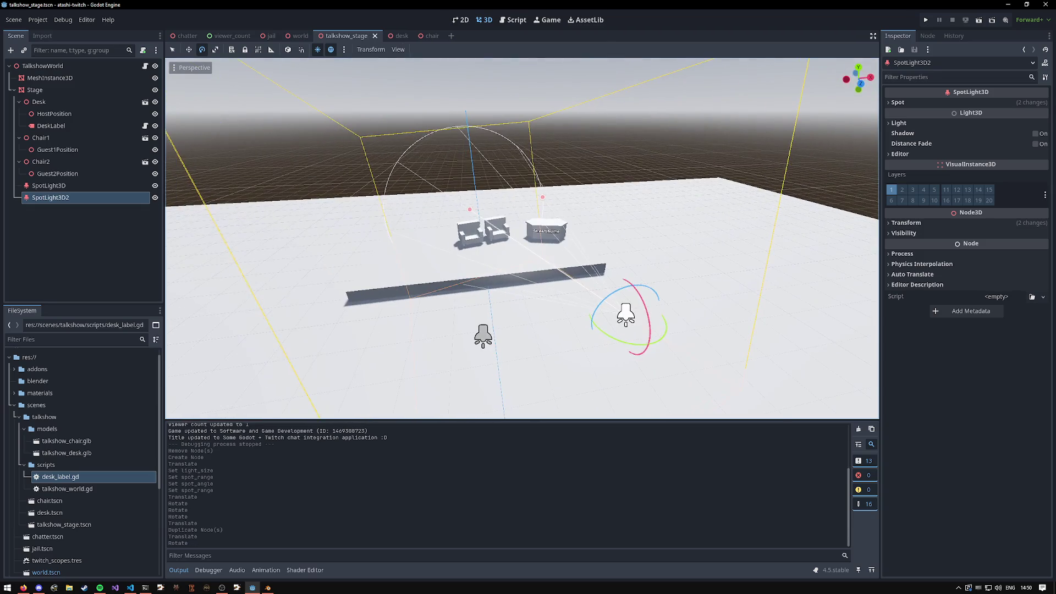
key("F5")
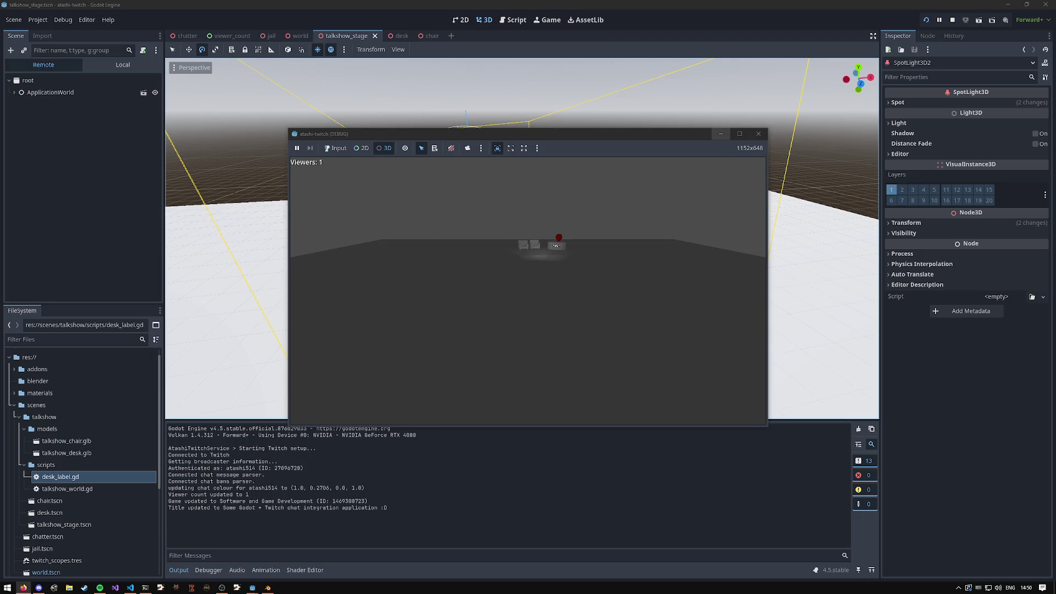
Step: Override the running game's camera to inspect the desk and chairs, then stop the game
left_click(467, 147)
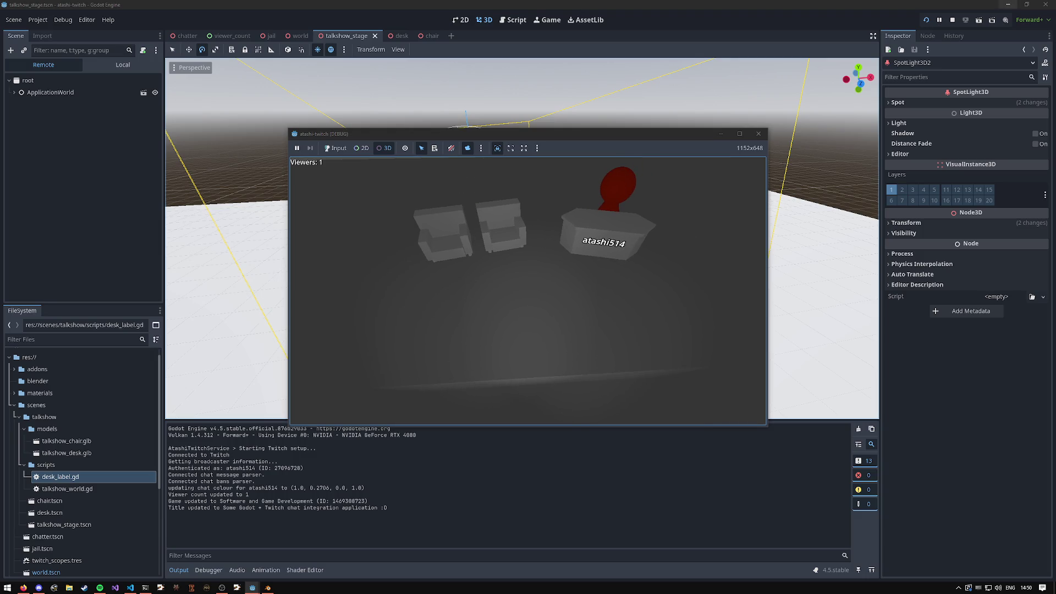
key("F8")
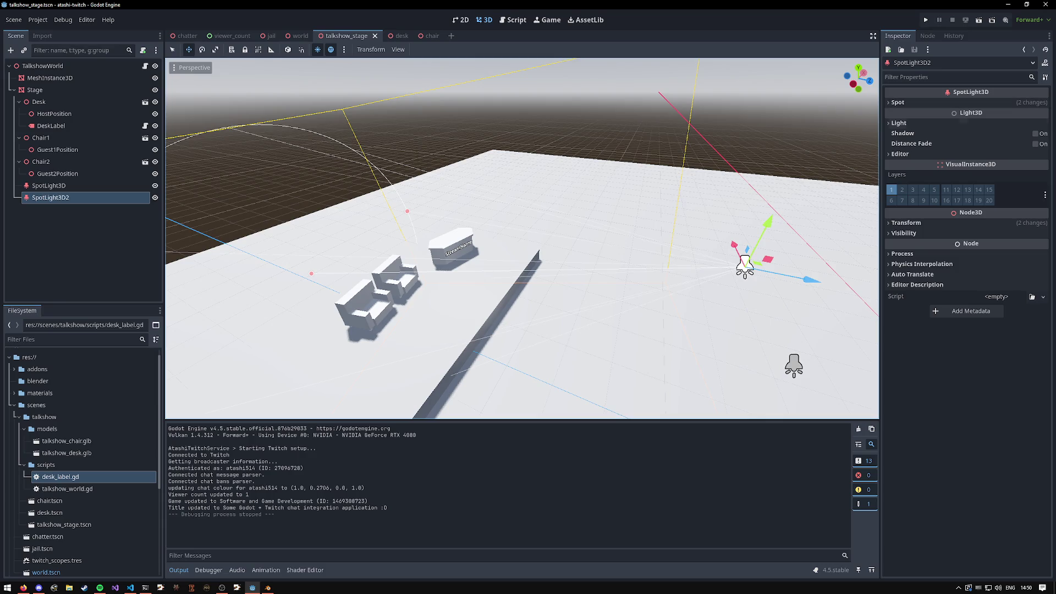
Step: Set Spot Range to 15 m on both SpotLight3D and SpotLight3D2, then relaunch the game
left_click(49, 185, "shift")
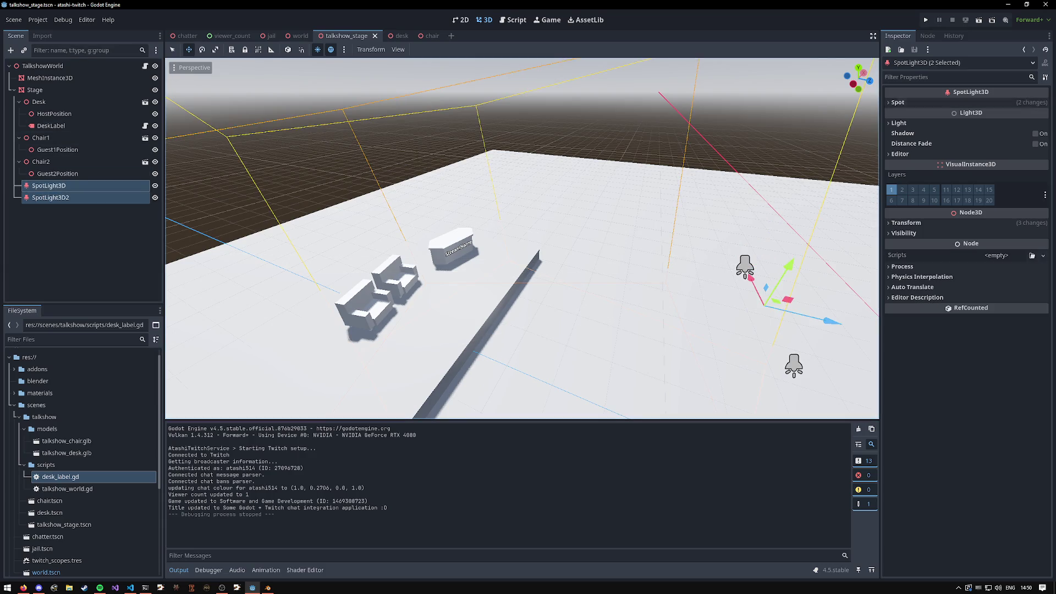
left_click(898, 123)
left_click(898, 102)
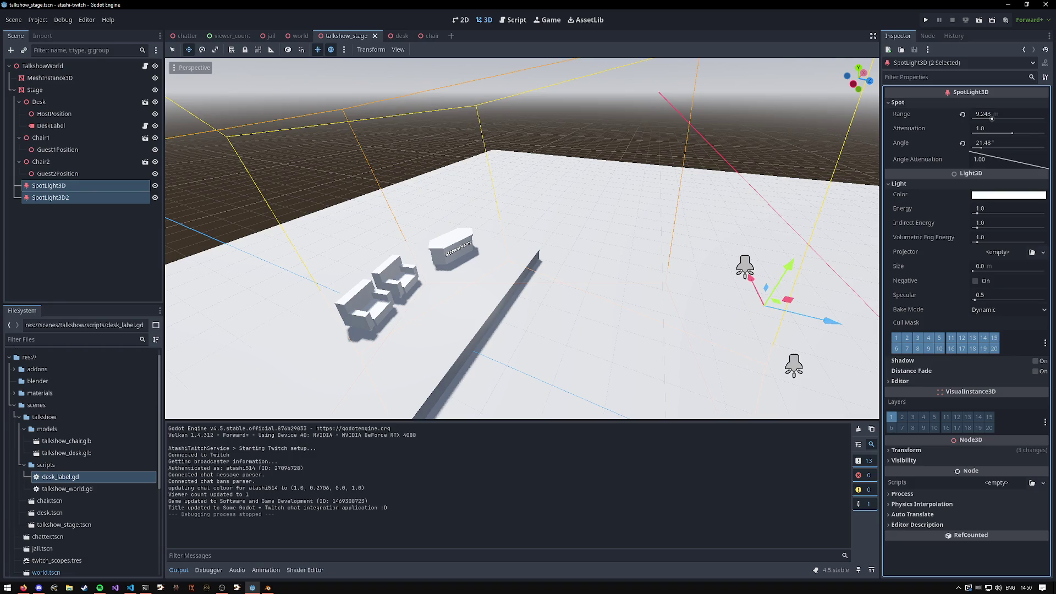
left_click(990, 114)
type("15")
key("Return")
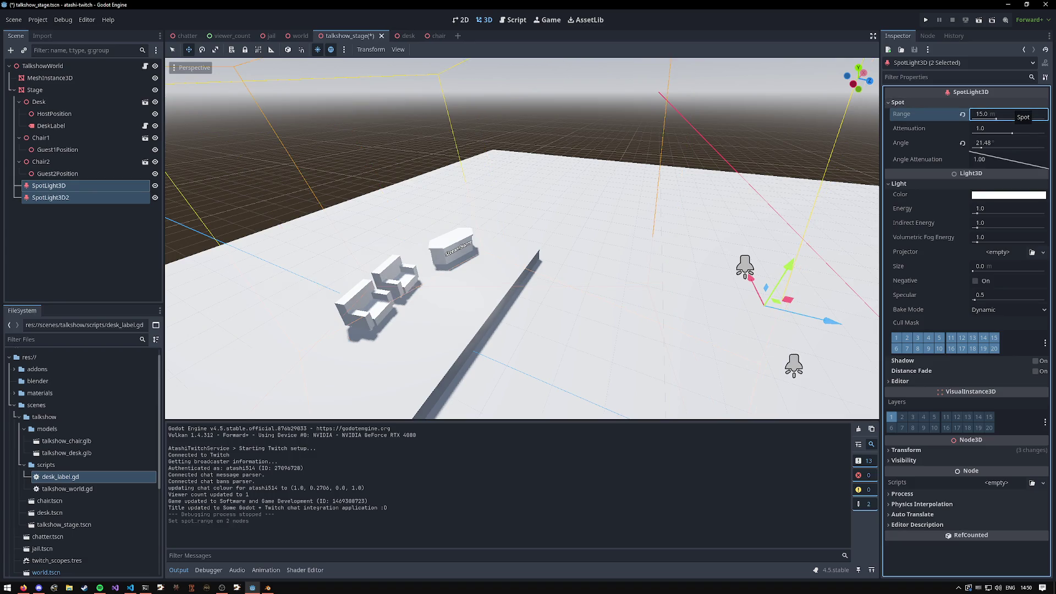
key("F5")
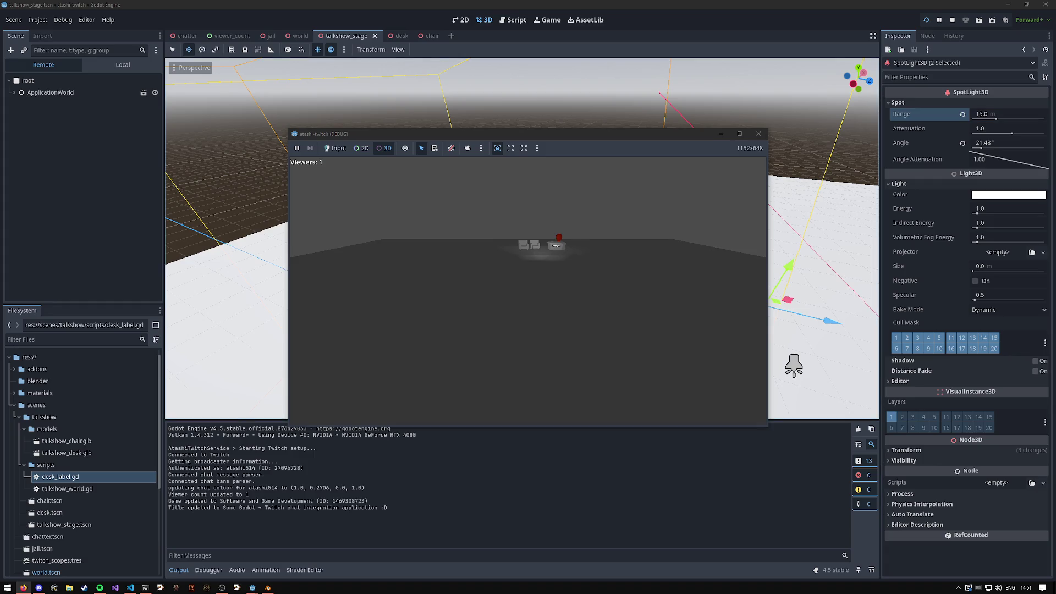
Step: Override the floating game's camera, then relaunch the game embedded in the Game tab
left_click(468, 148)
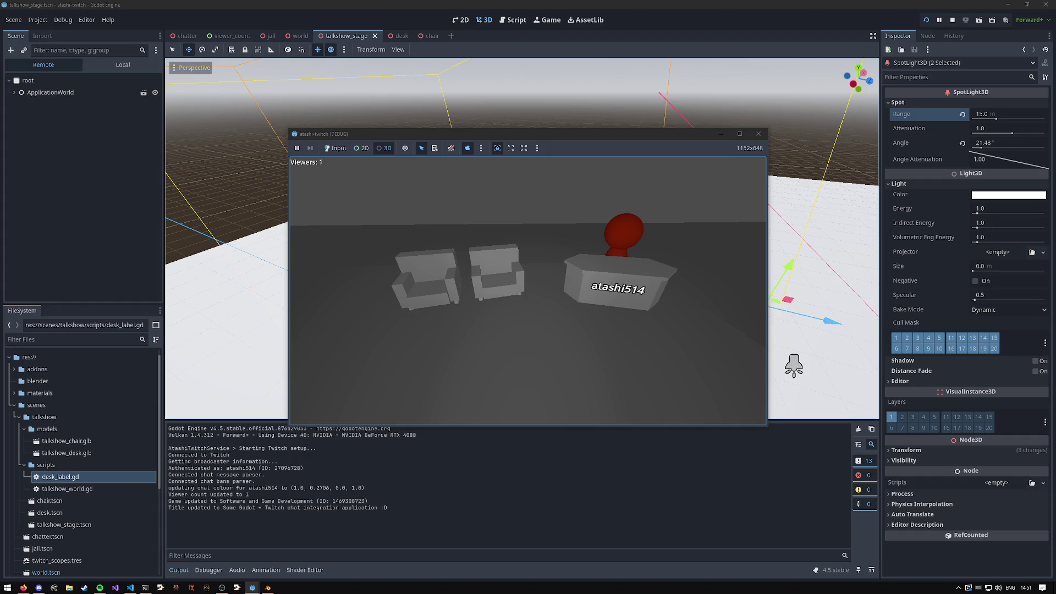
left_click(537, 148)
key("Escape")
key("F5")
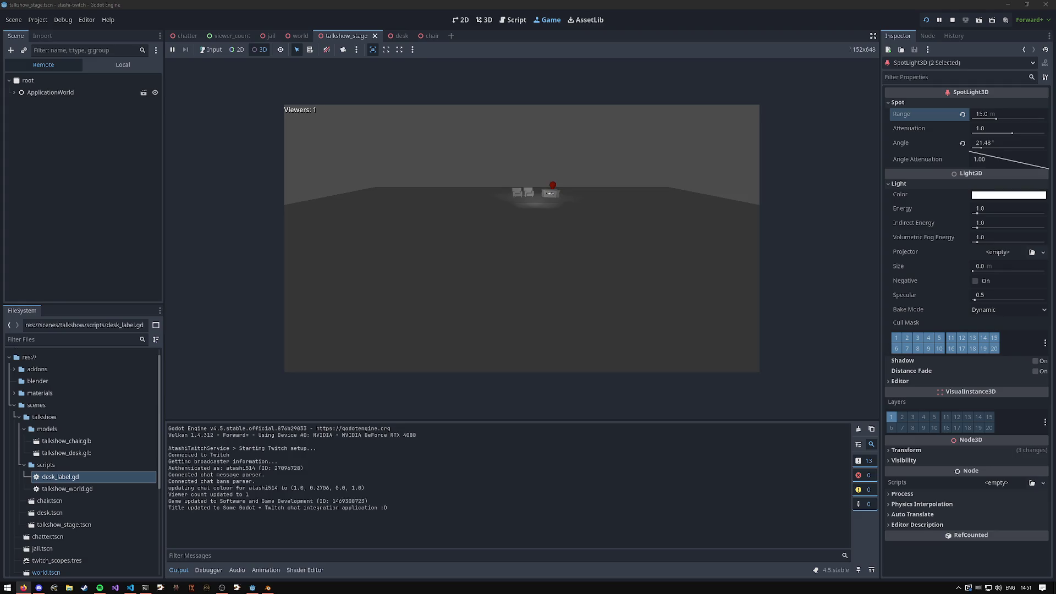
Step: Override the embedded game's camera and select the running SpotLight3D under ApplicationWorld > TalkshowWorld > Stage
left_click(343, 50)
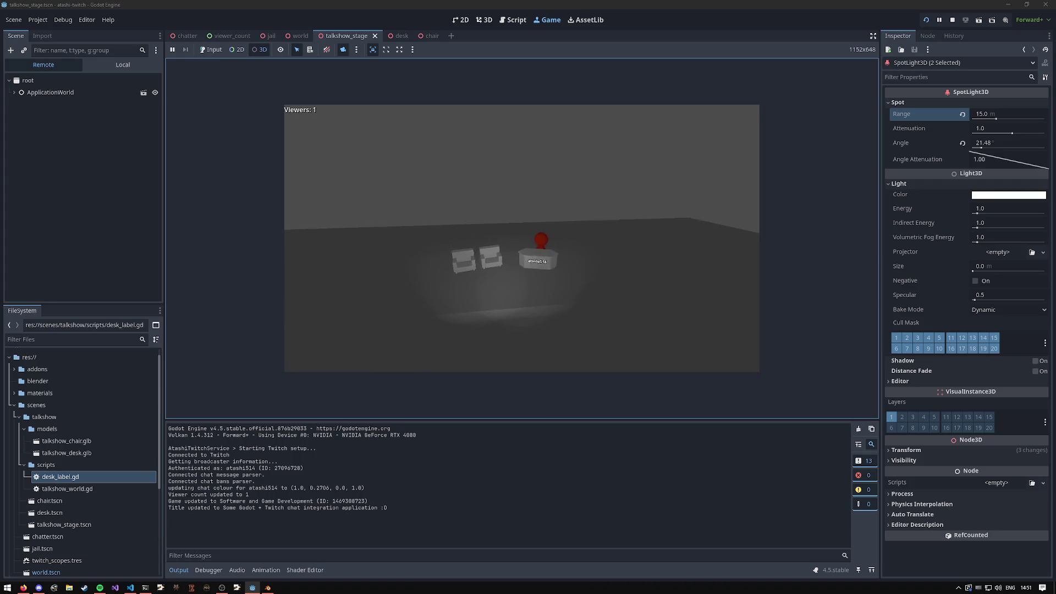
left_click(15, 92)
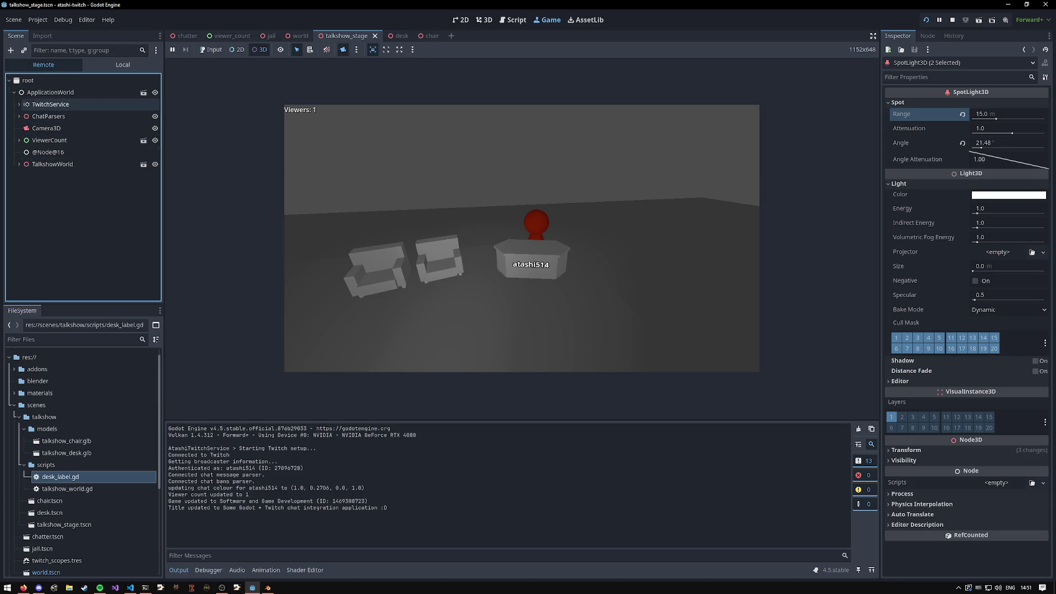
left_click(19, 164)
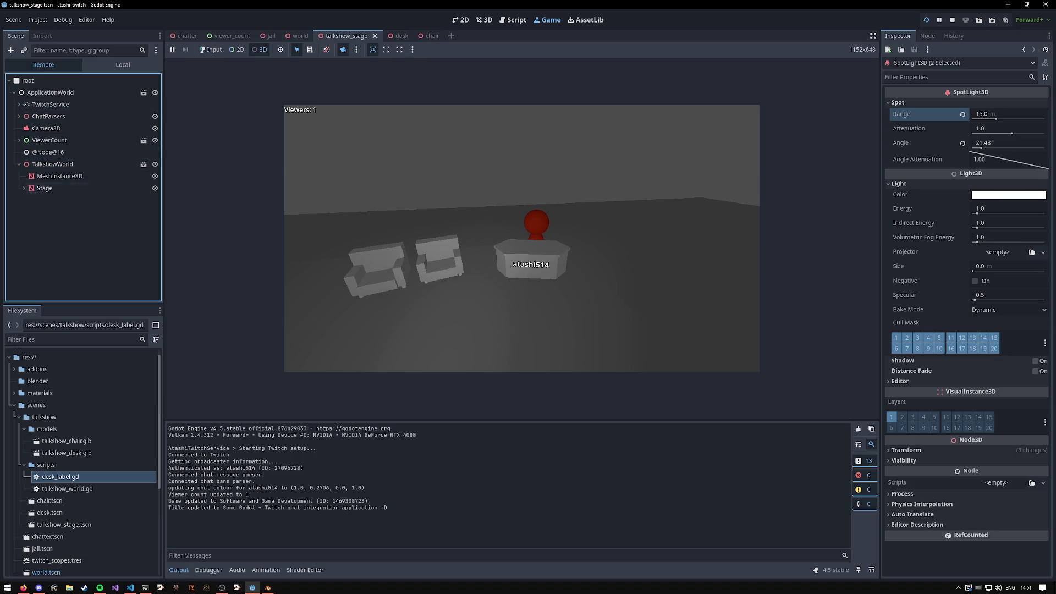
left_click(24, 188)
left_click(59, 235)
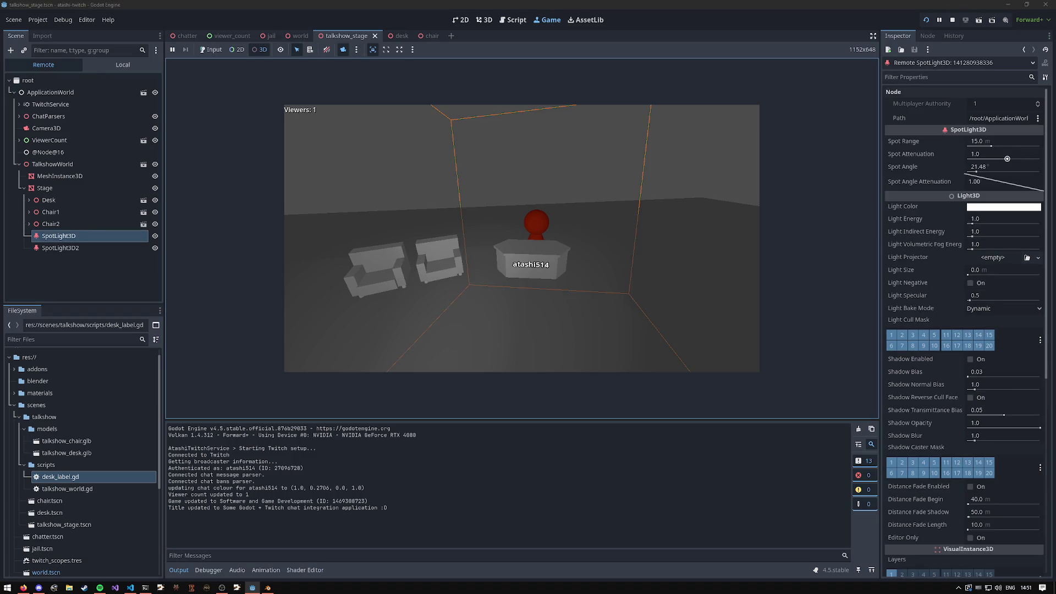
Step: Set spot attenuation to 0.45 on both running SpotLight3D and SpotLight3D2
left_click_drag(1007, 158, 1005, 159)
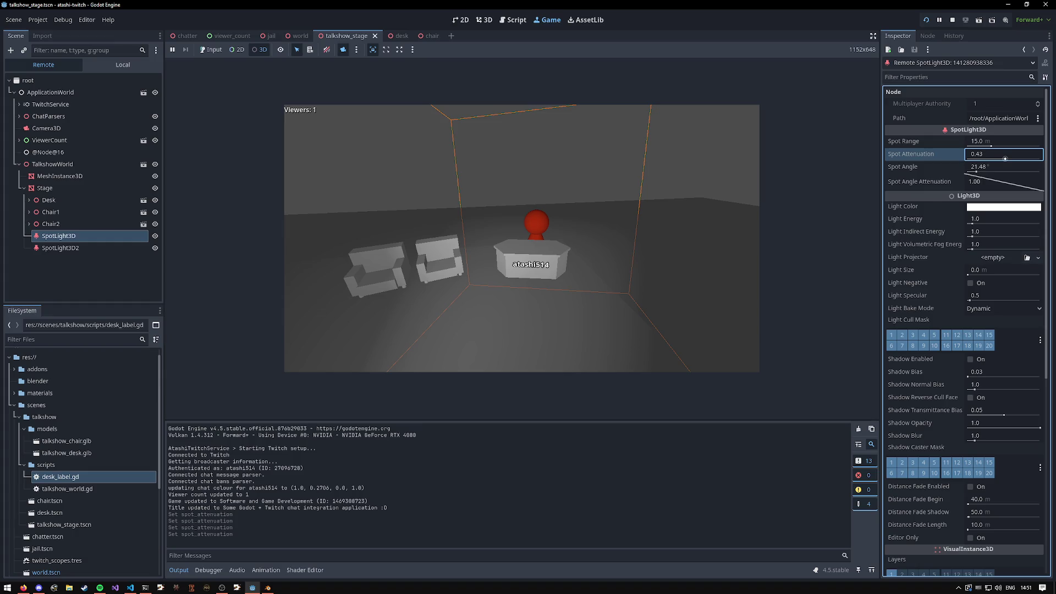
mouse_move(990, 146)
left_mouse_down()
mouse_move(968, 146)
mouse_move(995, 146)
left_mouse_up()
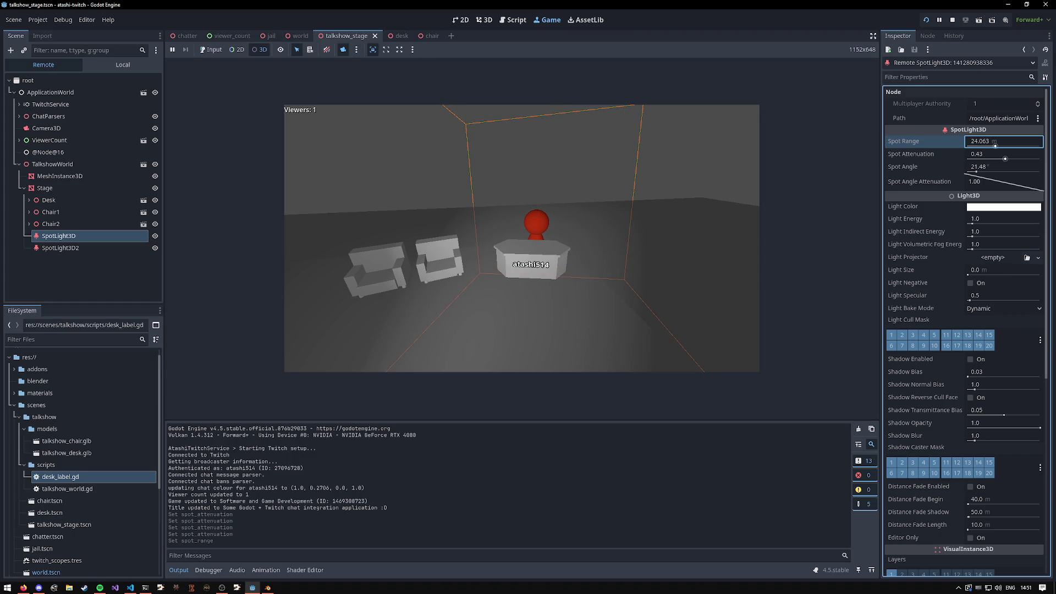
key("Tab")
key("Return")
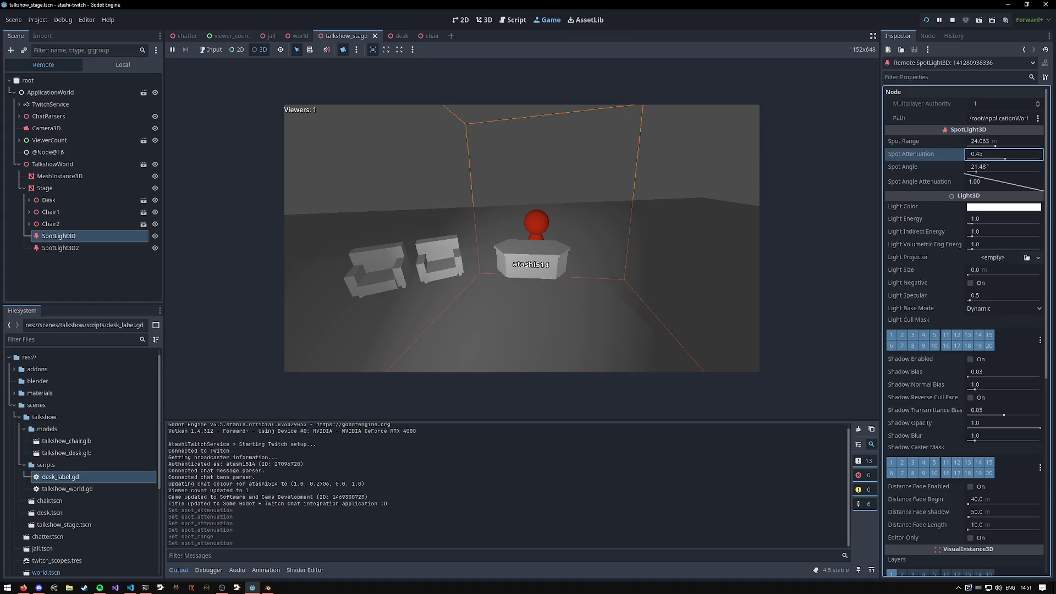
left_click(61, 248)
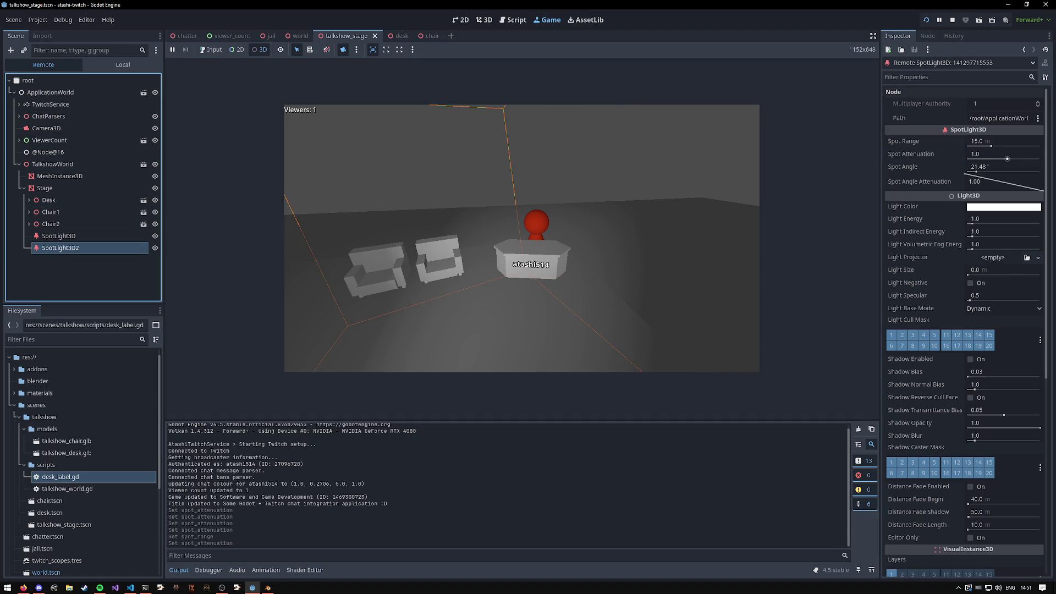
left_click(985, 154)
type(".45")
key("Return")
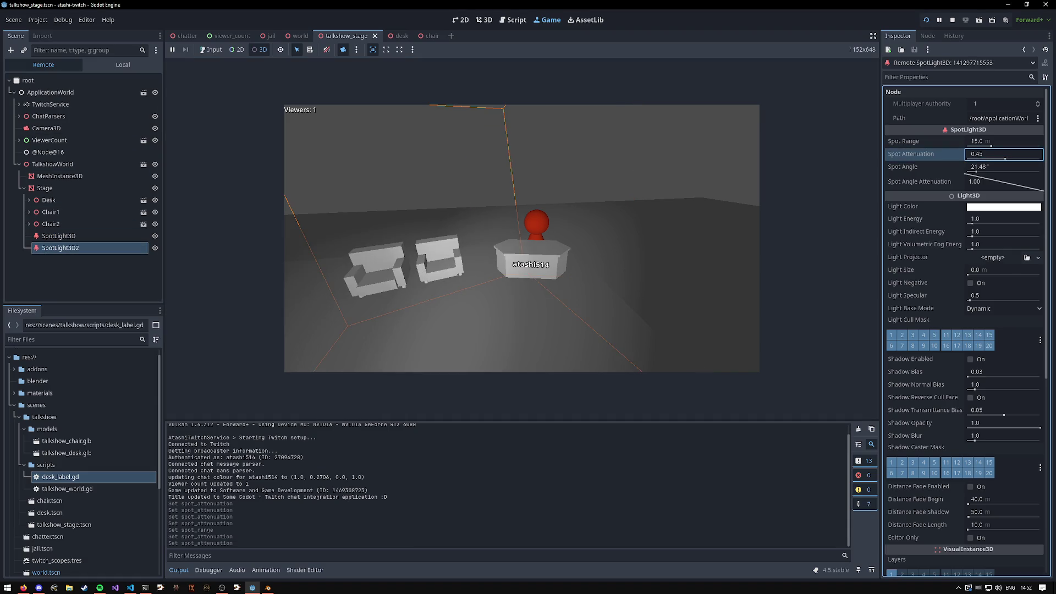
left_click(521, 238)
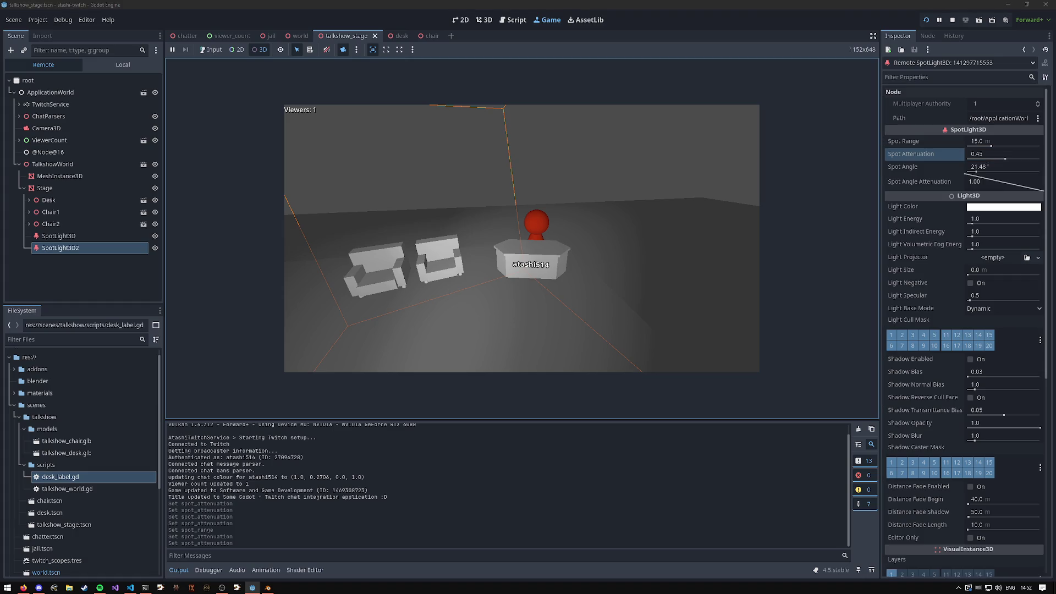
Step: Undo the stray light energy changes on SpotLight3D2 and set its indirect energy to 1.0
mouse_move(972, 224)
left_mouse_down()
mouse_move(993, 223)
mouse_move(983, 224)
left_mouse_up()
key("ctrl+z")
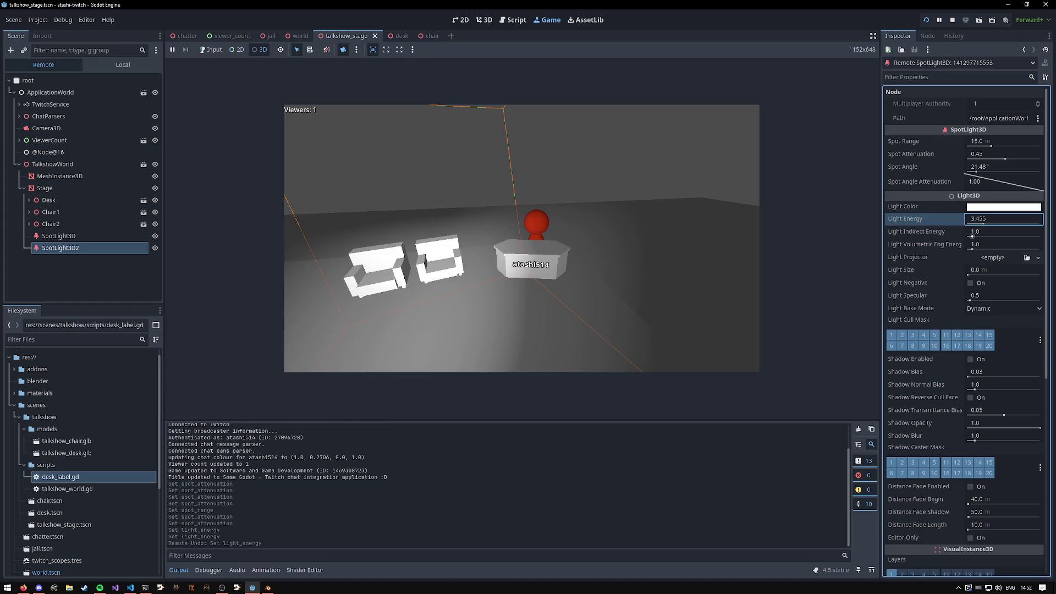
key("ctrl+z")
left_click(522, 238)
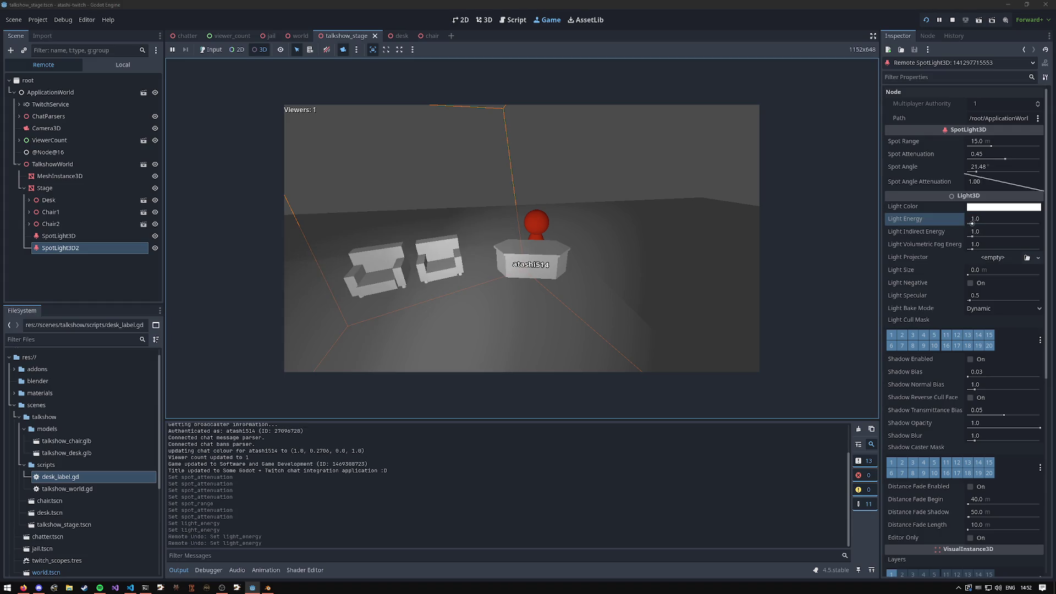
left_click(990, 232)
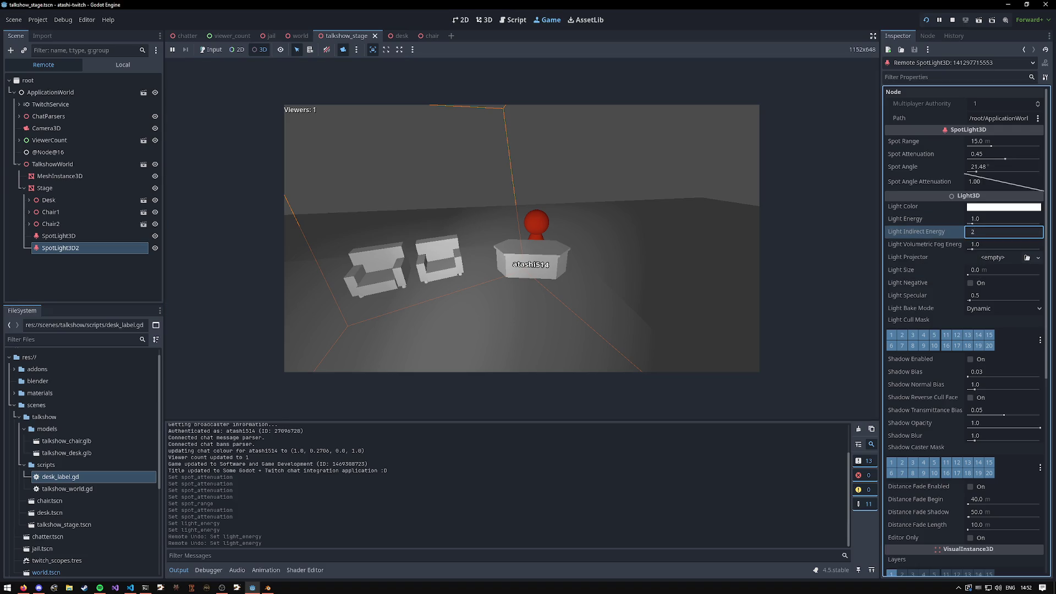
key("BackSpace")
type("1")
key("Return")
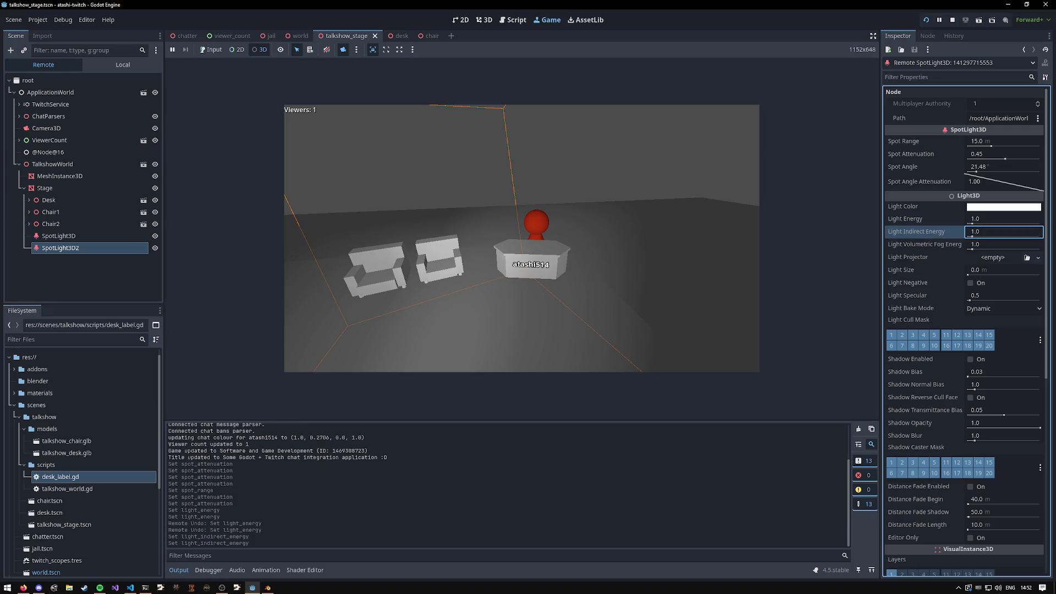
left_click(521, 238)
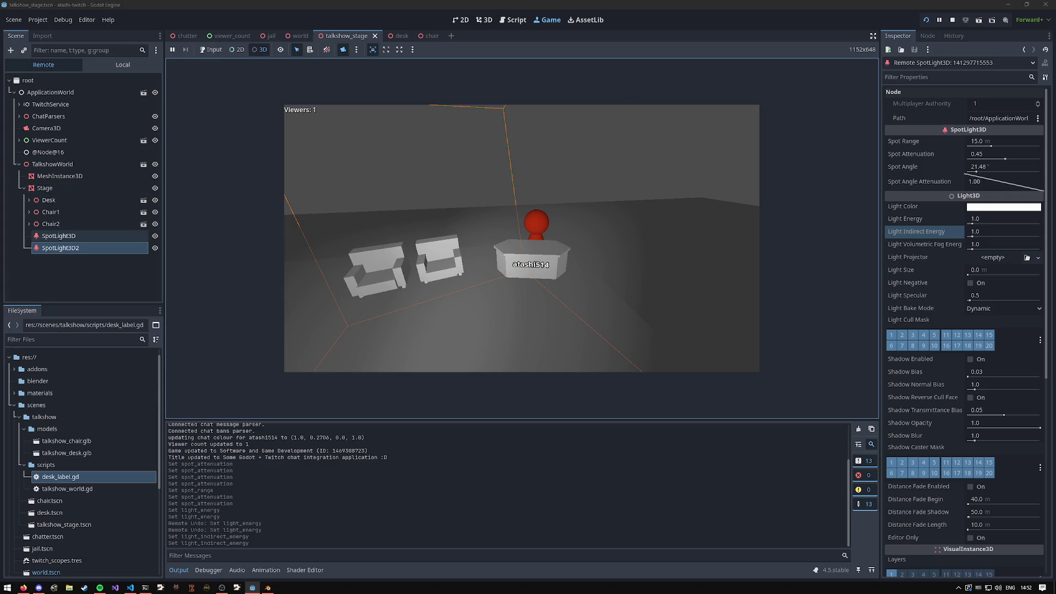
Step: Set light energy to 2.0 on both running spotlights
left_click(58, 236)
left_click(974, 219)
type("2")
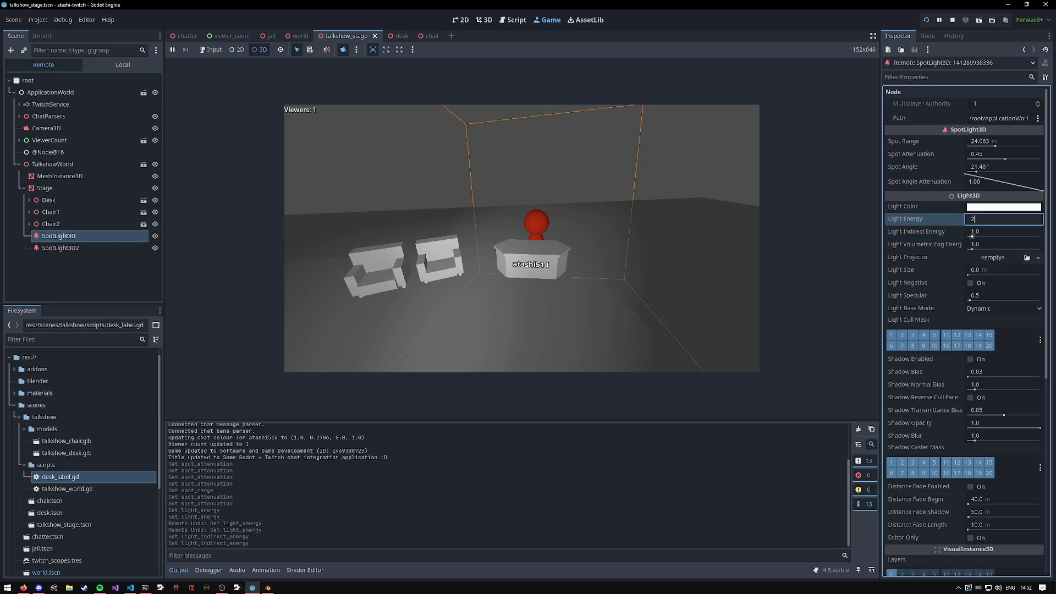
key("Return")
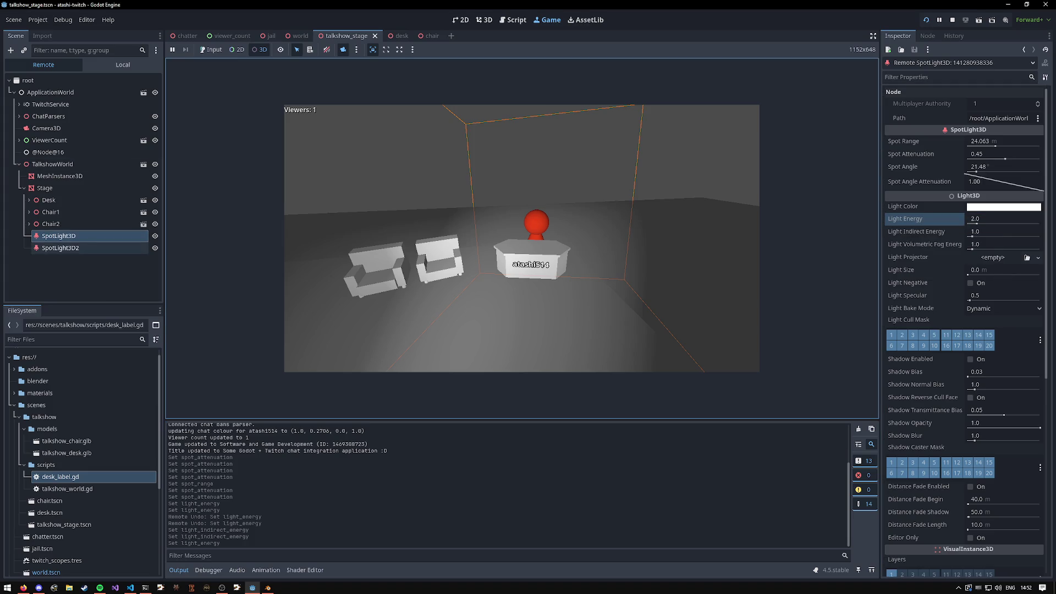
left_click(60, 247)
left_click(974, 219)
type("2")
key("Return")
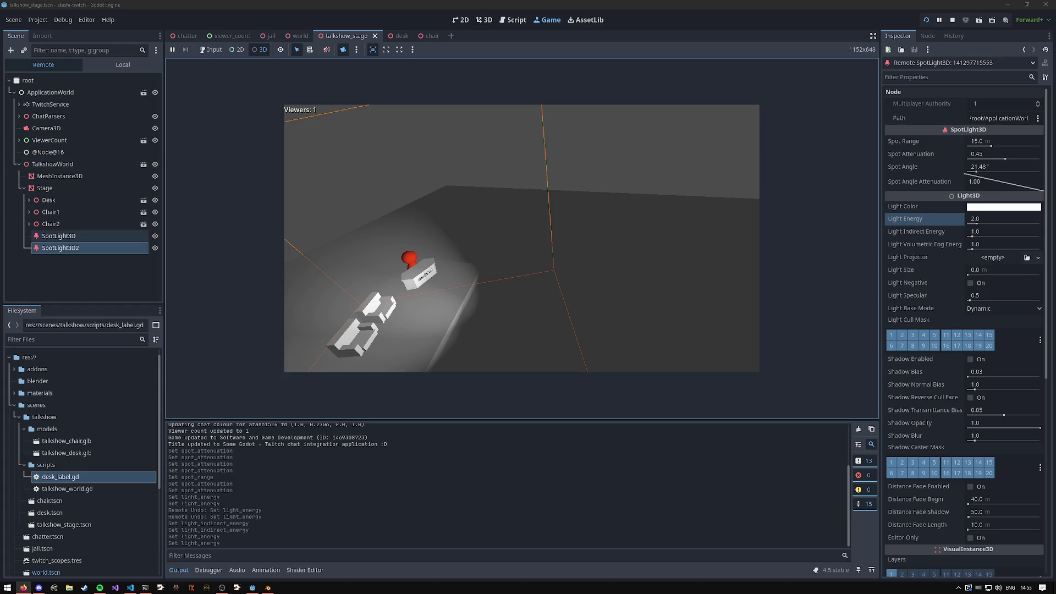
Step: Stop the game, select both spotlights together, then deselect them and open TalkshowWorld's context menu
key("F8")
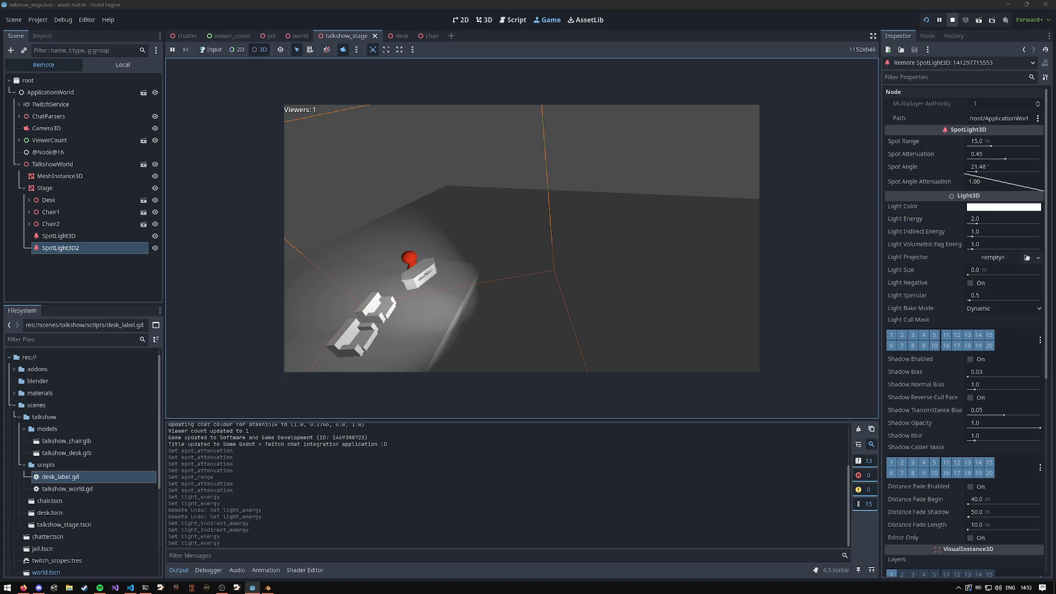
left_click(49, 78)
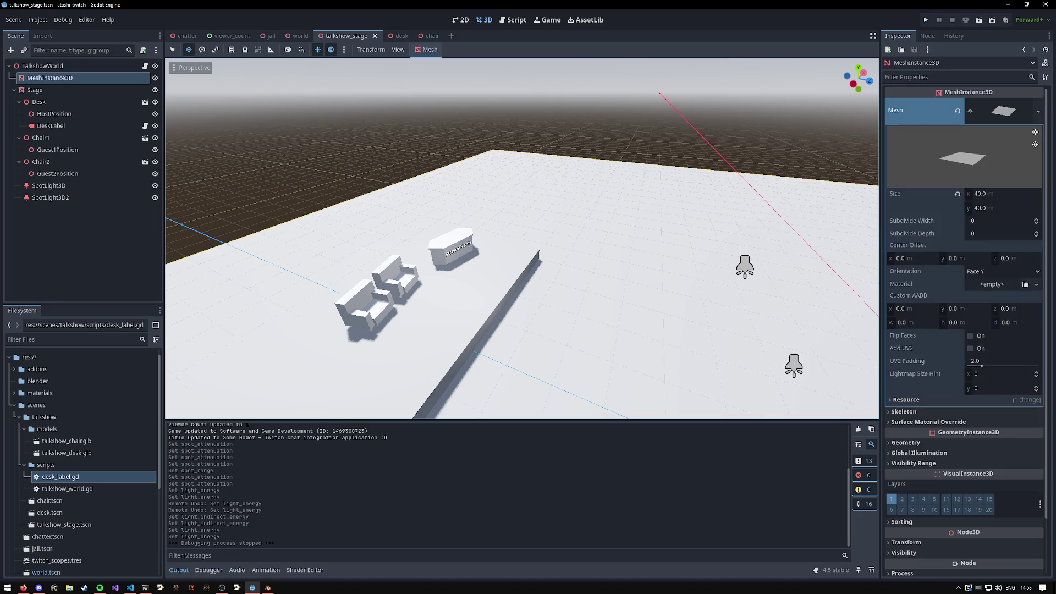
left_click(50, 197)
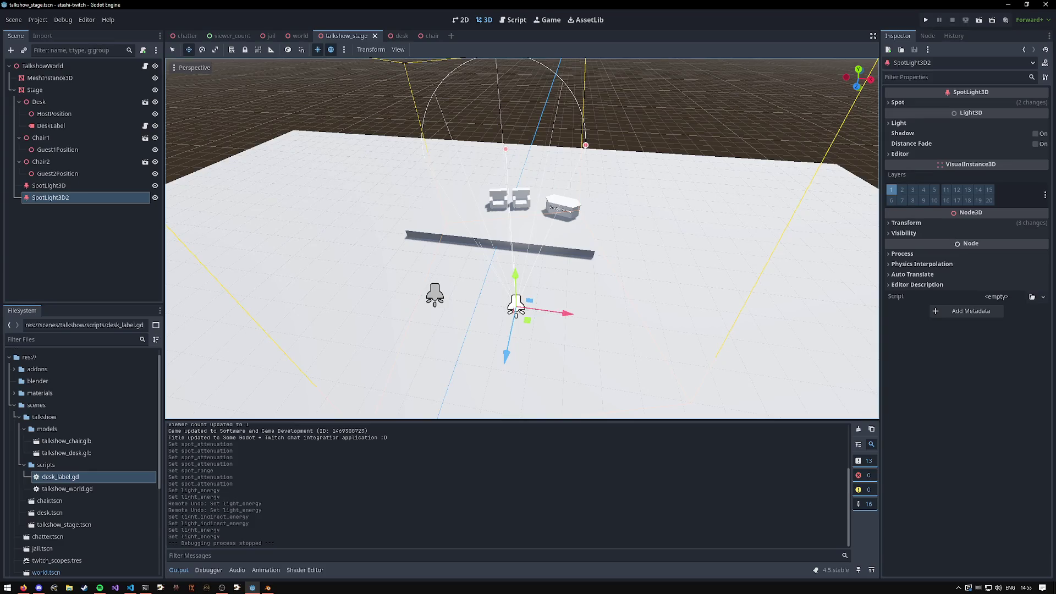
left_click(49, 78)
left_click(49, 185)
left_click(50, 197, "shift")
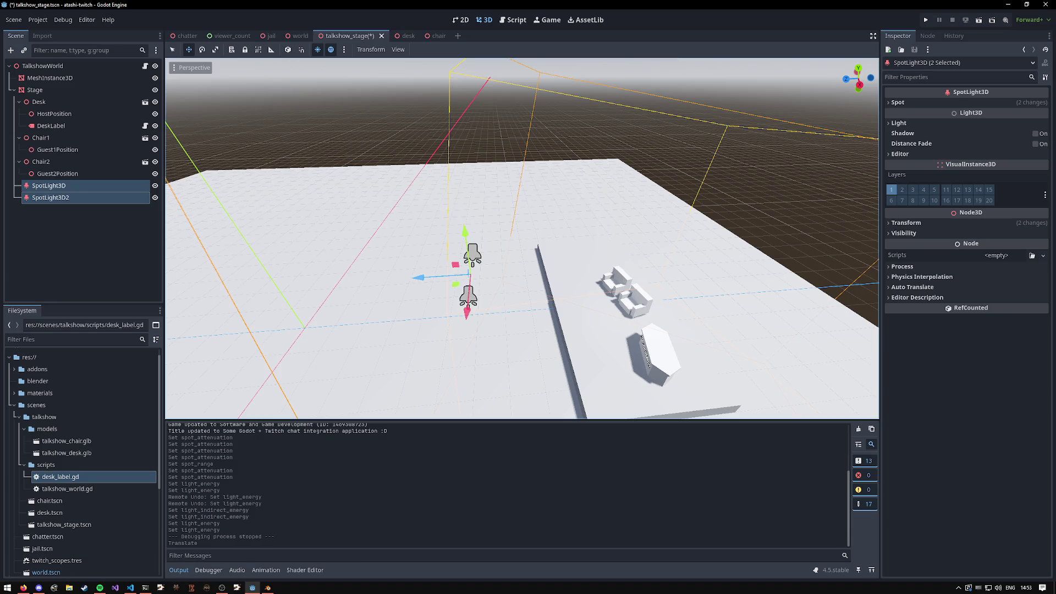
key("Escape")
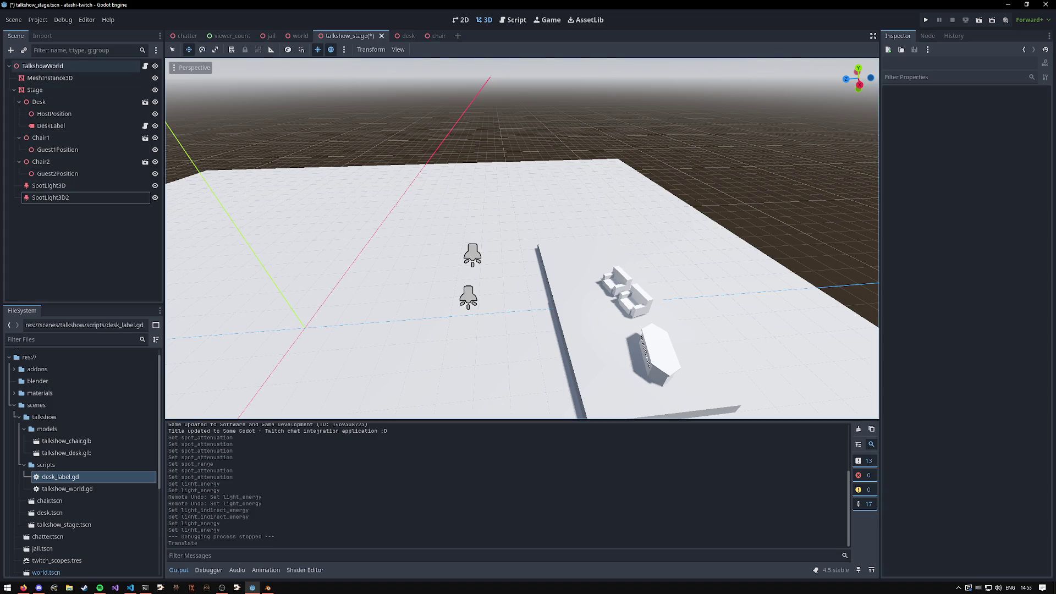
right_click(37, 66)
Step: Add a DirectionalLight3D child and tilt it about 34 degrees
left_click(70, 88)
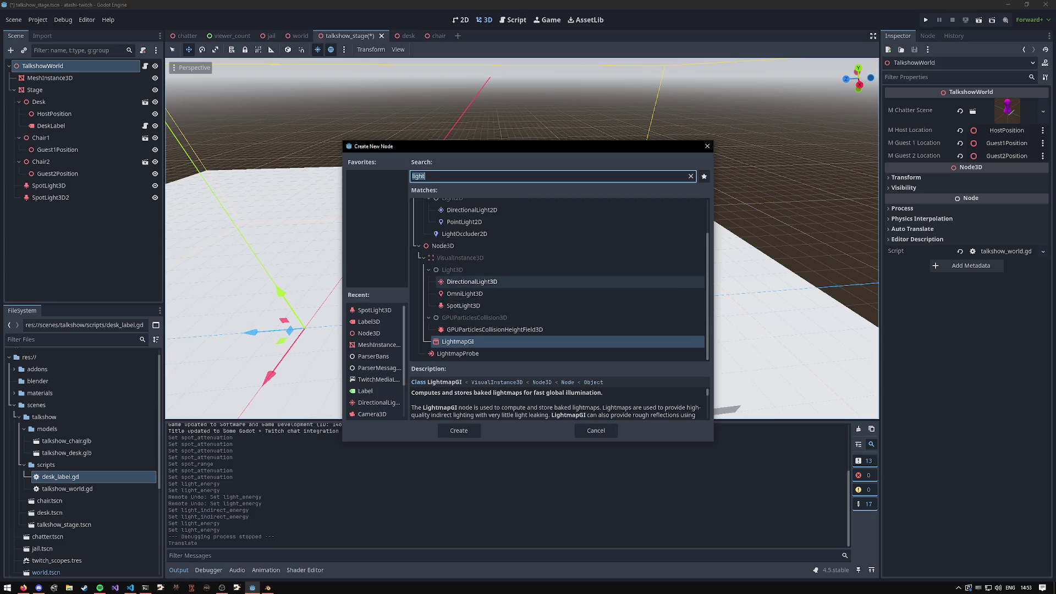
left_click(471, 282)
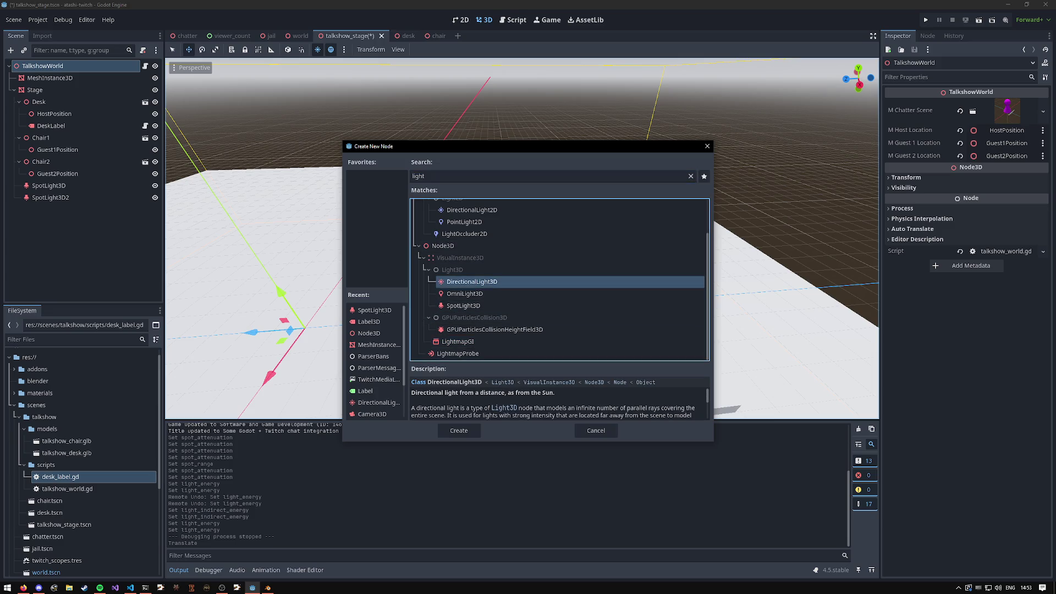
left_click(458, 430)
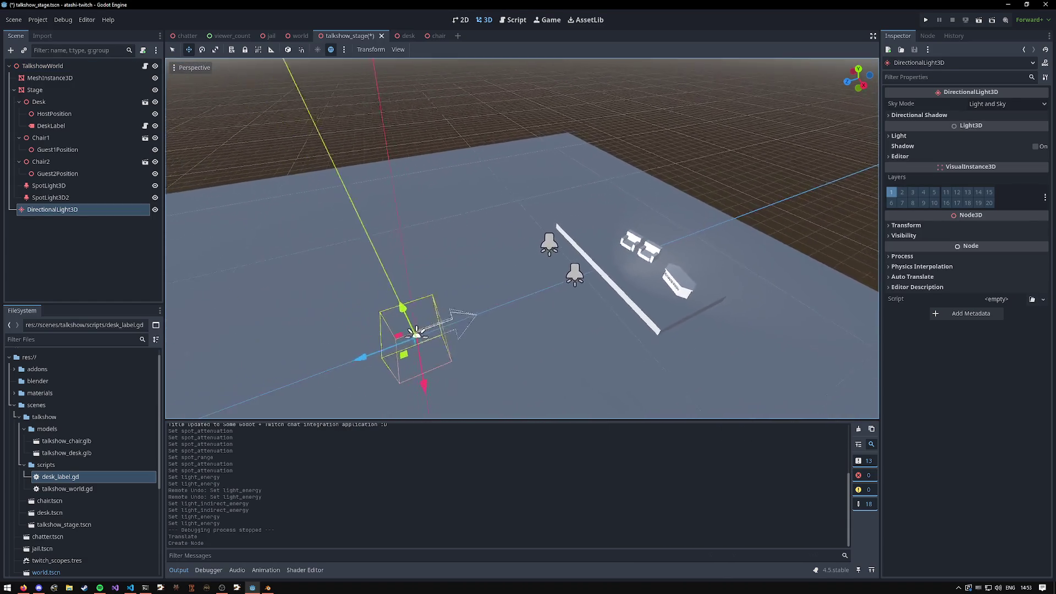
key("e")
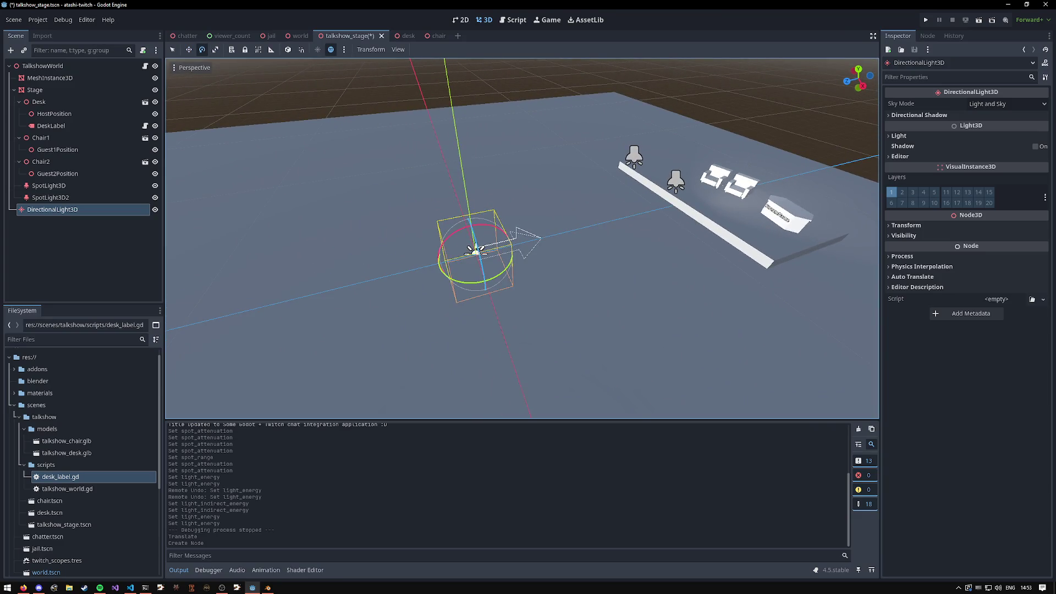
mouse_move(512, 258)
left_mouse_down()
mouse_move(488, 284)
mouse_move(458, 283)
left_mouse_up()
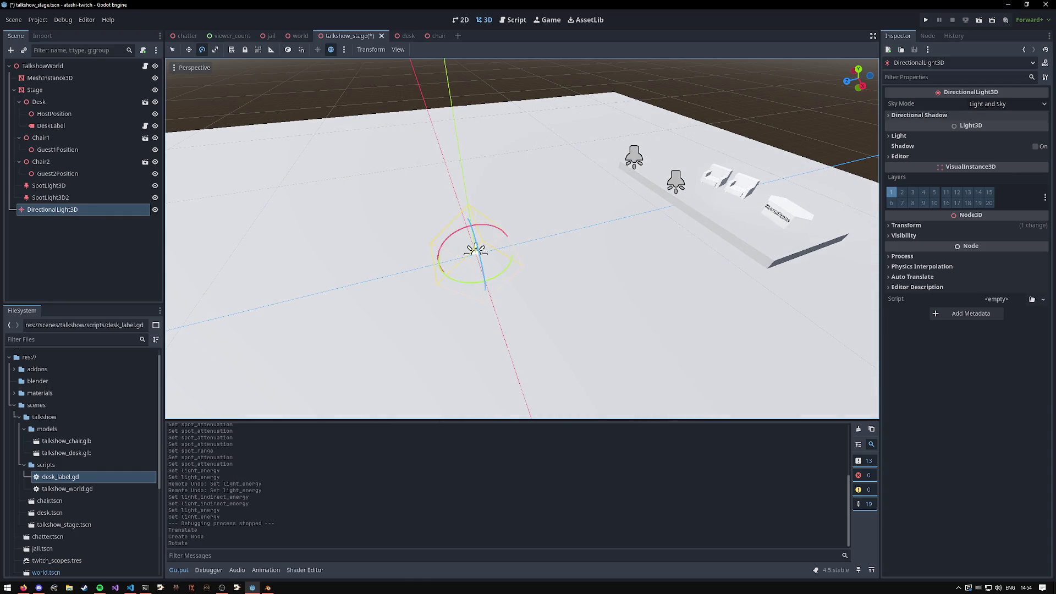
Step: Set the directional light's energy to 0.1 and save the stage scene
left_click(919, 115)
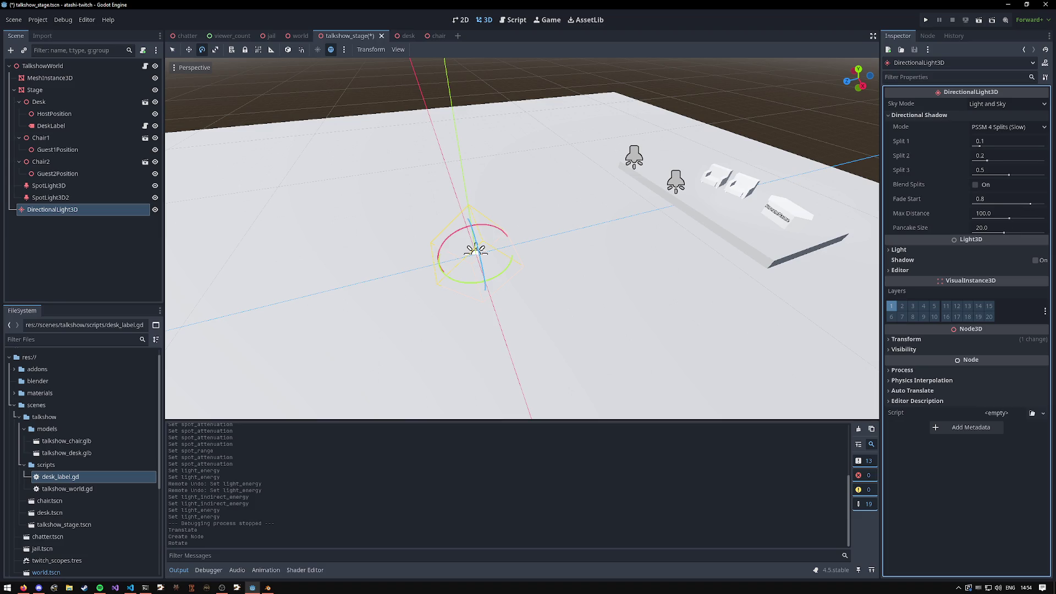
left_click(898, 249)
left_click(975, 275)
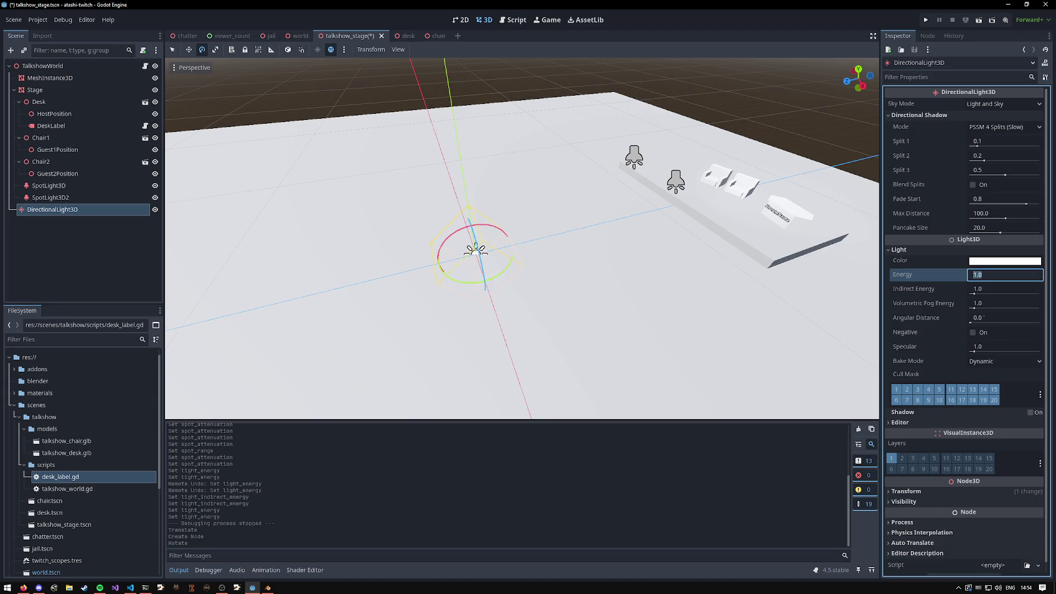
type("0.1")
key("Return")
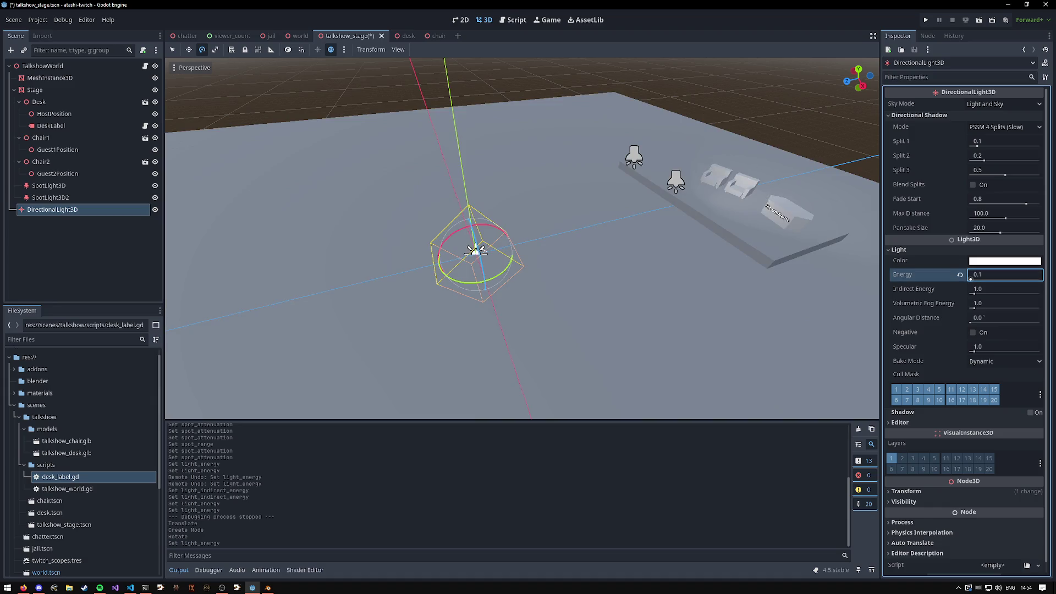
key("ctrl+s")
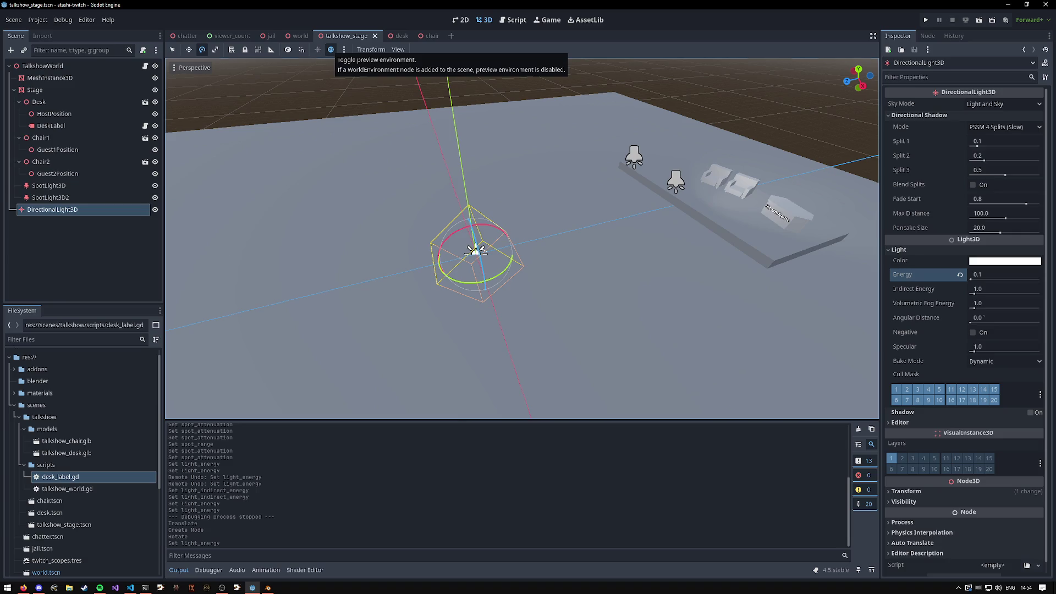
Step: Turn off the preview sky and environment, and set the light's energy to 0.2
left_click(330, 49)
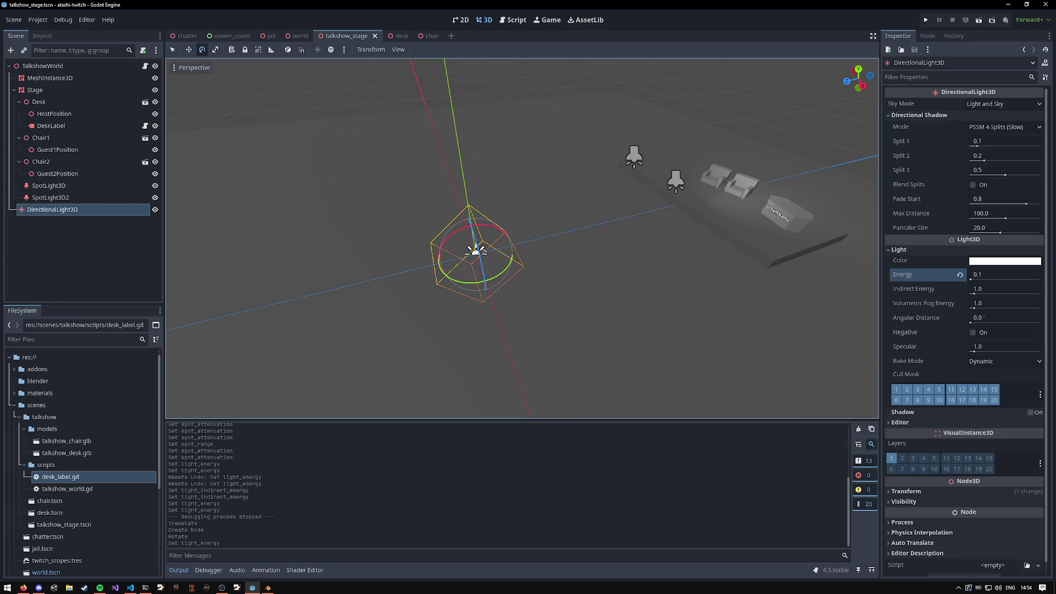
left_click_drag(970, 279, 972, 279)
left_click(972, 278)
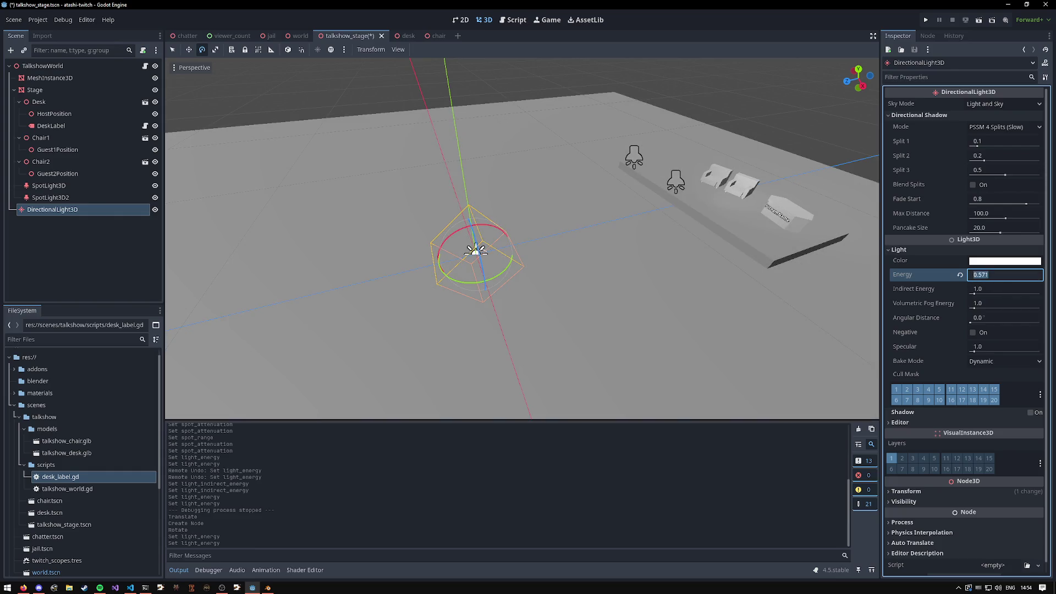
type("0.2")
key("Return")
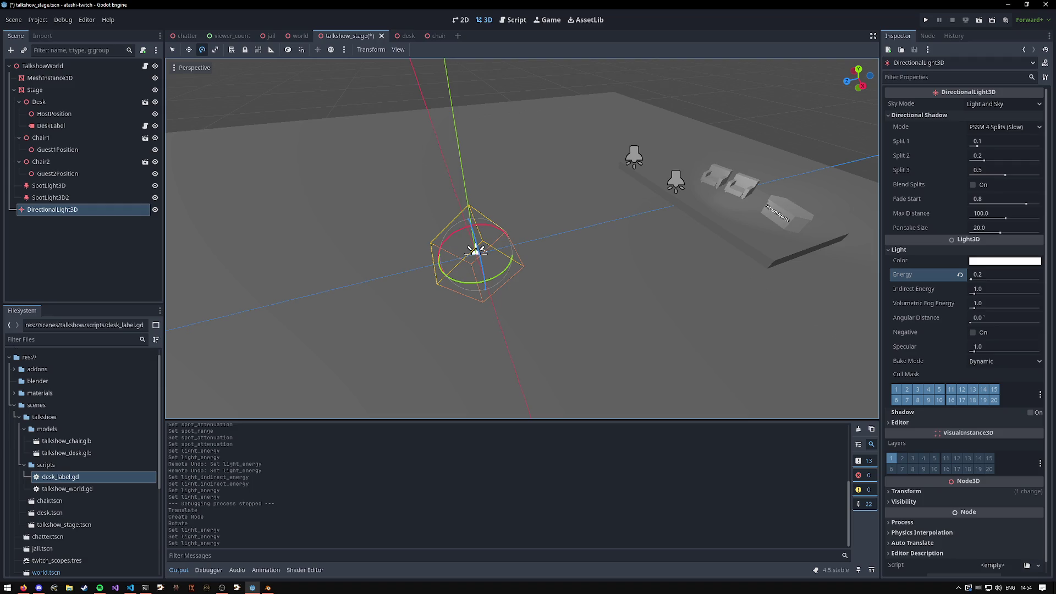
Step: Select both spotlights and set their shared light energy to 2.0
left_click(675, 180)
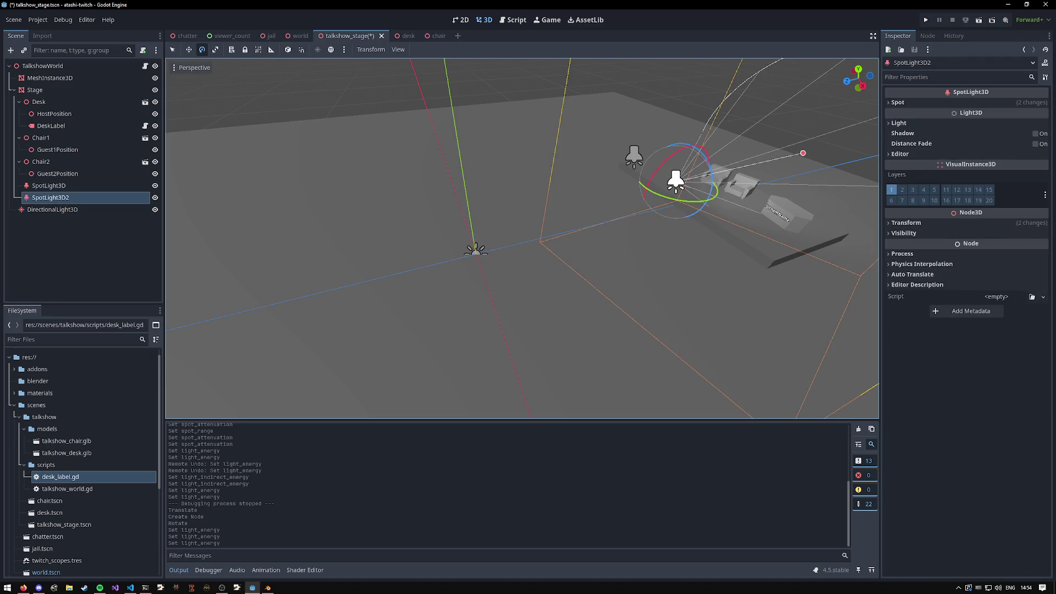
left_click(50, 78)
left_click(50, 197)
left_click(49, 185, "ctrl")
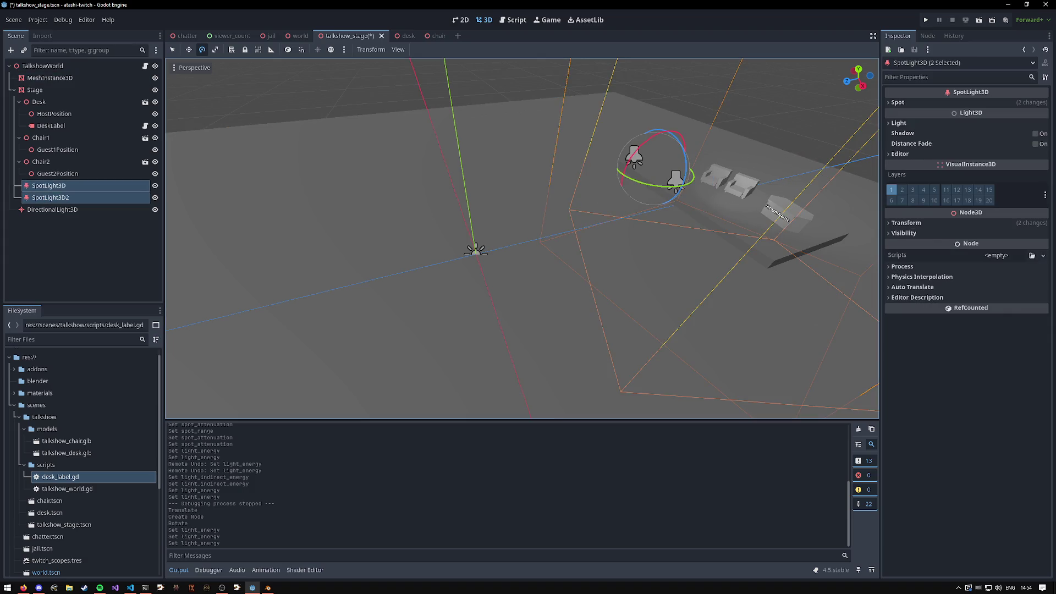
left_click(898, 123)
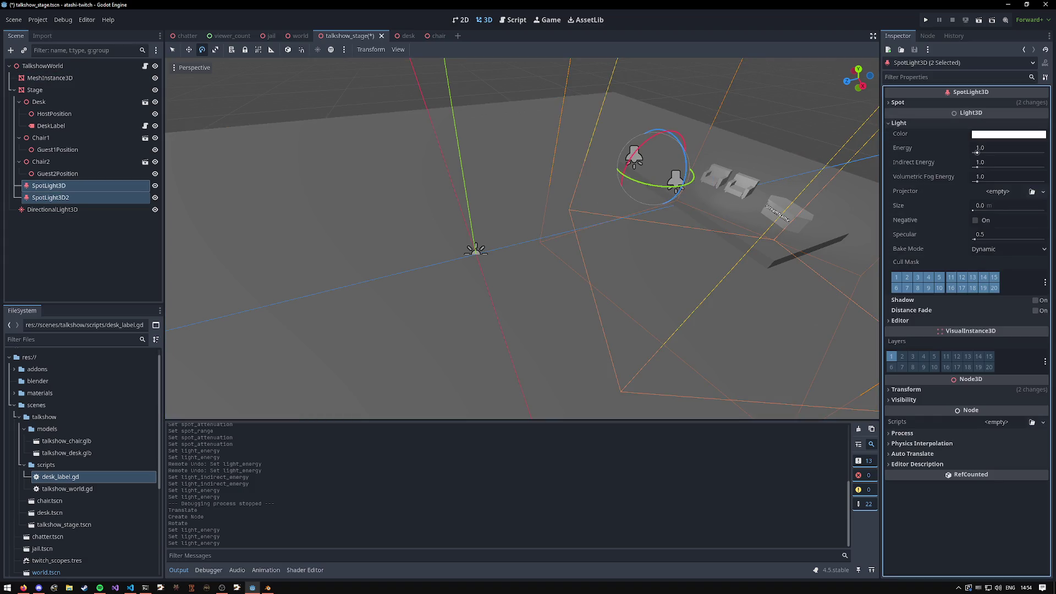
double_click(984, 148)
type("2")
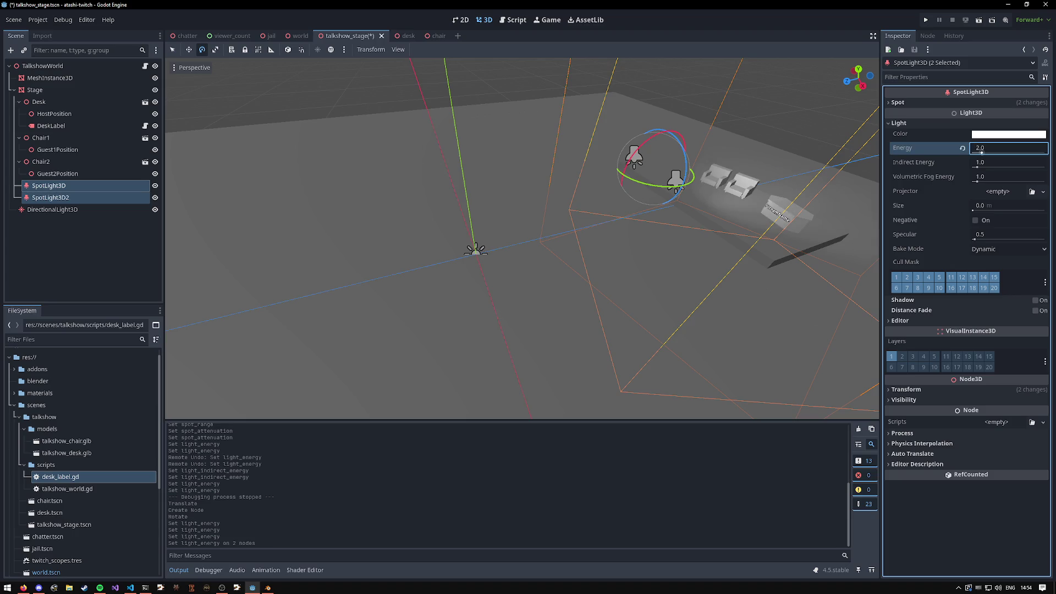
key("Return")
Step: Set both spotlights' spot angle to 45°, save the stage, and run the project
left_click(897, 103)
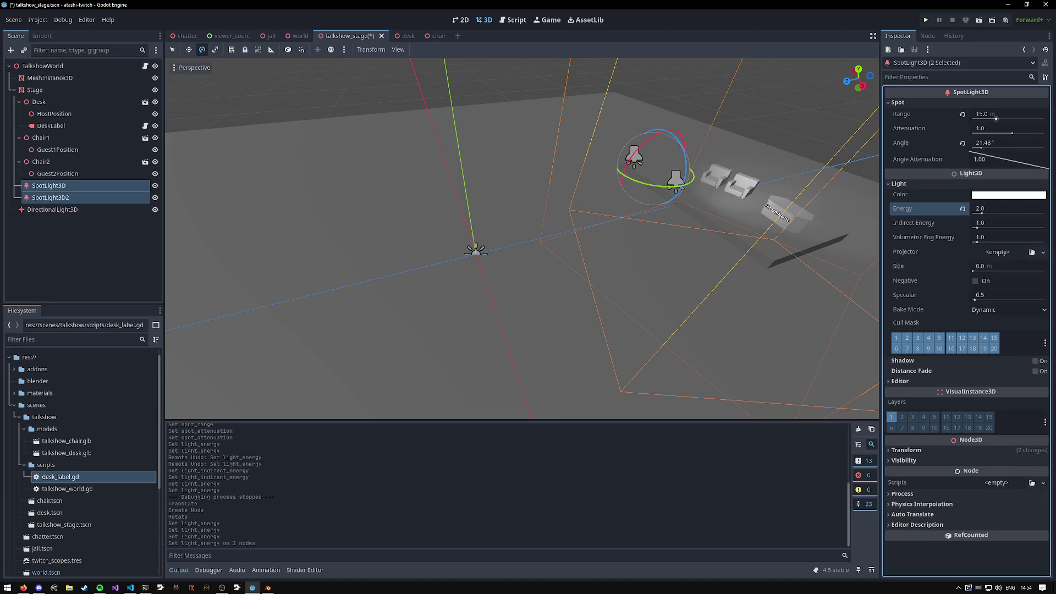
left_click(983, 143)
type("35")
key("Return")
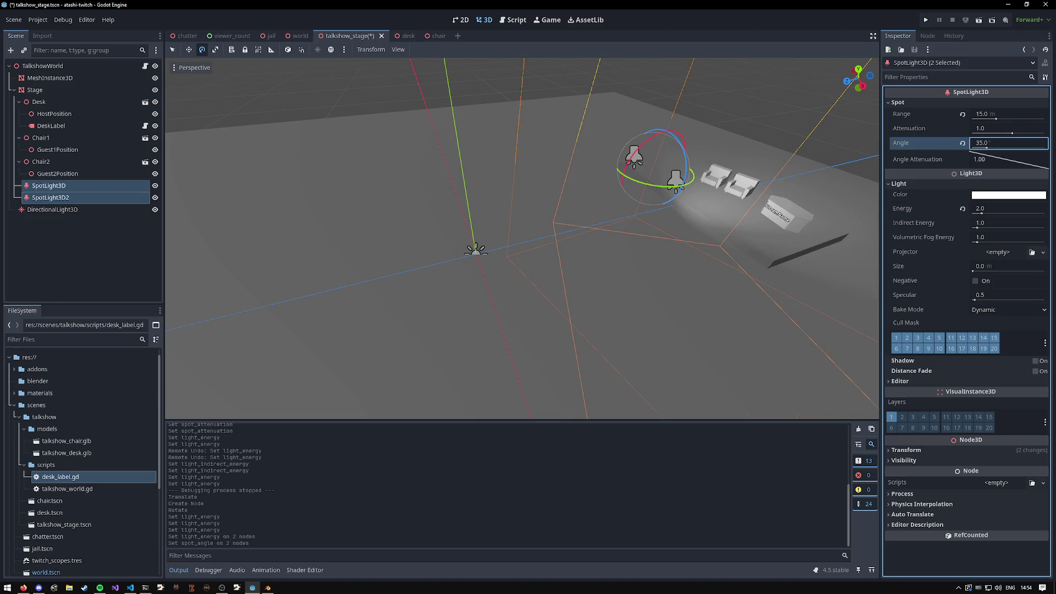
key("Return")
type("45")
key("Return")
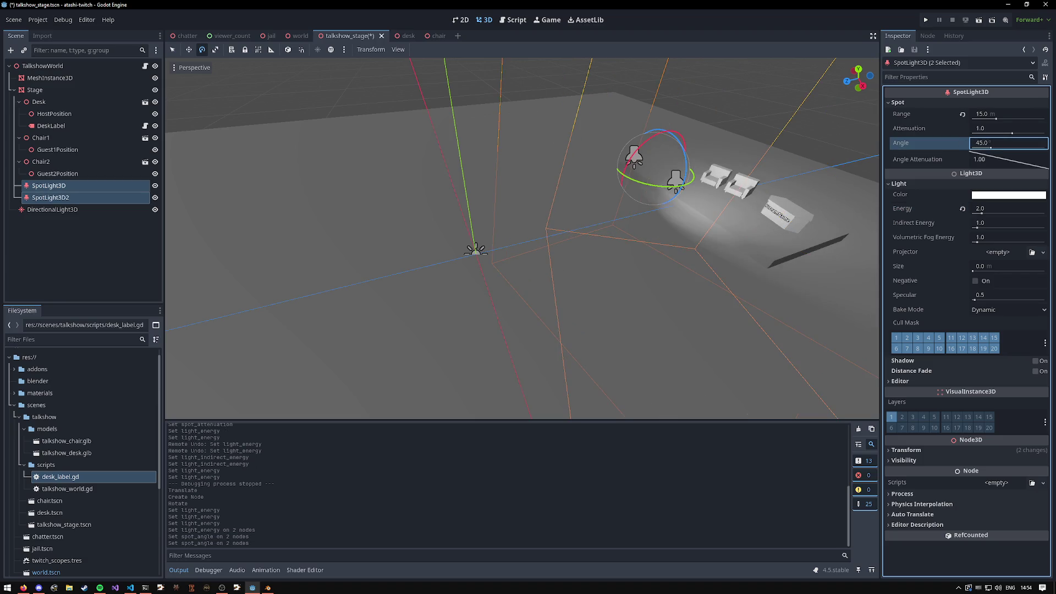
key("ctrl+s")
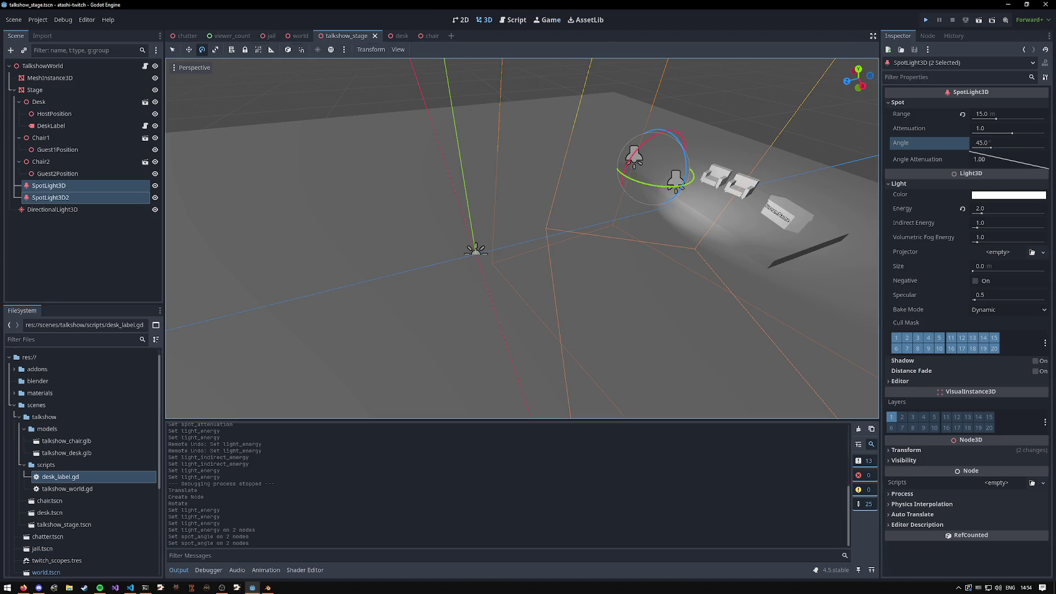
key("F5")
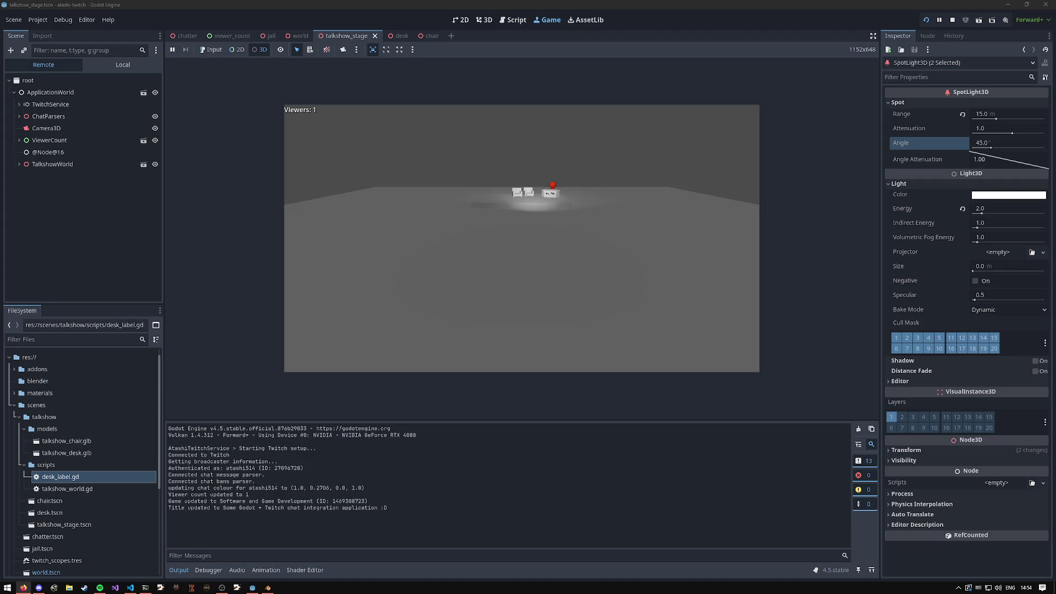
left_click(343, 49)
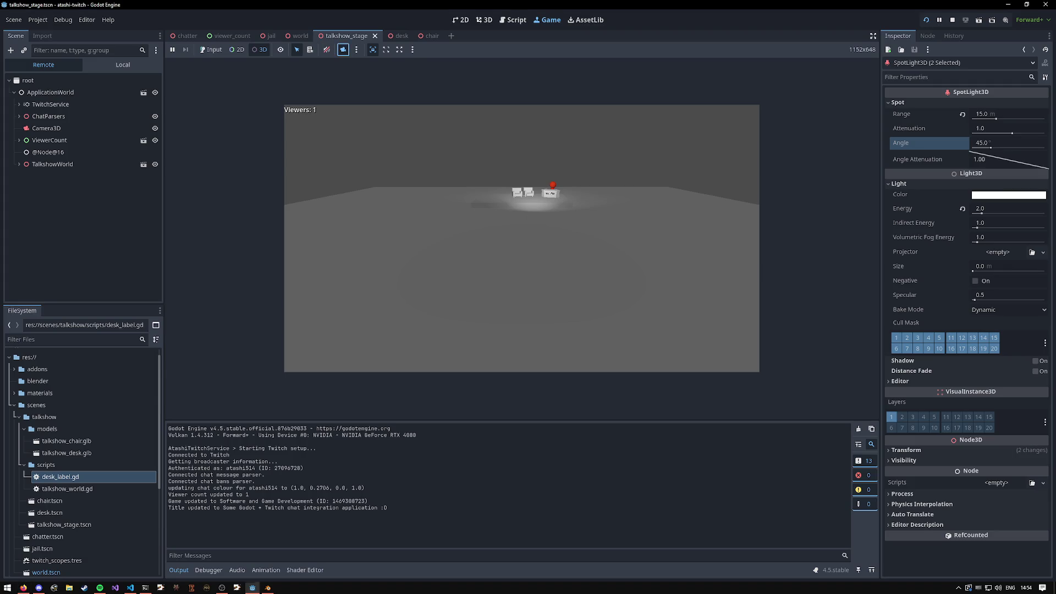
scroll(522, 238, "up", 10)
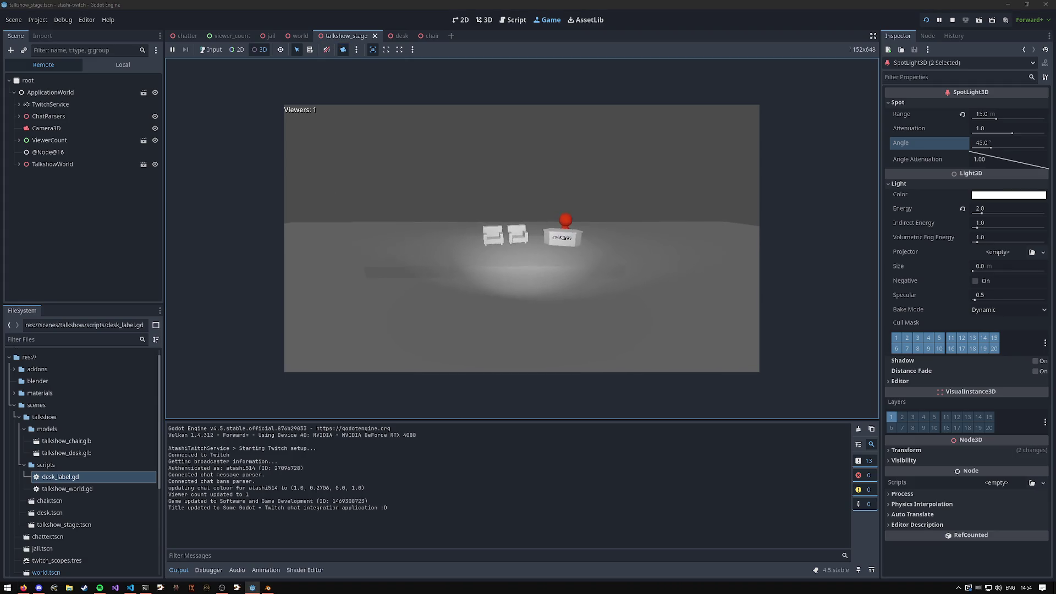
scroll(522, 238, "up", 5)
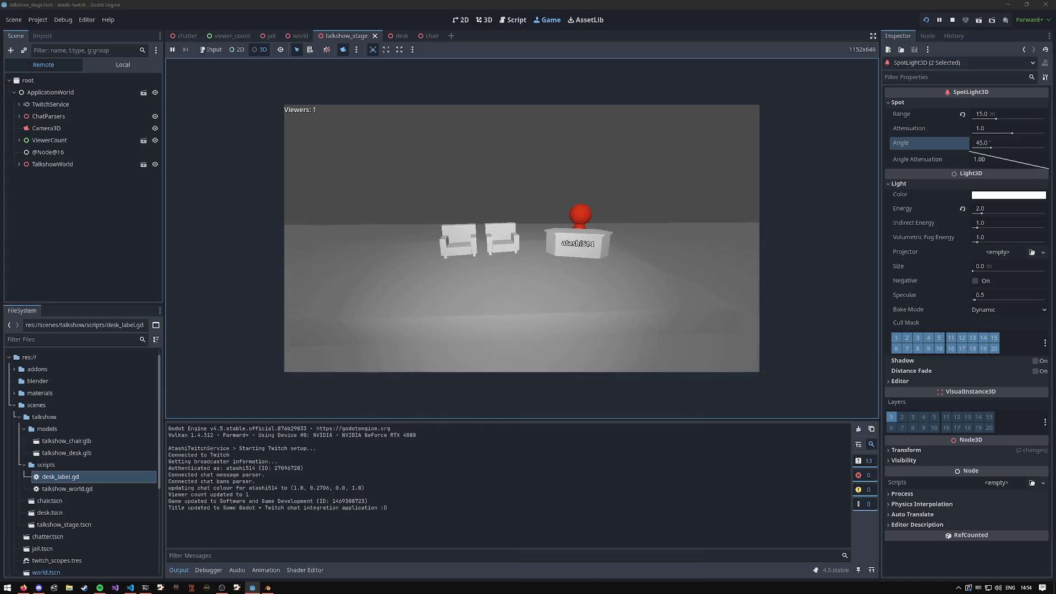
scroll(521, 238, "down", 5)
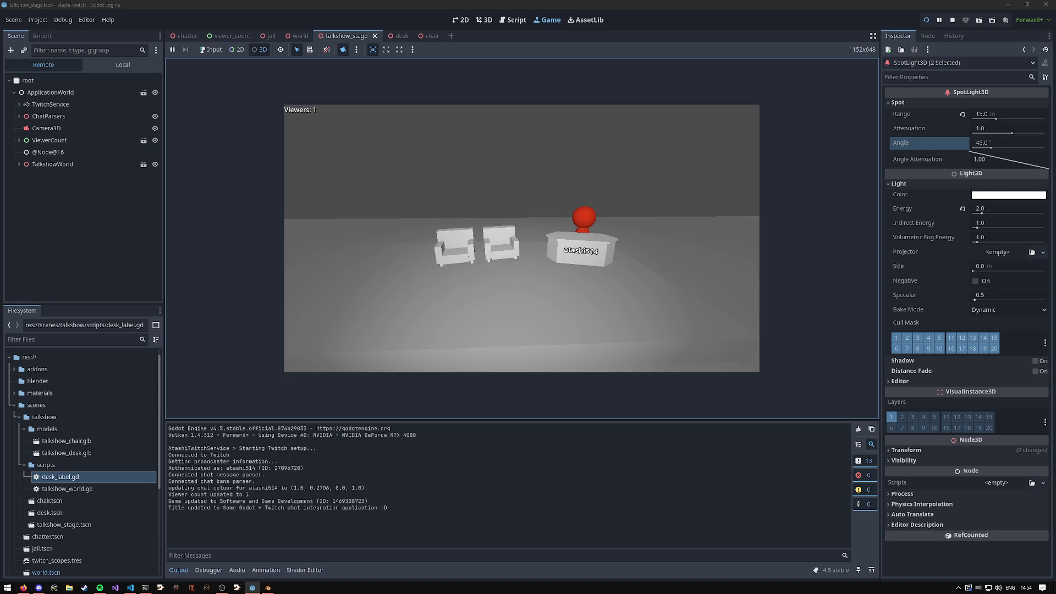
scroll(521, 238, "up", 2)
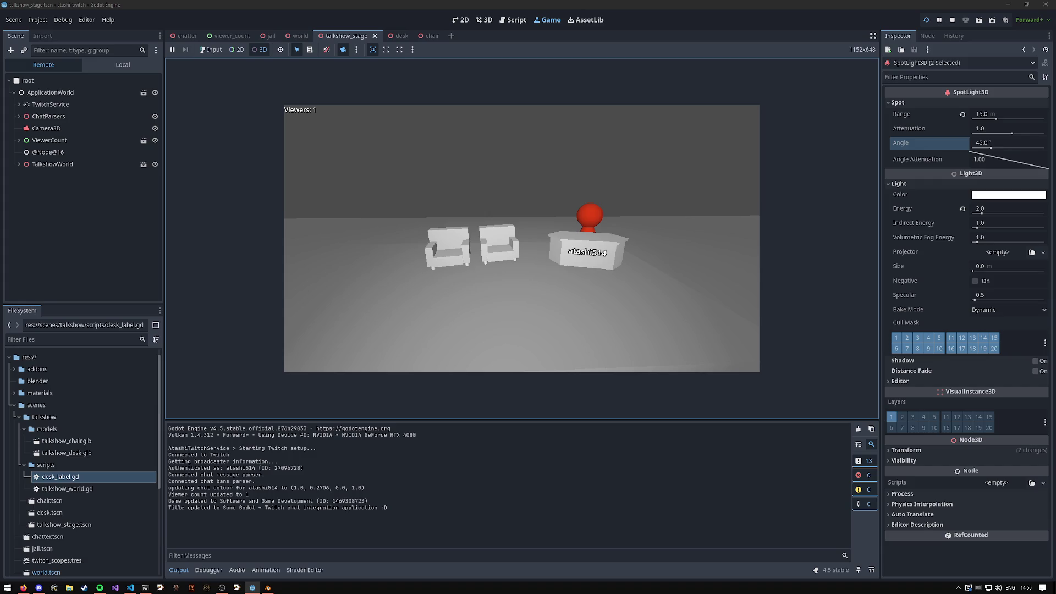
left_click(952, 20)
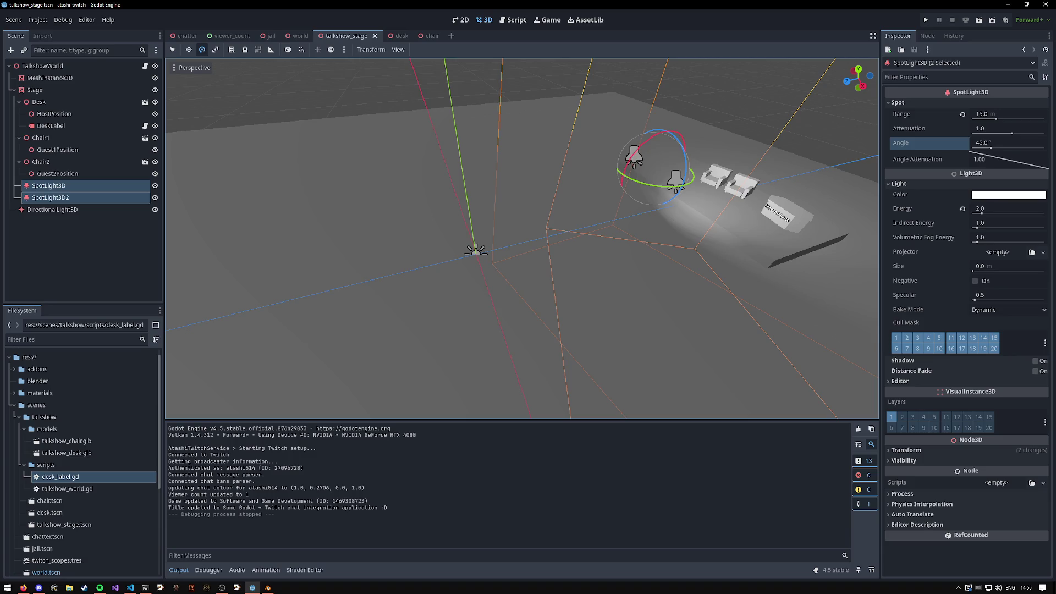
Step: Close the viewer_count, jail and chatter scene tabs
left_click(186, 36)
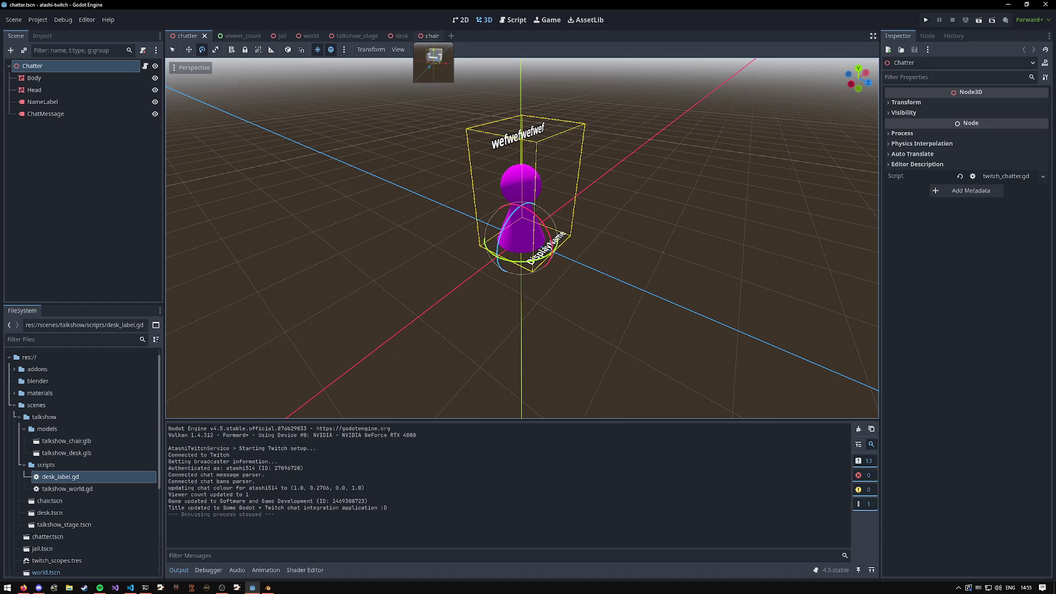
middle_click(278, 36)
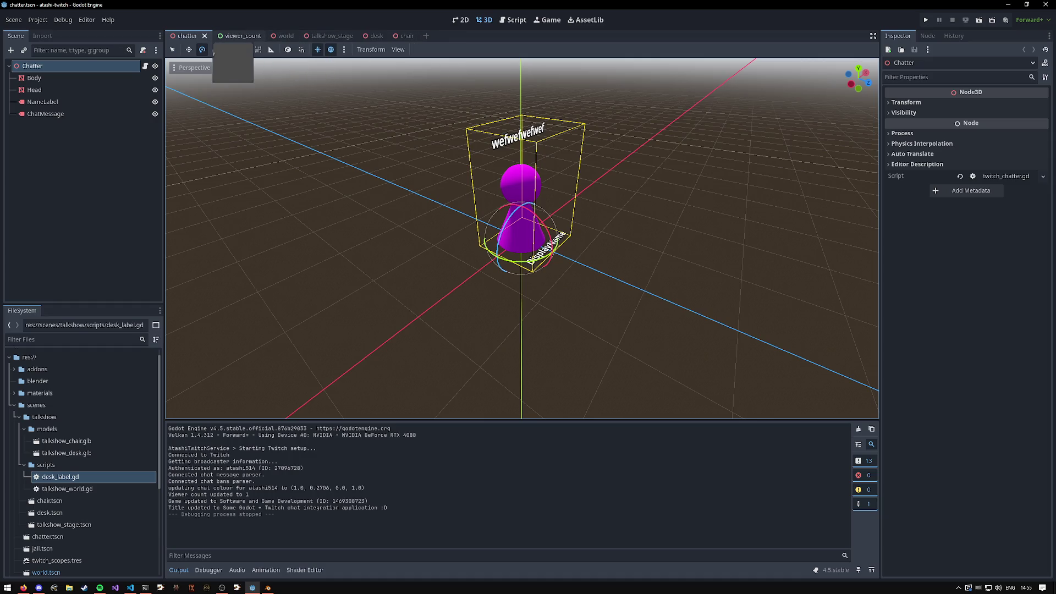
middle_click(239, 36)
key("ctrl+w")
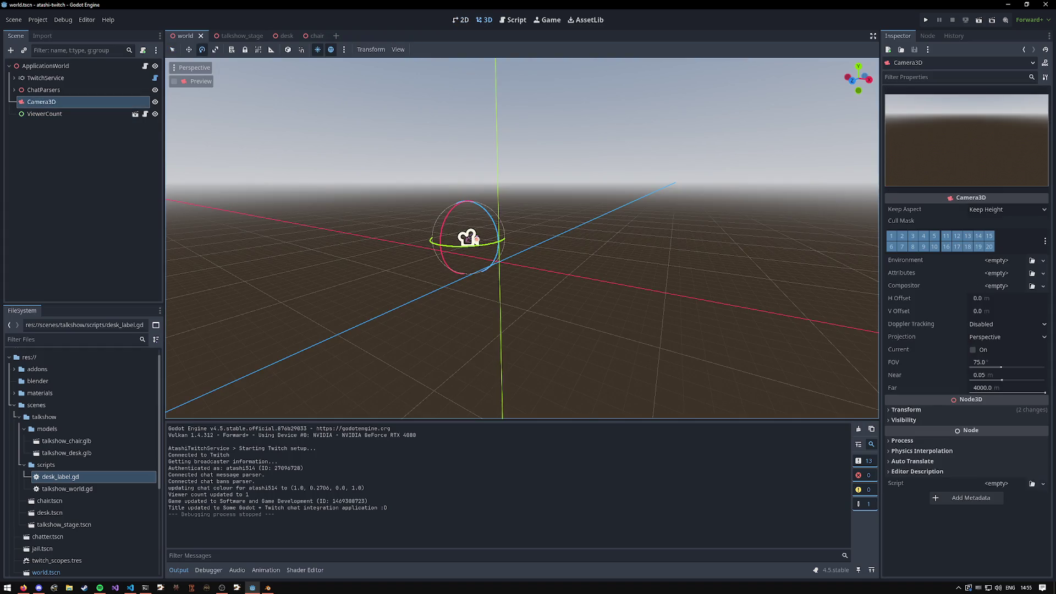
Step: Delete the Camera3D and ViewerCount nodes from world.tscn, save, and return to talkshow_stage
key("Delete")
key("Return")
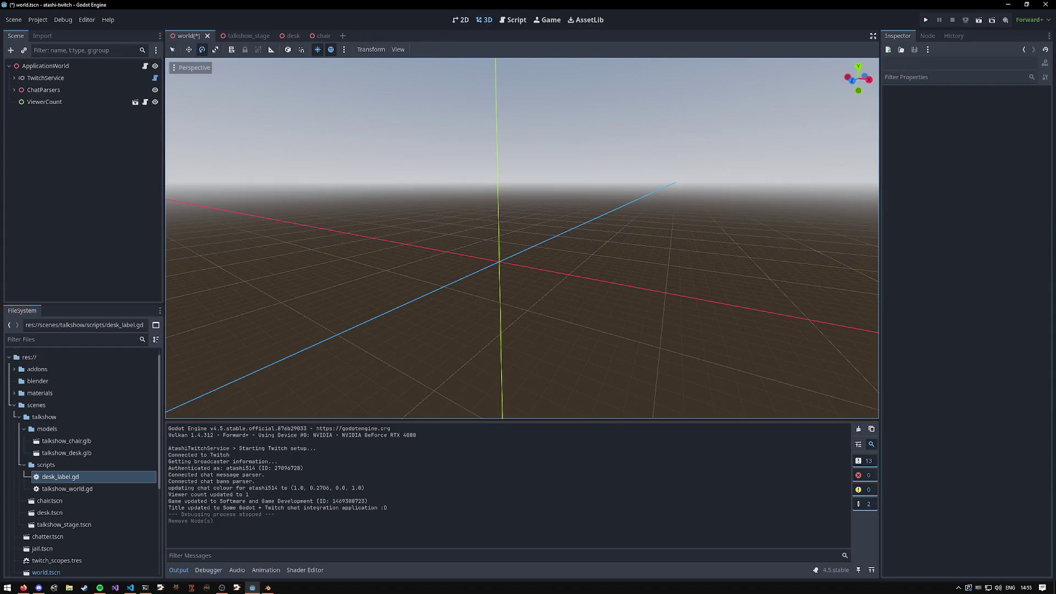
left_click(45, 101)
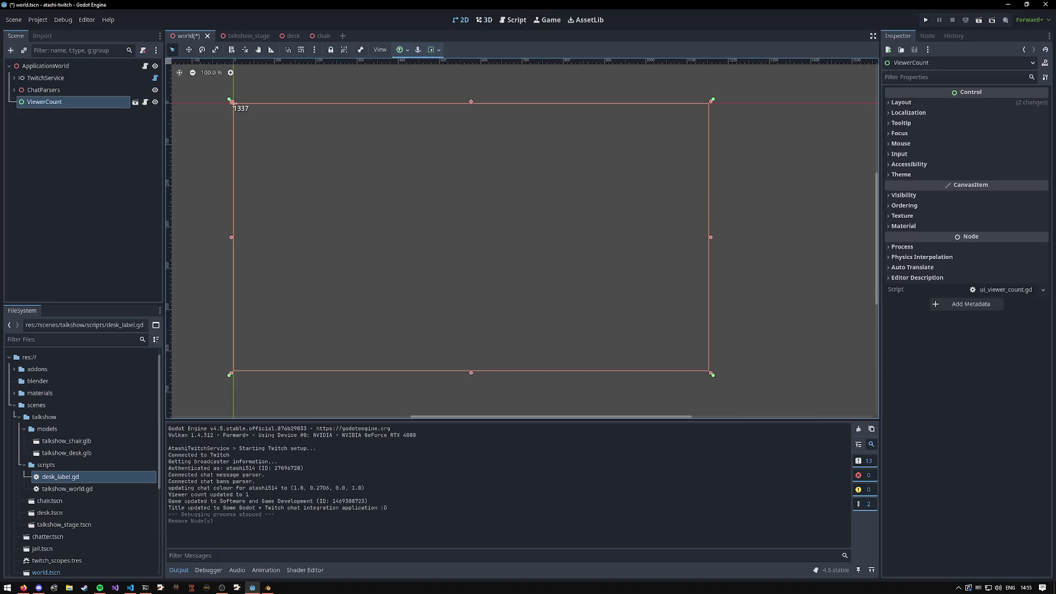
key("ctrl+s")
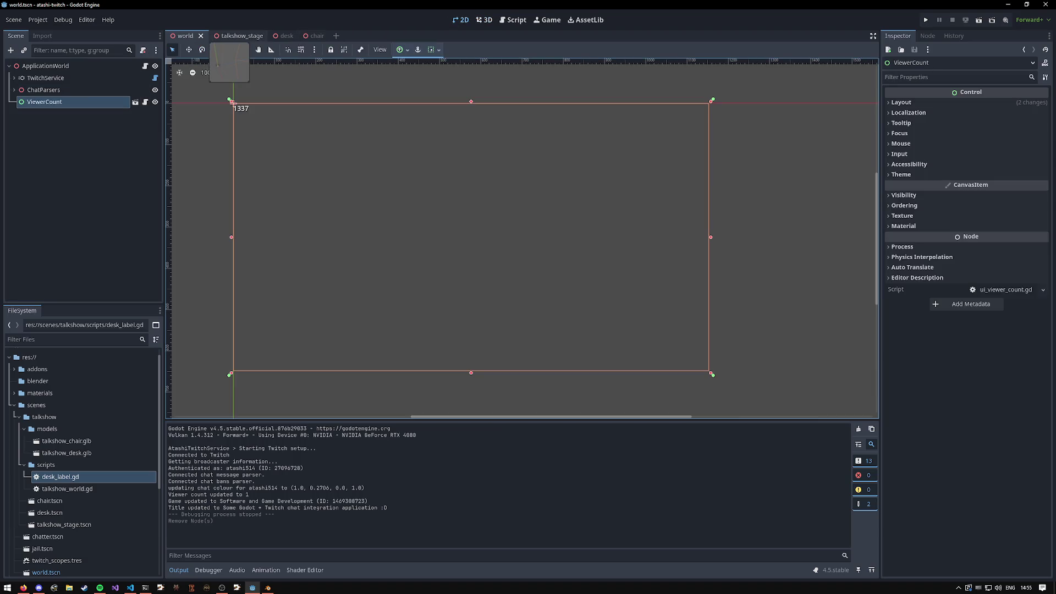
key("Delete")
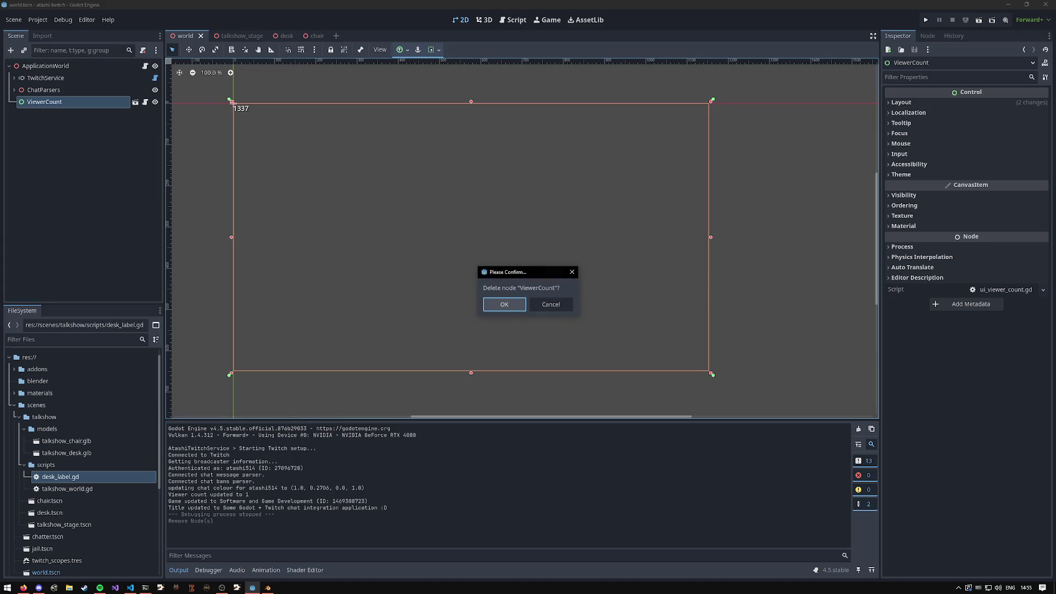
key("Return")
key("ctrl+Tab")
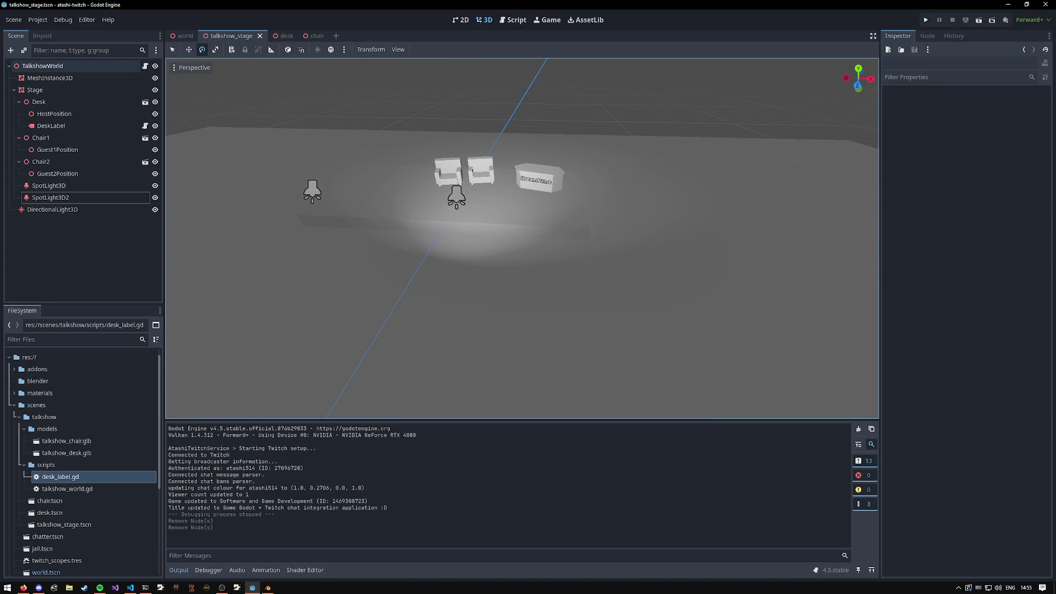
Step: Add a Camera3D child under Stage by searching 'camera' in the node list
right_click(32, 89)
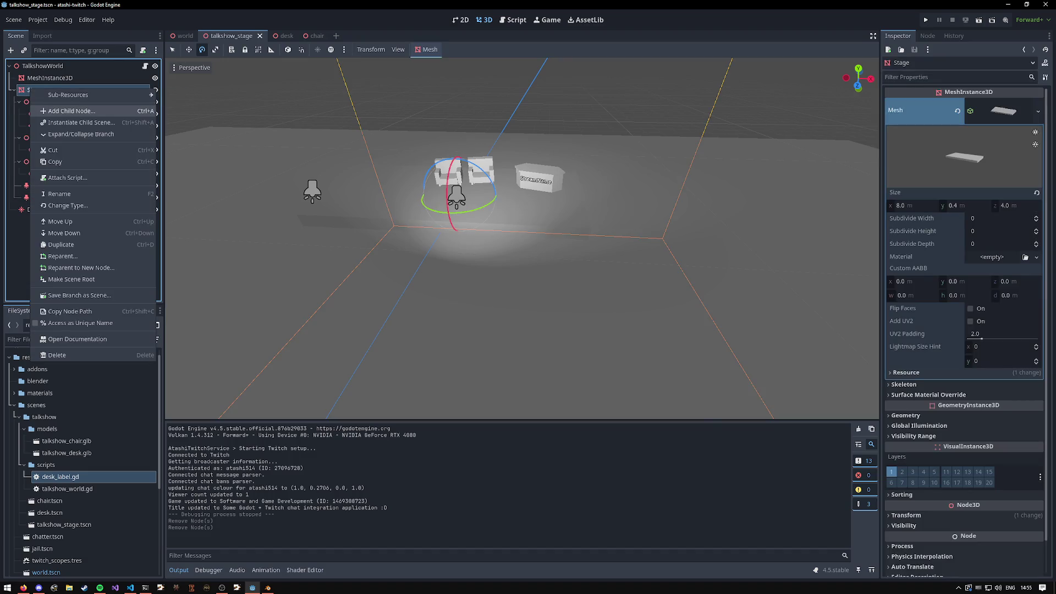
left_click(71, 111)
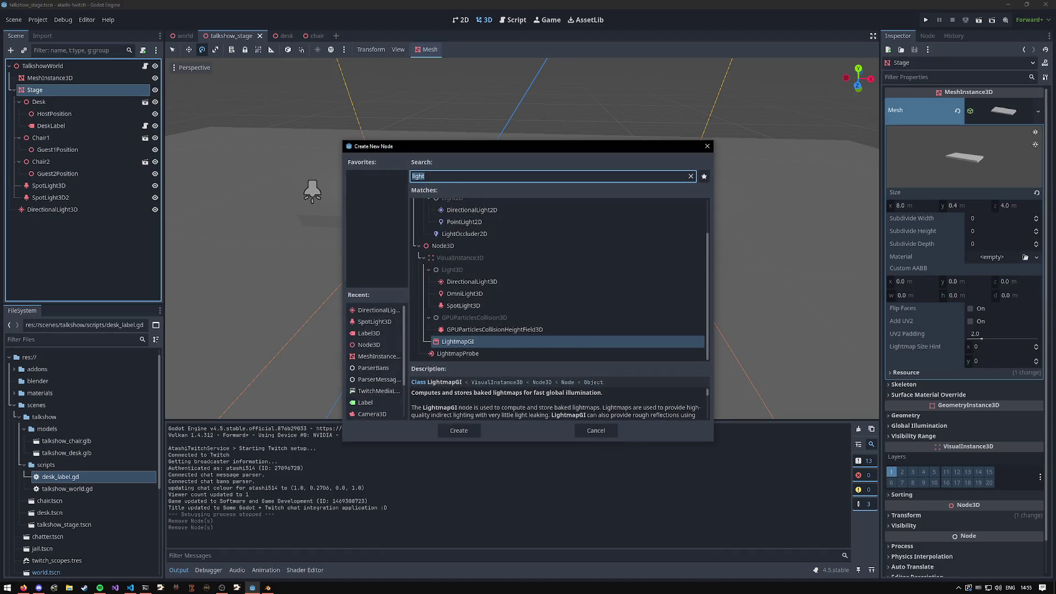
type("ca,era")
key("BackSpace")
key("BackSpace")
key("BackSpace")
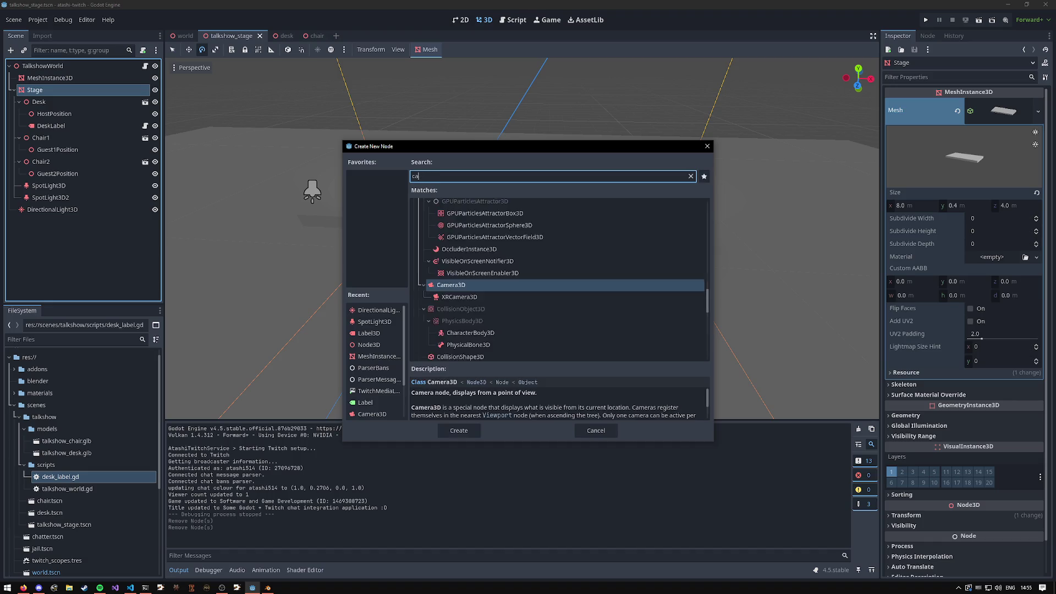
type("mera")
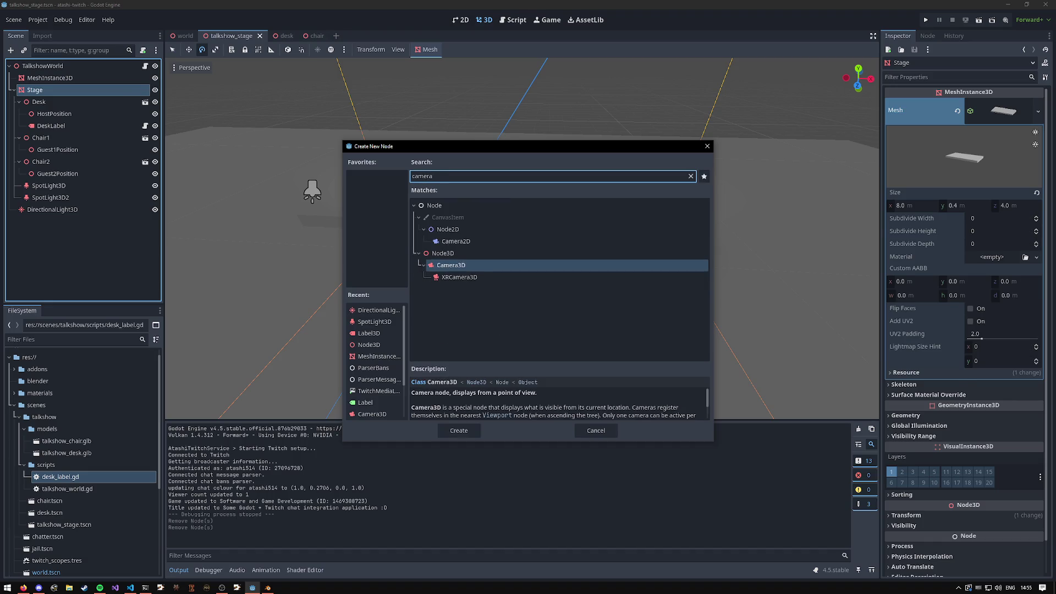
key("Return")
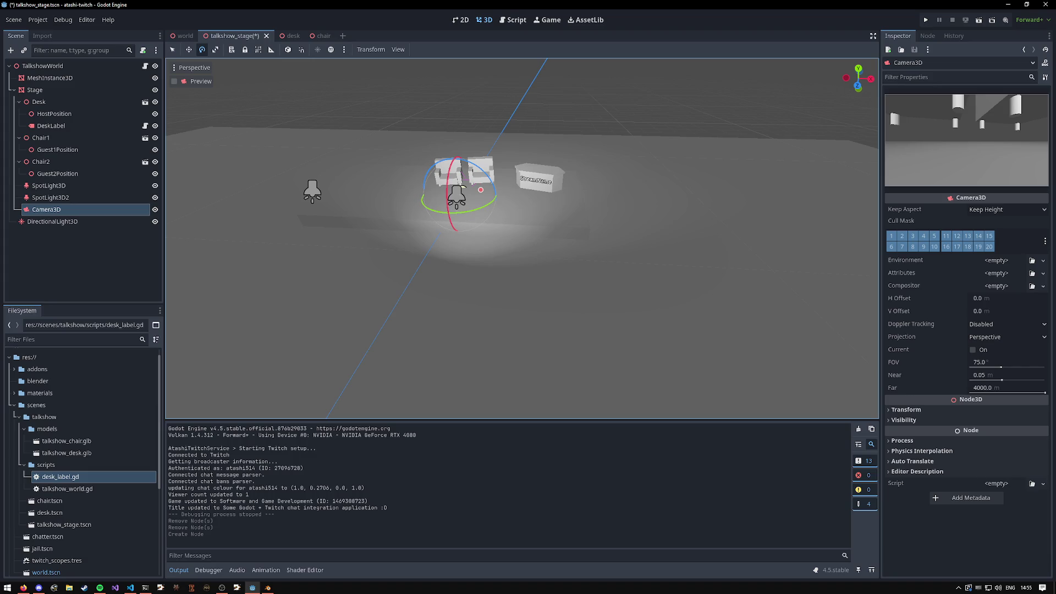
Step: Raise, slide and rotate the camera so it looks down at the StreamName desk
key("w")
left_click_drag(439, 225, 423, 252)
left_click_drag(433, 179, 428, 146)
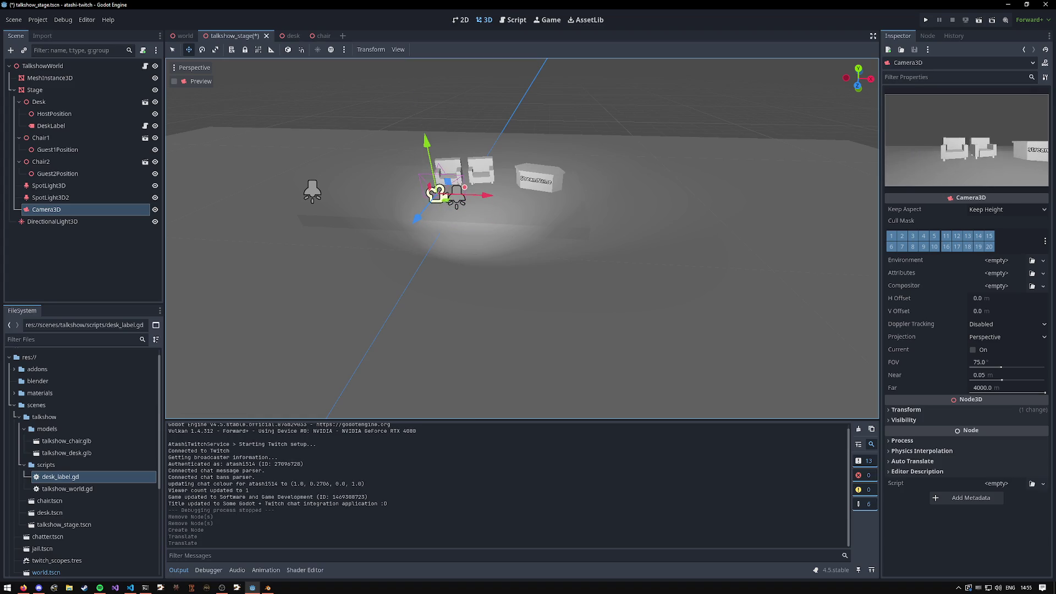
key("e")
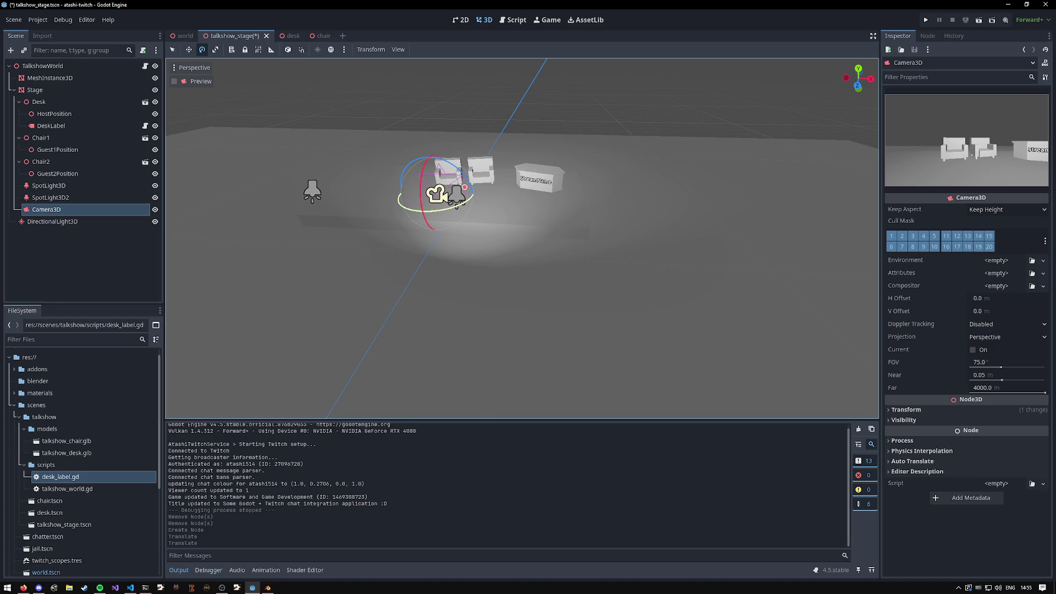
left_click_drag(403, 202, 409, 212)
key("w")
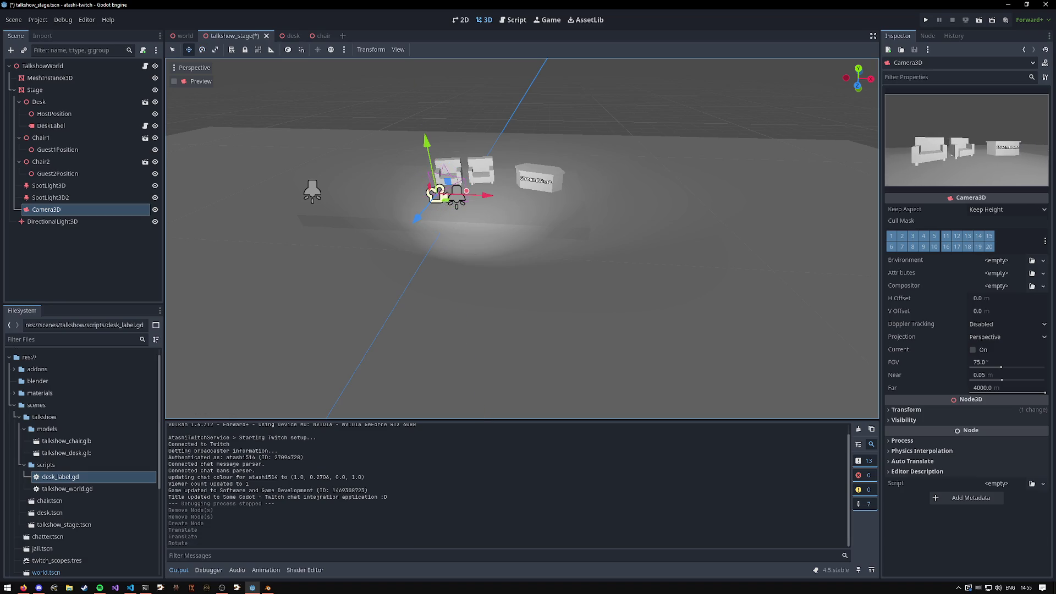
mouse_move(484, 197)
left_mouse_down()
mouse_move(540, 197)
mouse_move(514, 213)
left_mouse_up()
key("e")
key("w")
left_click_drag(488, 165, 487, 159)
key("e")
left_click_drag(488, 222, 489, 223)
Step: Narrow the camera's field of view to 50 and slide it right toward the desk
left_click_drag(1000, 366, 990, 367)
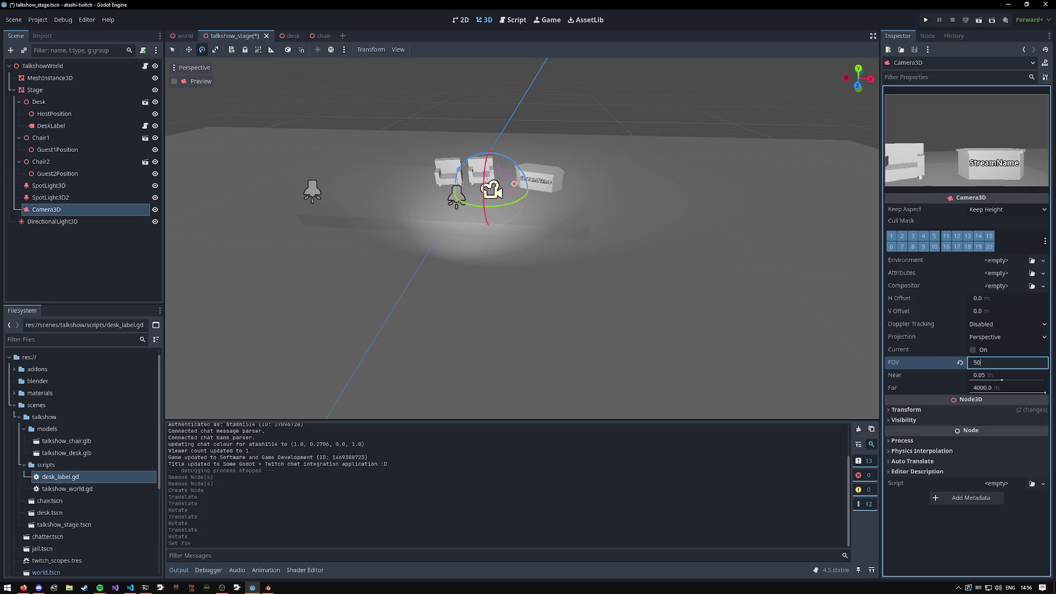
key("w")
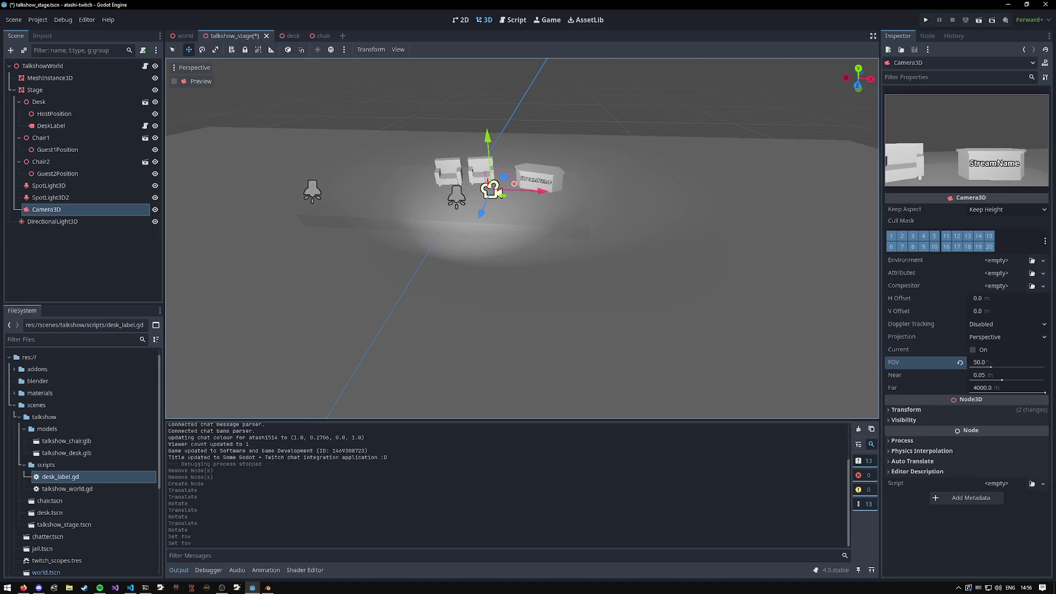
left_click_drag(542, 191, 557, 191)
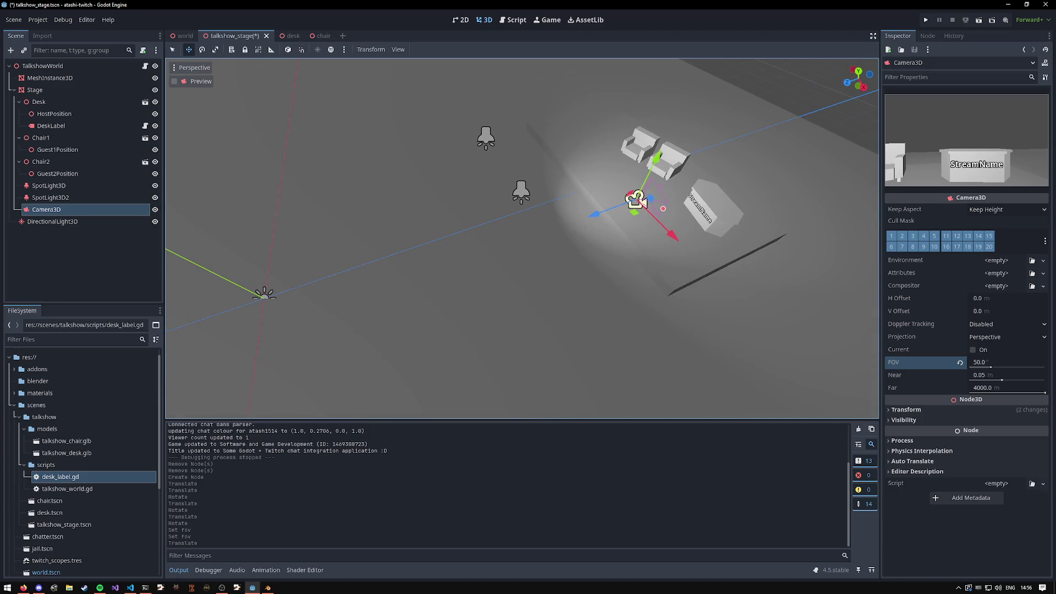
Step: Try moving the camera along X, rotating it, and sharply narrowing its field of view
key("g")
key("x")
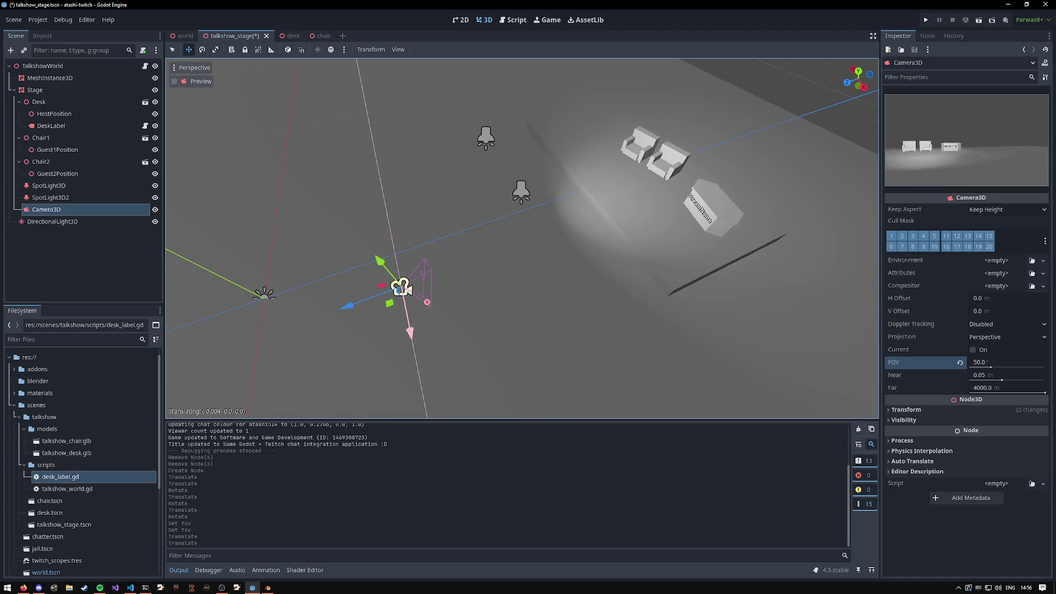
key("Return")
key("r")
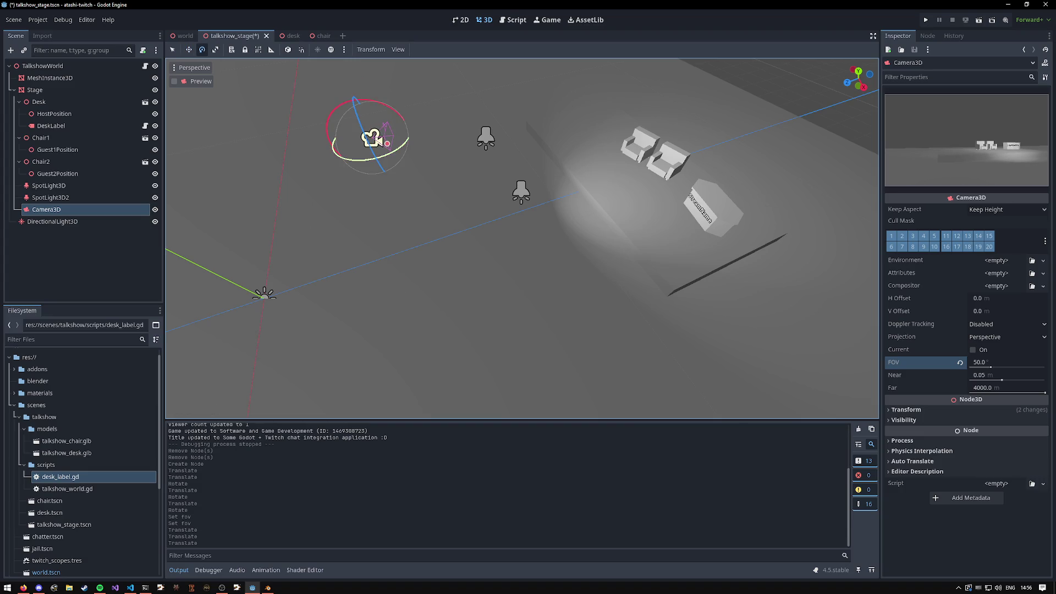
key("Return")
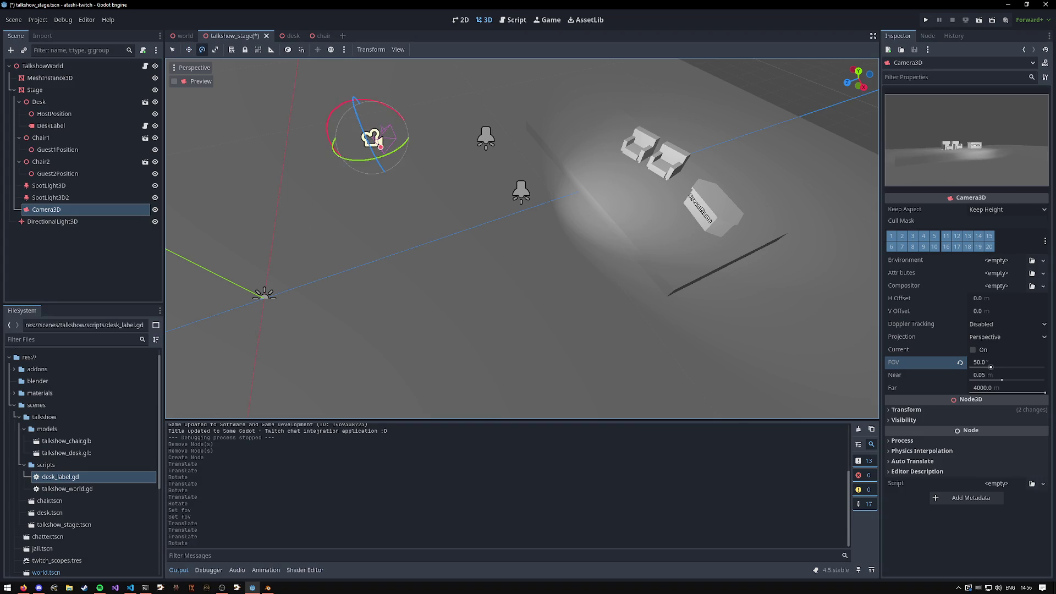
left_click_drag(991, 367, 972, 367)
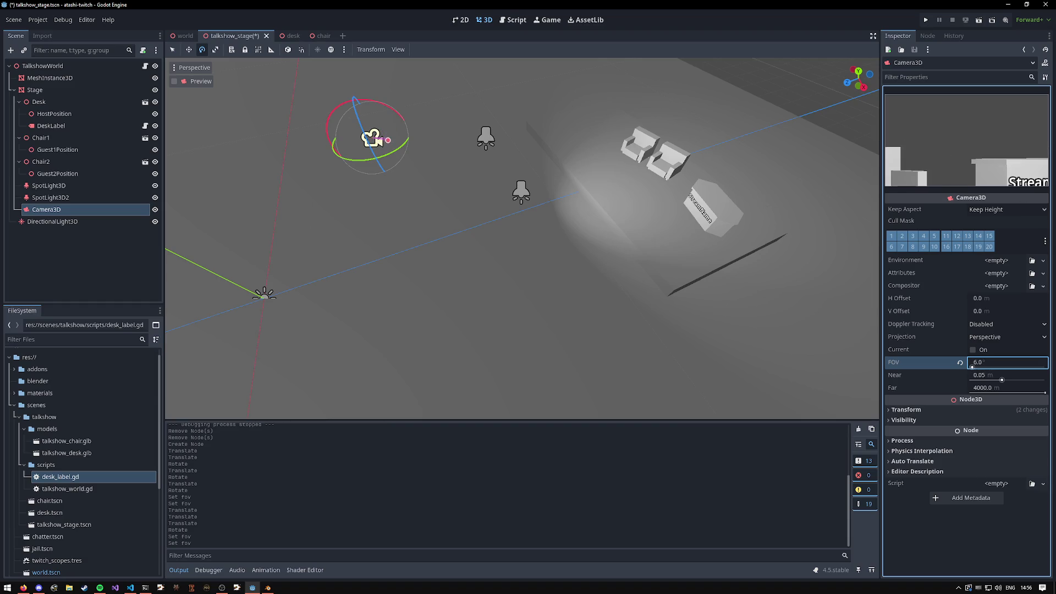
Step: Slide the camera along its X axis, then undo the move and FOV change to keep 50
key("w")
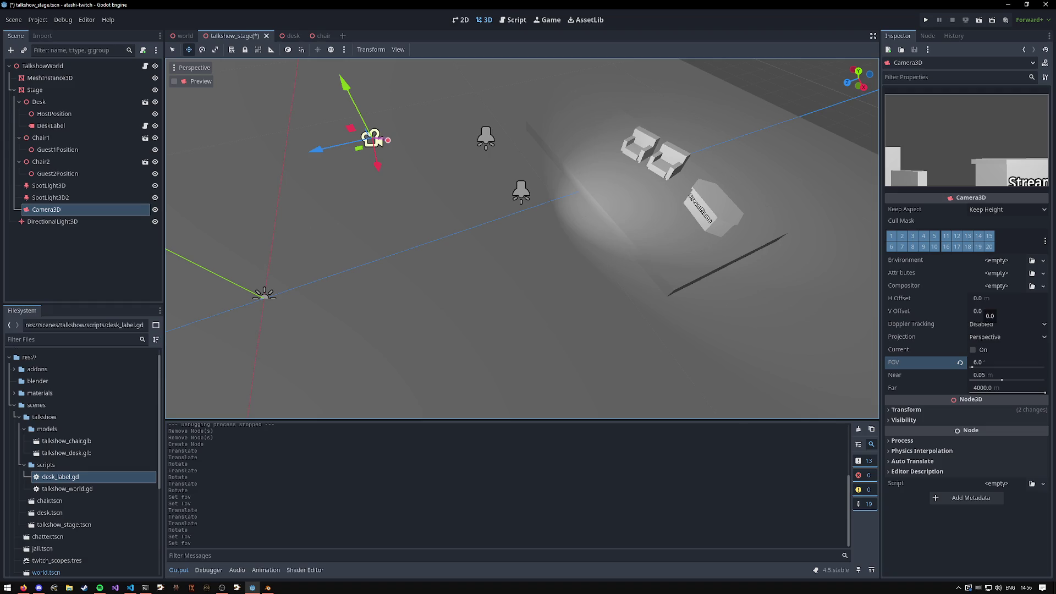
left_click(1007, 324)
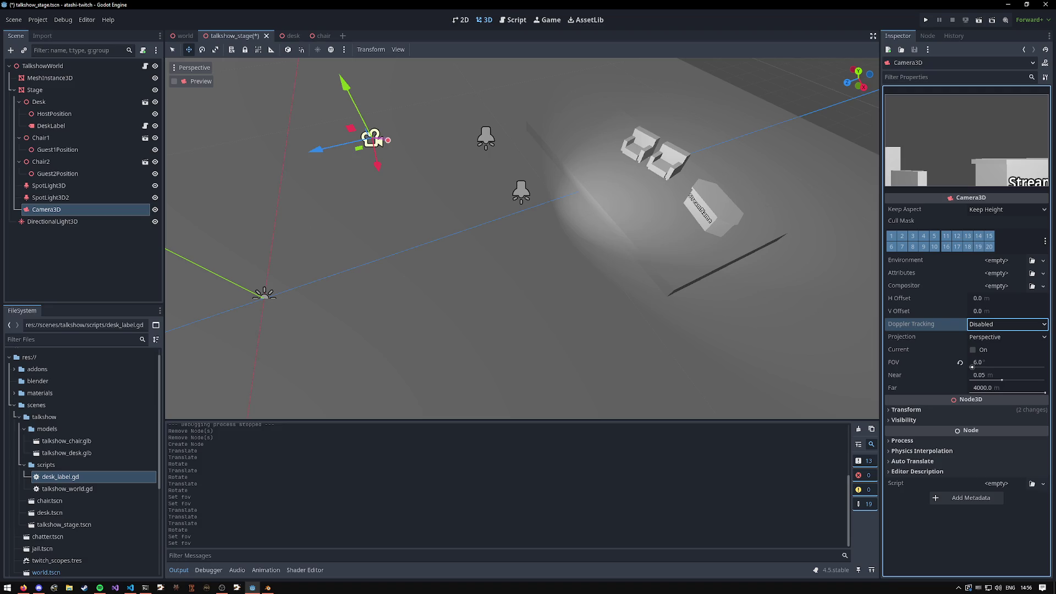
left_click_drag(378, 143, 382, 162)
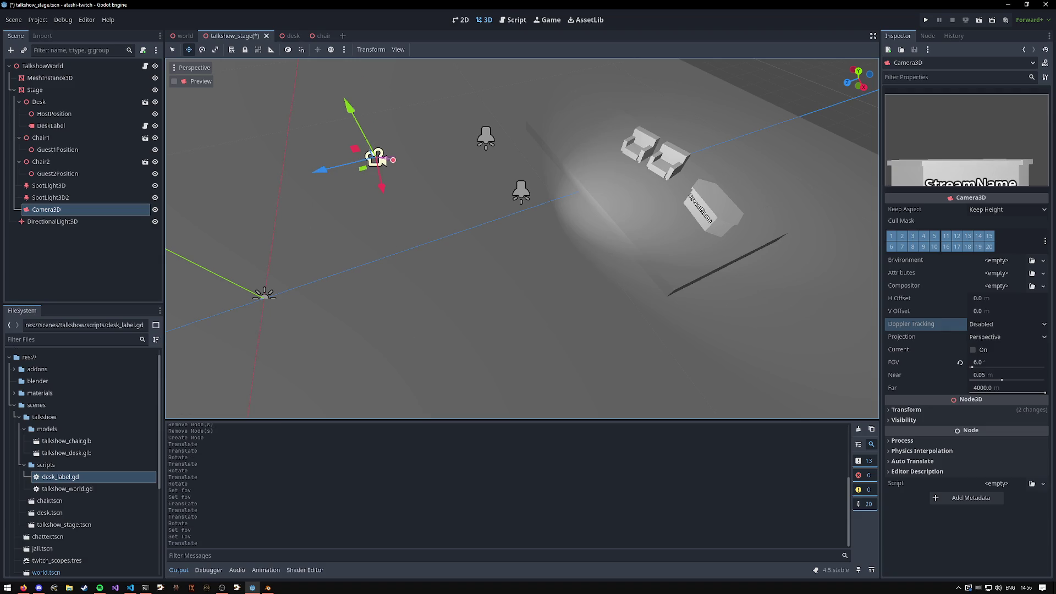
key("ctrl+z")
key("ctrl+z")
key("ctrl+z")
key("ctrl+z")
key("ctrl+z")
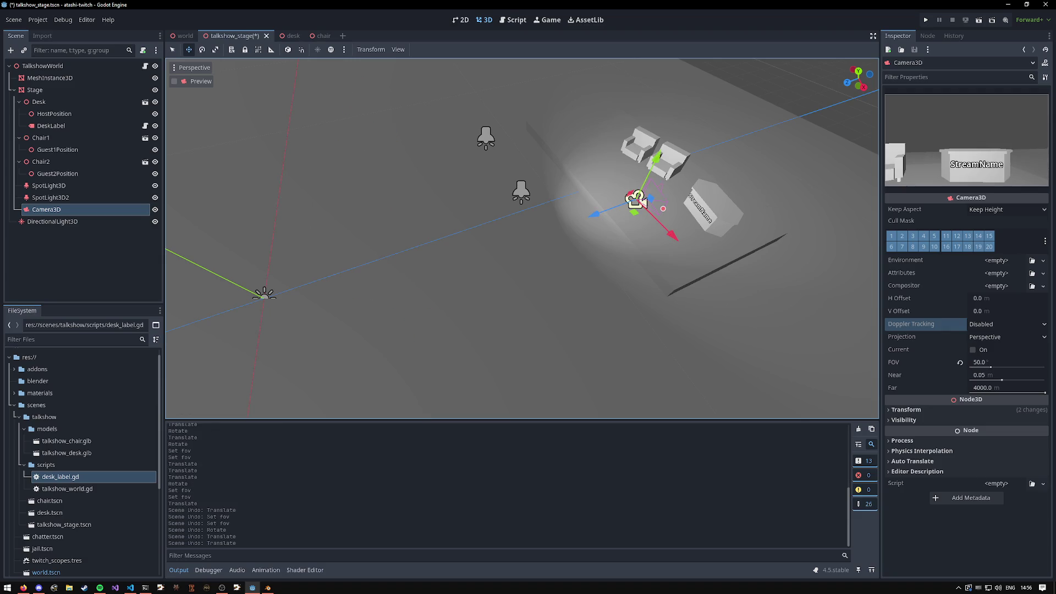
Step: Nudge the camera closer to the desk, save the stage scene and run the project
mouse_move(642, 202)
left_mouse_down()
mouse_move(665, 196)
mouse_move(657, 203)
left_mouse_up()
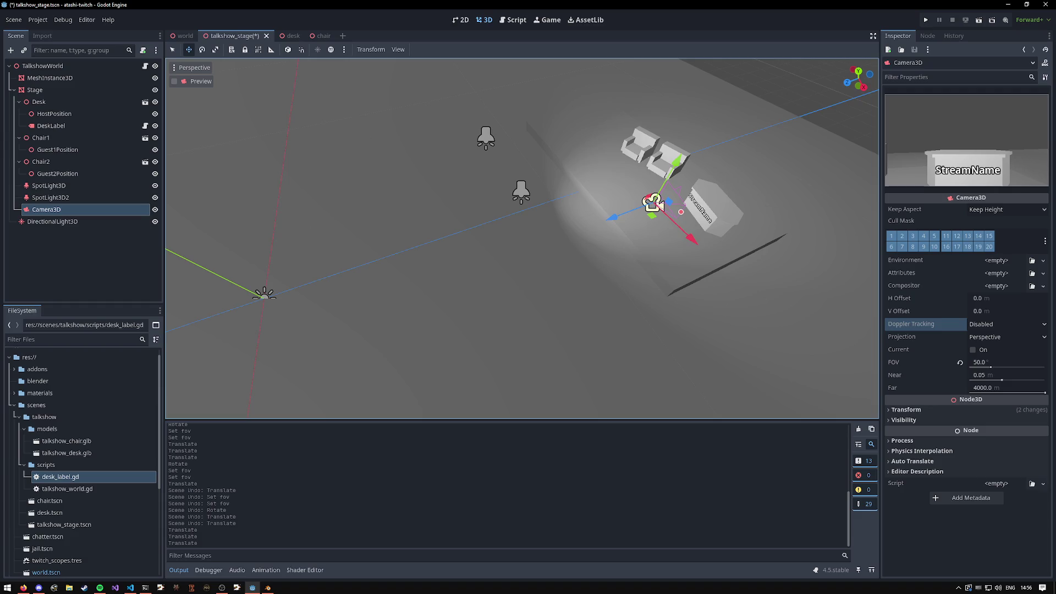
key("ctrl+s")
key("F5")
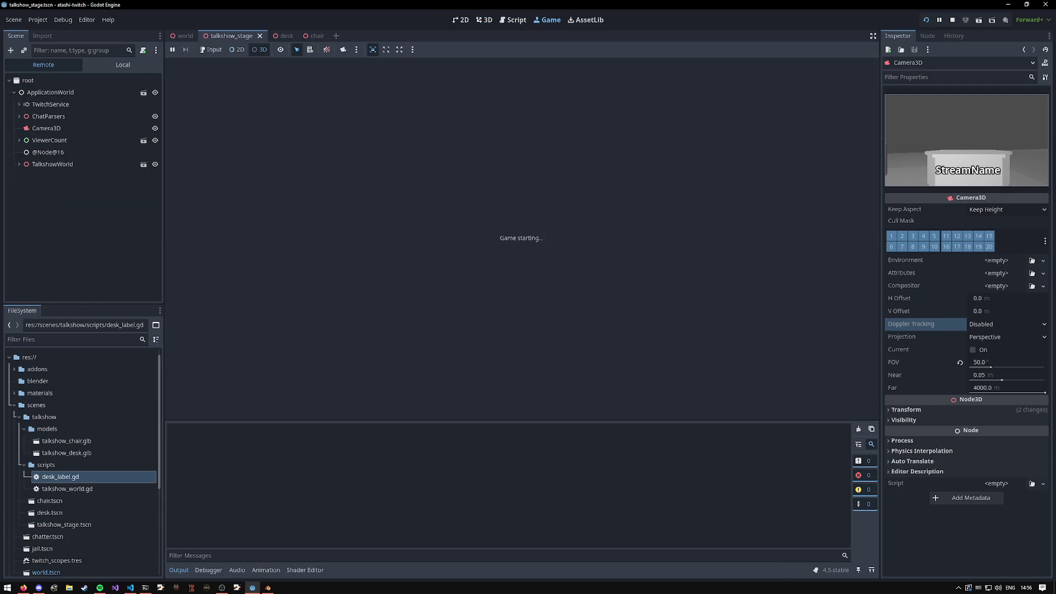
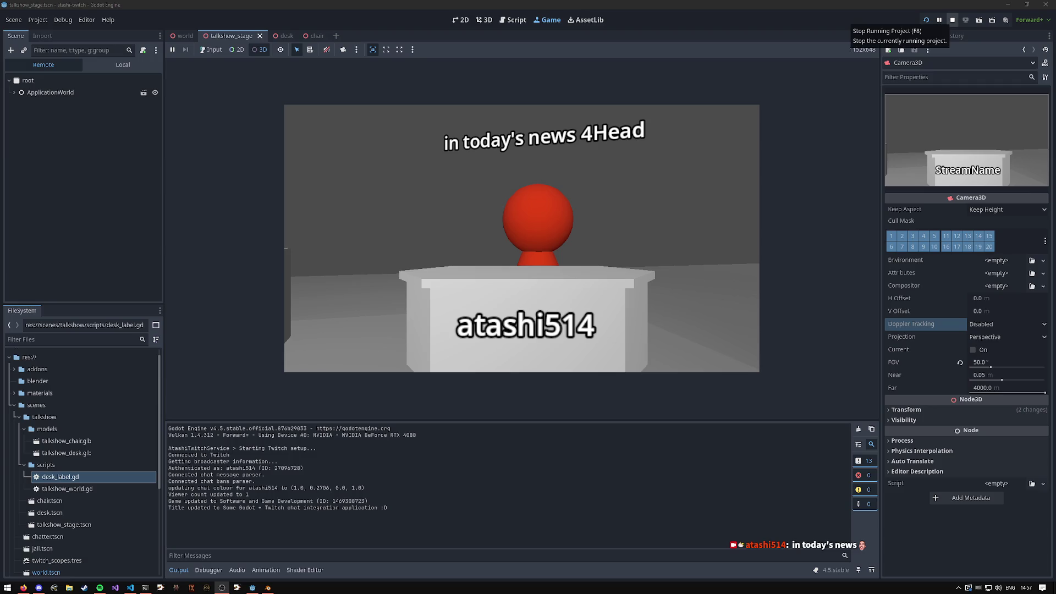
Step: Stop the game, rename Camera3D to HostCamera, and save talkshow_stage
left_click(951, 20)
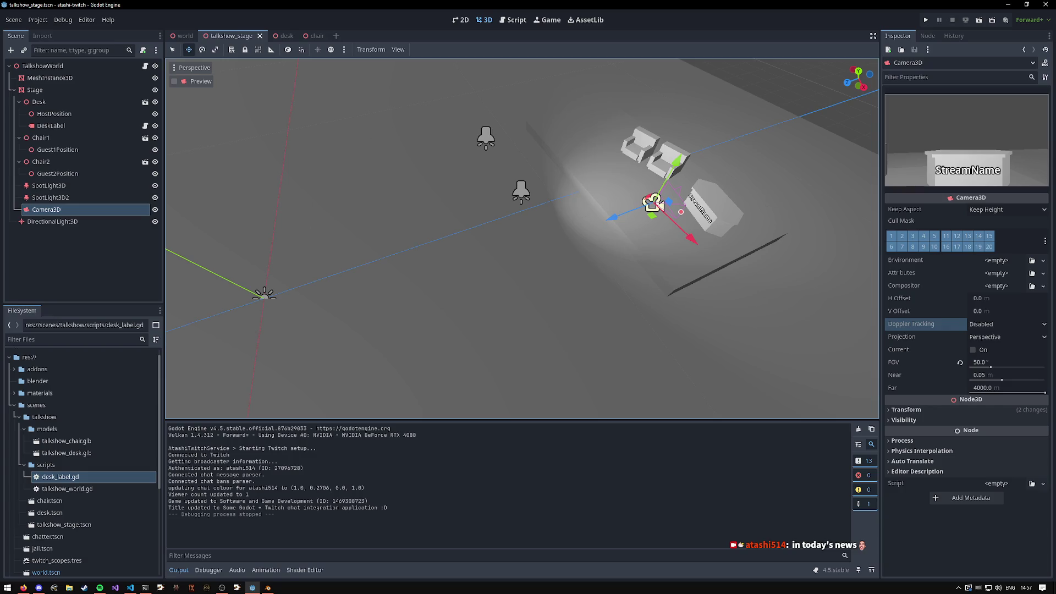
double_click(46, 209)
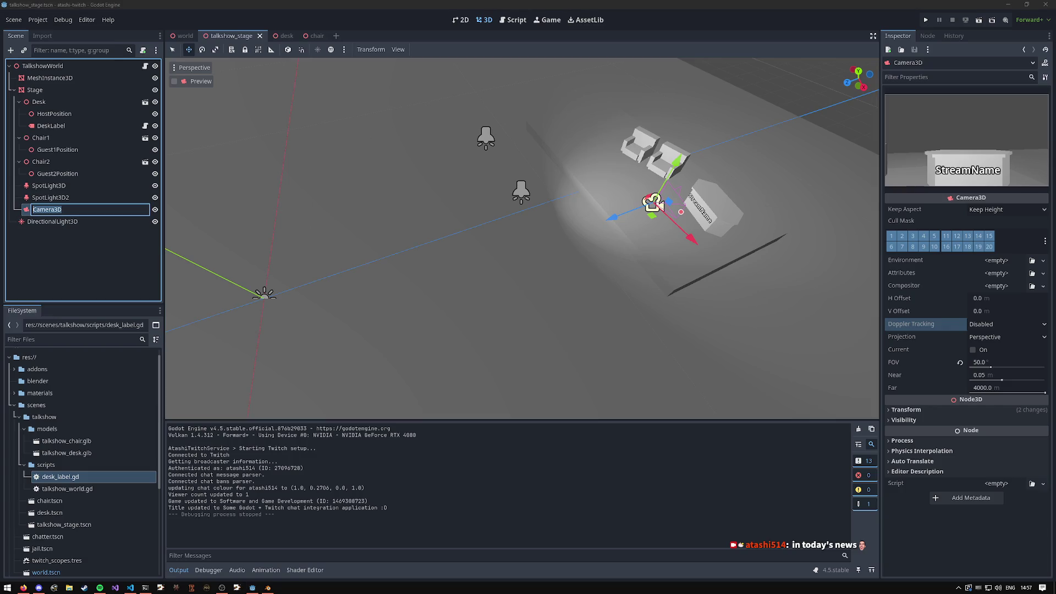
type("HostCamera")
key("Return")
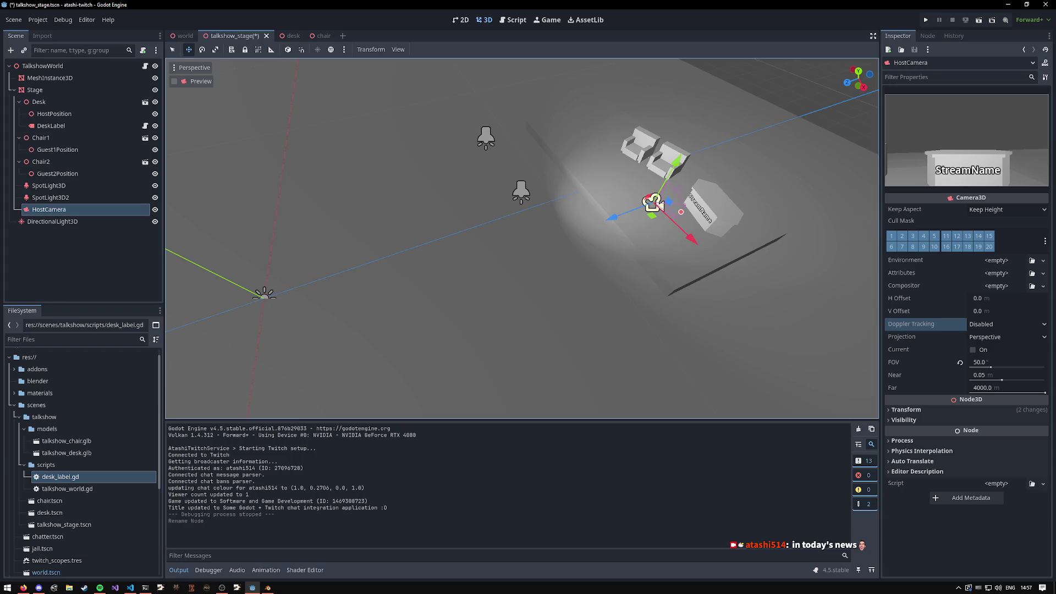
key("ctrl+s")
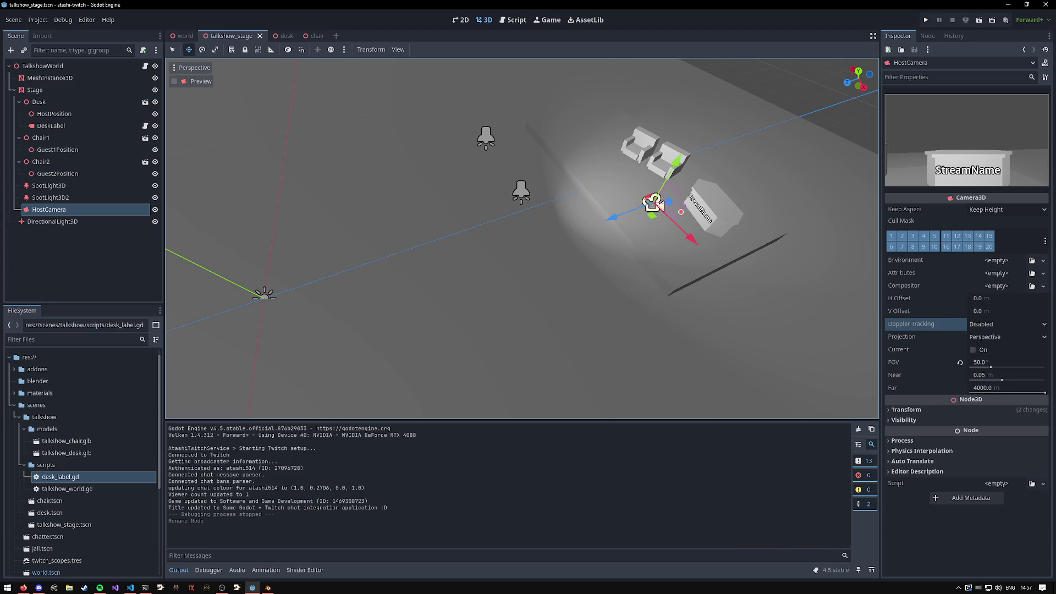
key("Escape")
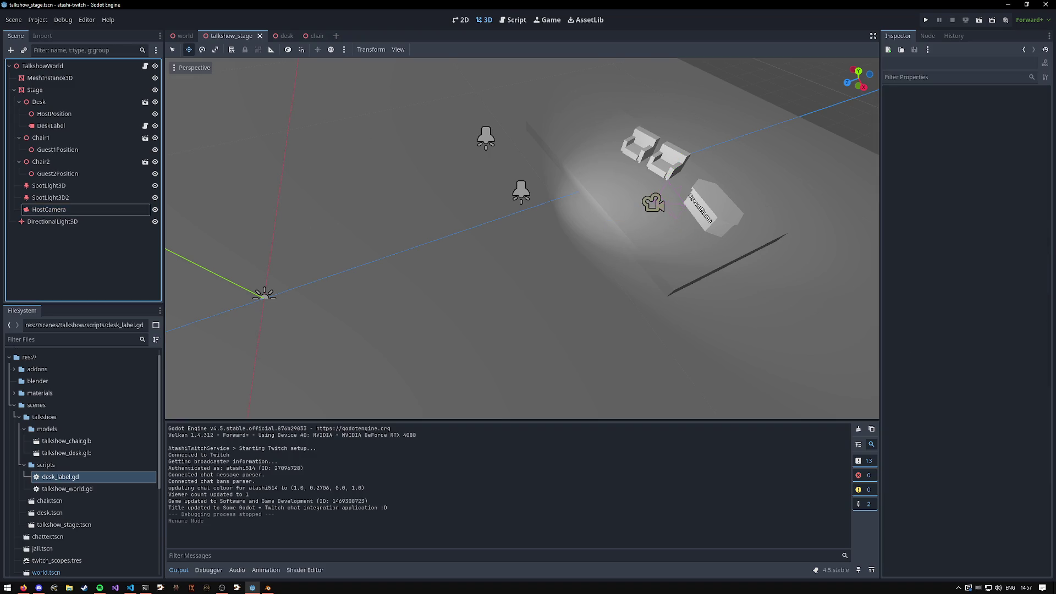
Step: Duplicate HostCamera and name the copy GuestCamera
left_click(50, 210)
key("ctrl+d")
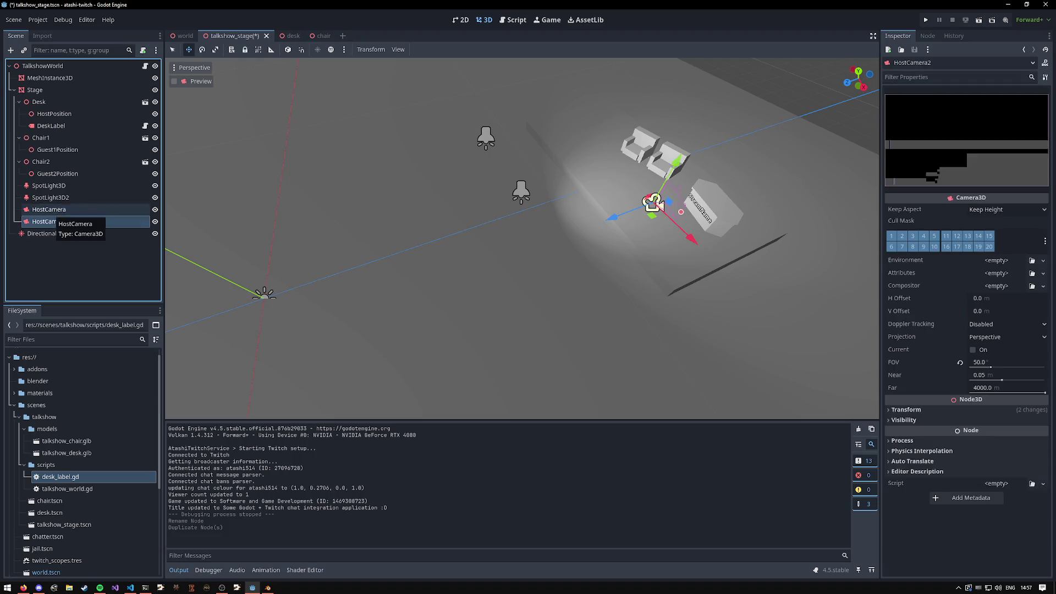
key("F2")
type("Guest")
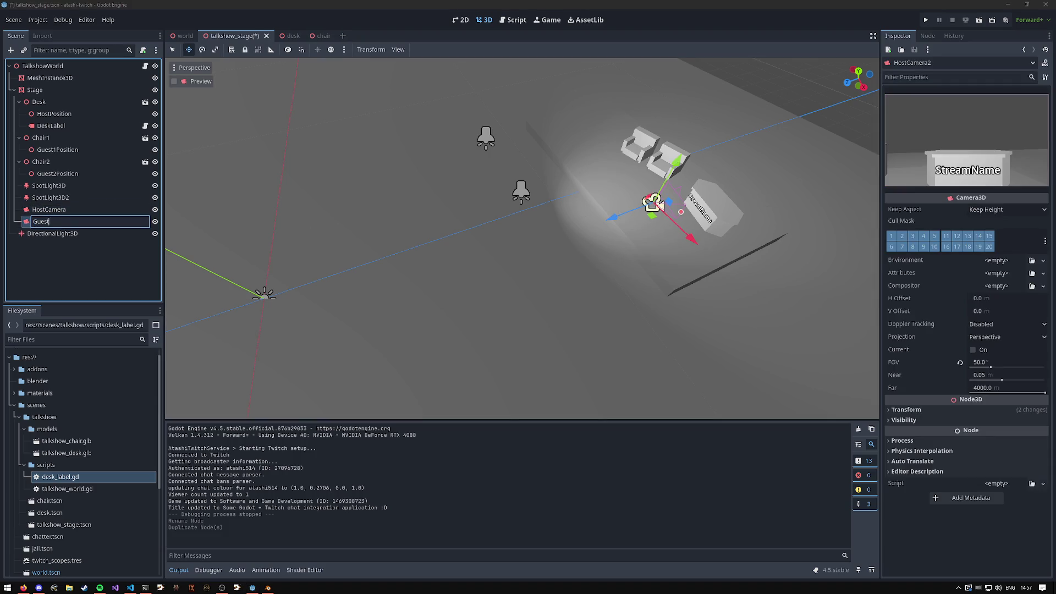
type("Camera")
key("Return")
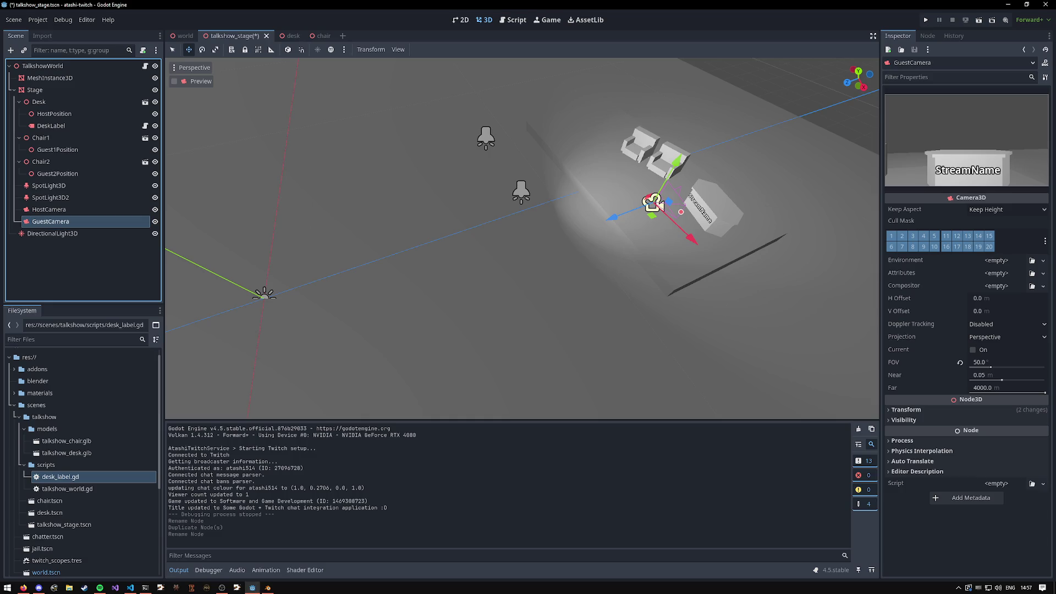
Step: Move GuestCamera along X and turn it to face the guest chairs, then duplicate it
mouse_move(674, 224)
left_mouse_down()
mouse_move(641, 190)
mouse_move(605, 194)
mouse_move(653, 201)
mouse_move(613, 168)
left_mouse_up()
key("e")
key("w")
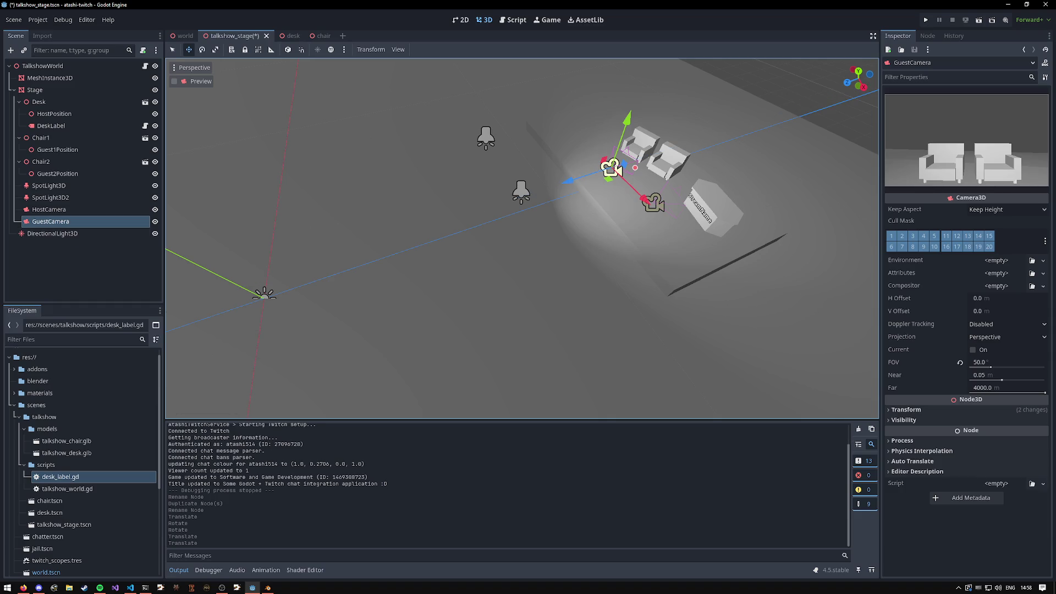
key("ctrl+d")
key("F2")
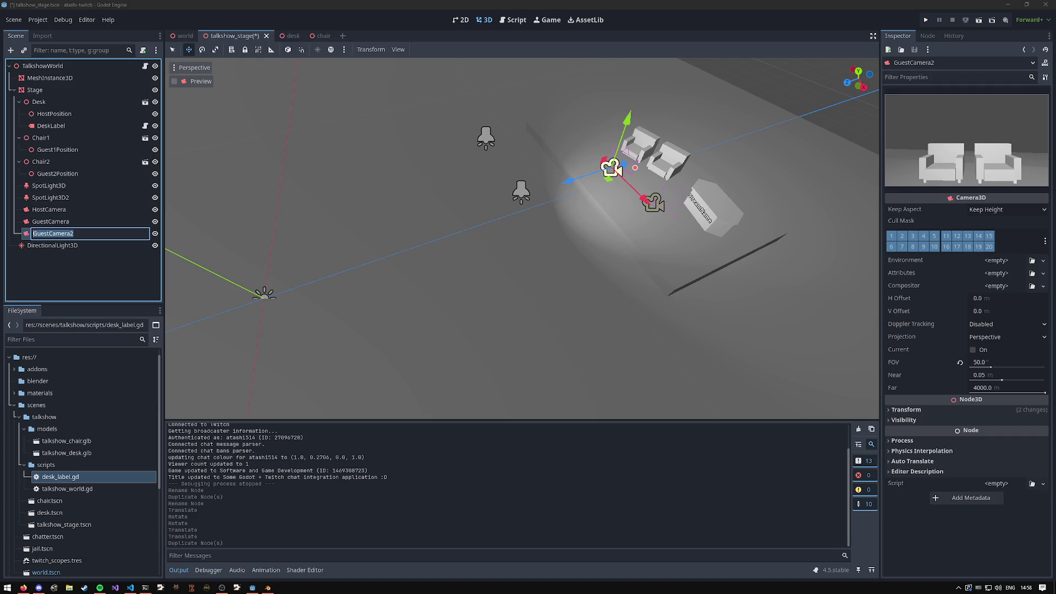
Step: Name the copy DistanceCamera and set it back, angled and raised to frame the stage
type("DistanceCamera")
key("Return")
left_click_drag(612, 167, 561, 184)
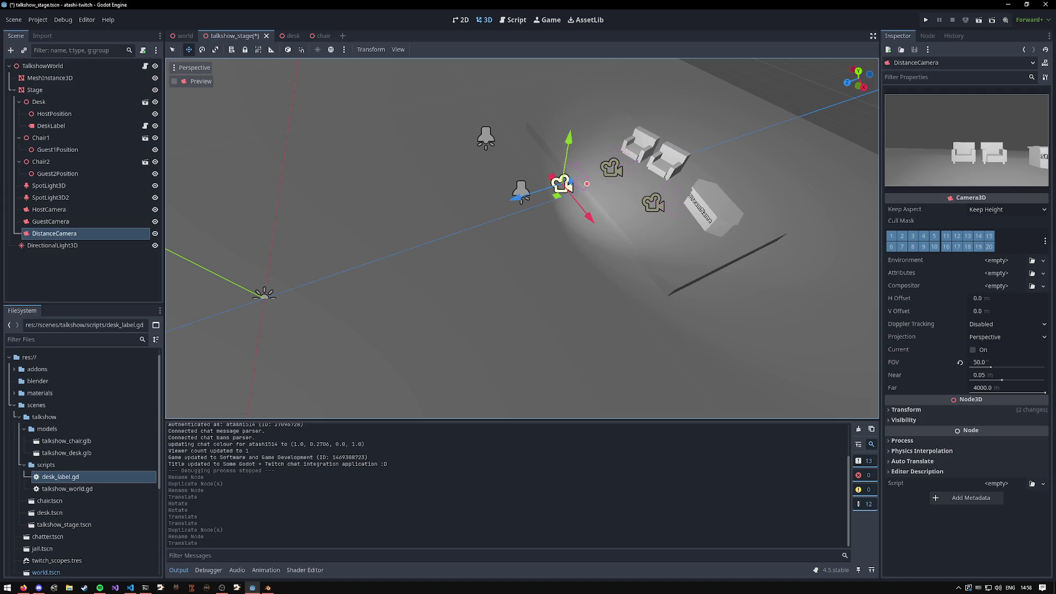
mouse_move(590, 221)
left_mouse_down()
mouse_move(604, 236)
mouse_move(569, 227)
mouse_move(574, 203)
mouse_move(530, 212)
mouse_move(540, 214)
left_mouse_up()
key("e")
key("w")
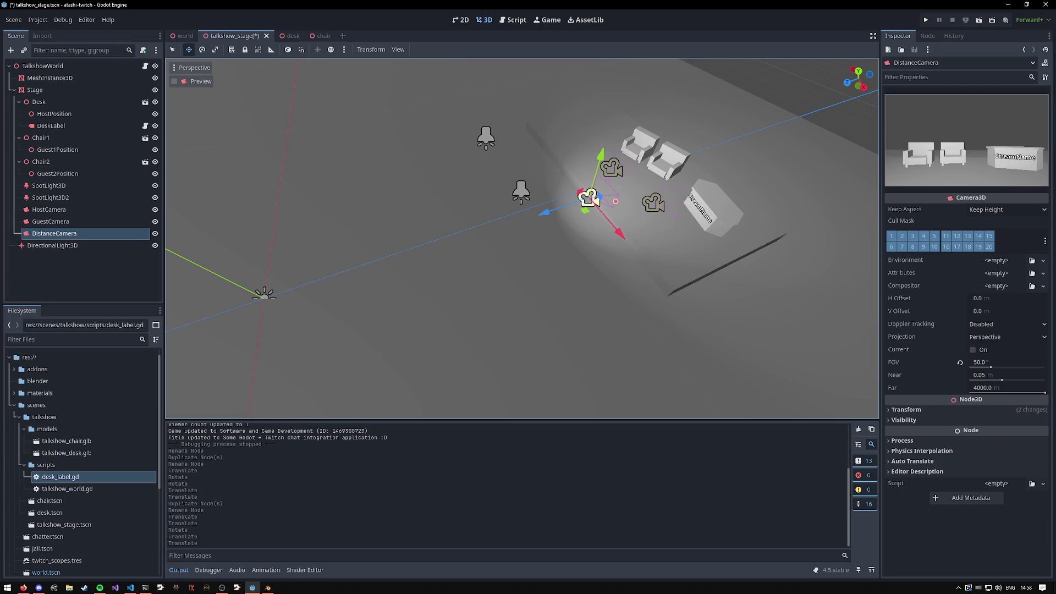
left_click_drag(615, 235, 622, 233)
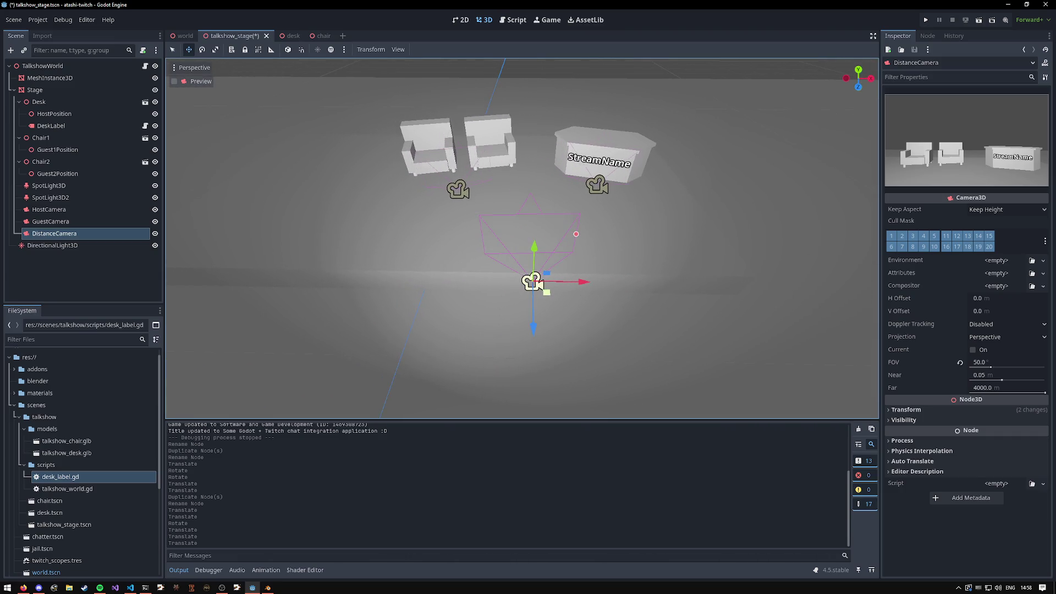
mouse_move(538, 275)
left_mouse_down()
mouse_move(540, 263)
mouse_move(873, 219)
mouse_move(649, 236)
mouse_move(780, 275)
left_mouse_up()
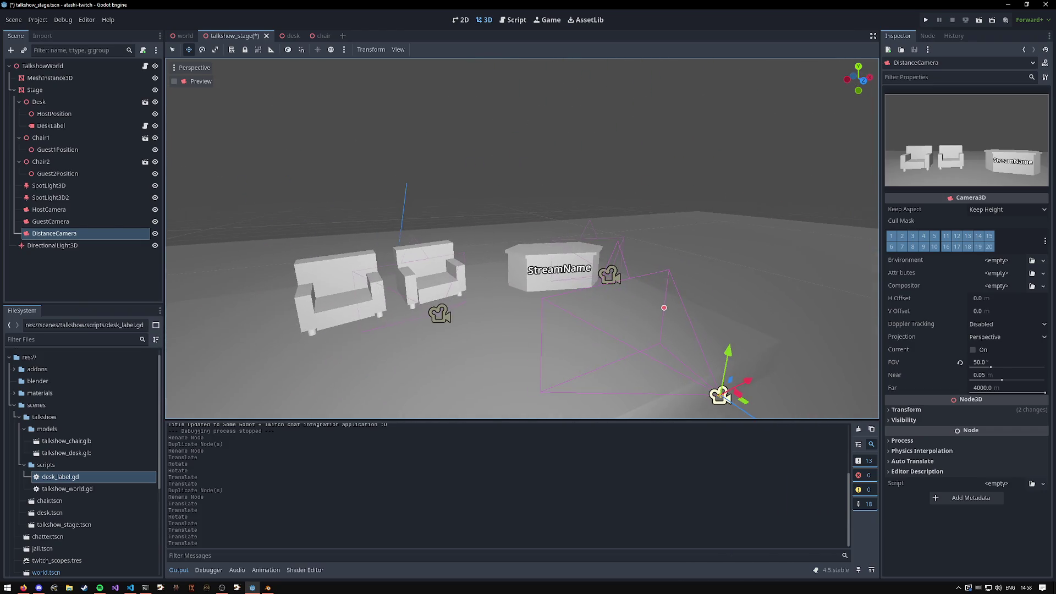
Step: Nudge GuestCamera closer, slightly rotated and higher so both guest chairs fill its view
left_click(440, 313)
left_click_drag(440, 313, 495, 308)
left_click_drag(517, 364, 529, 376)
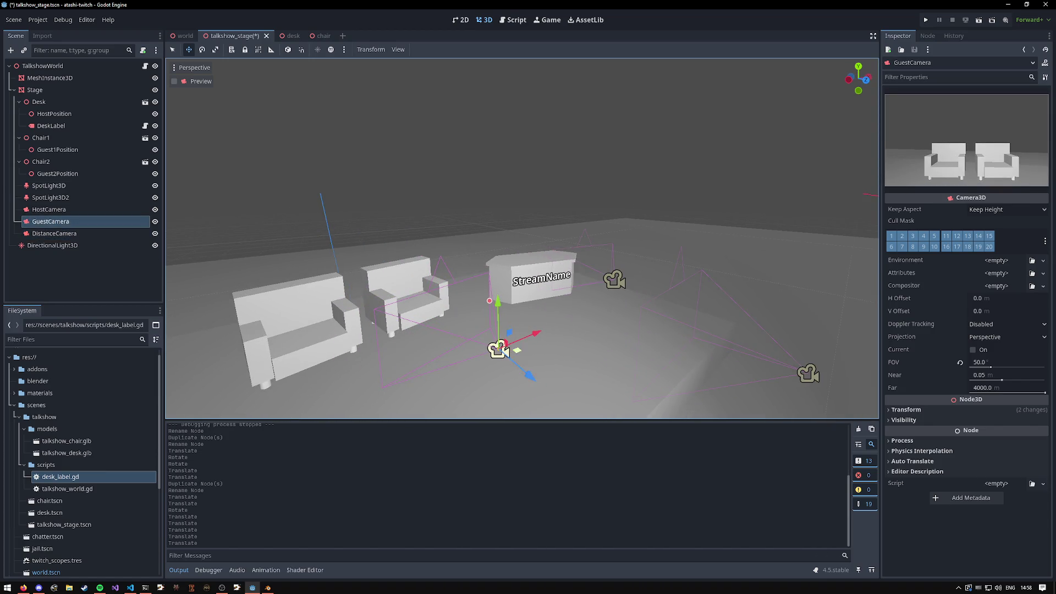
key("r")
left_click(530, 376)
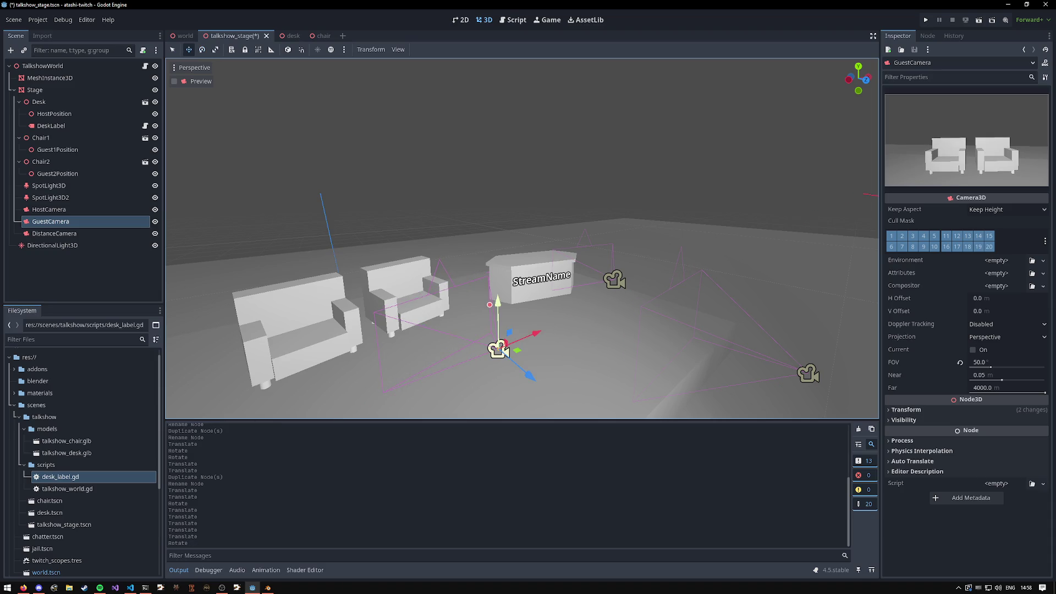
left_click_drag(497, 303, 498, 288)
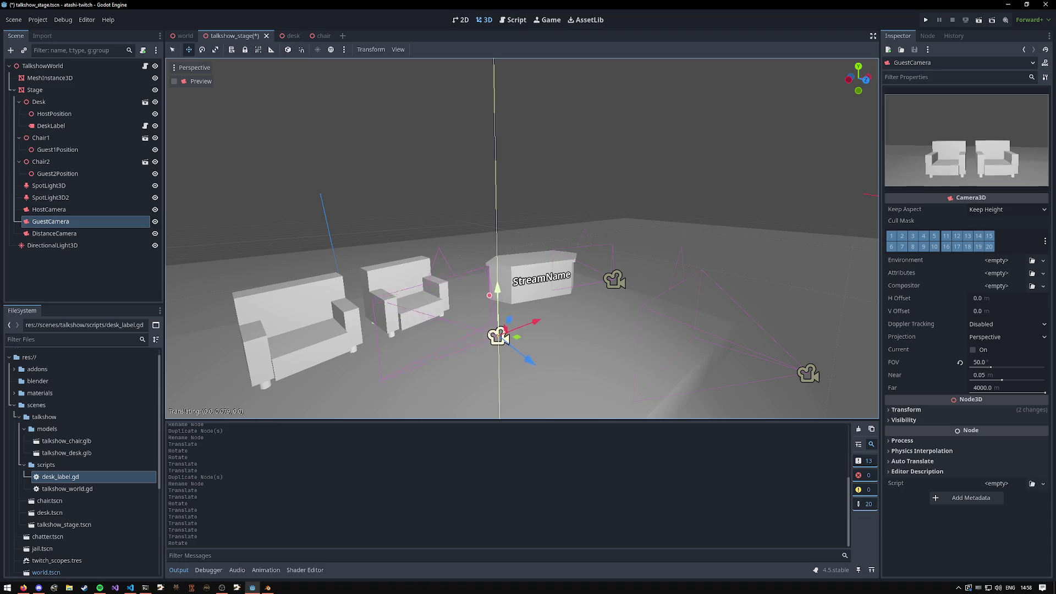
left_click_drag(504, 338, 503, 335)
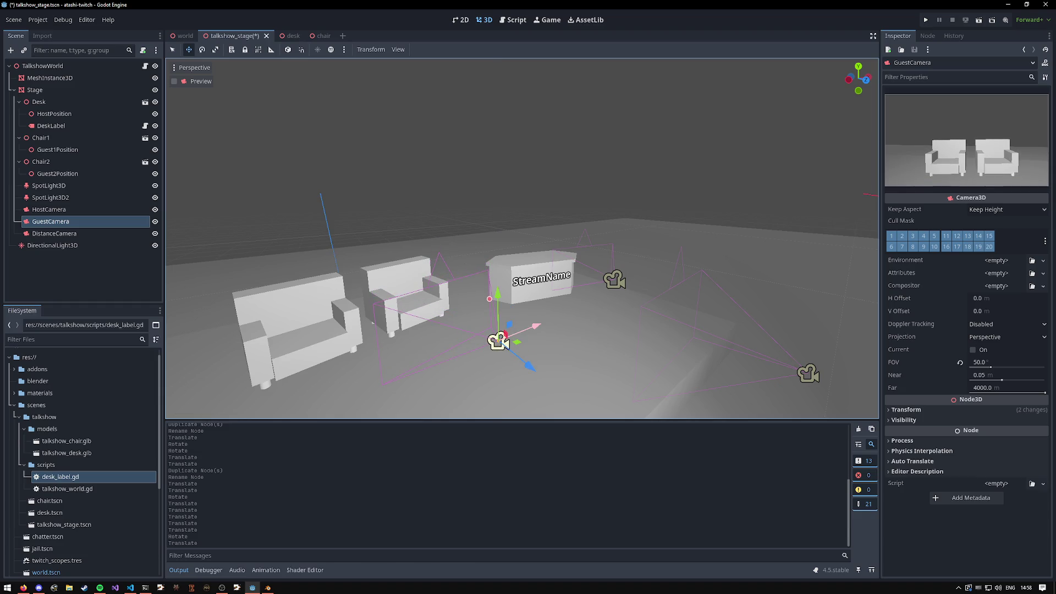
left_click_drag(535, 326, 561, 315)
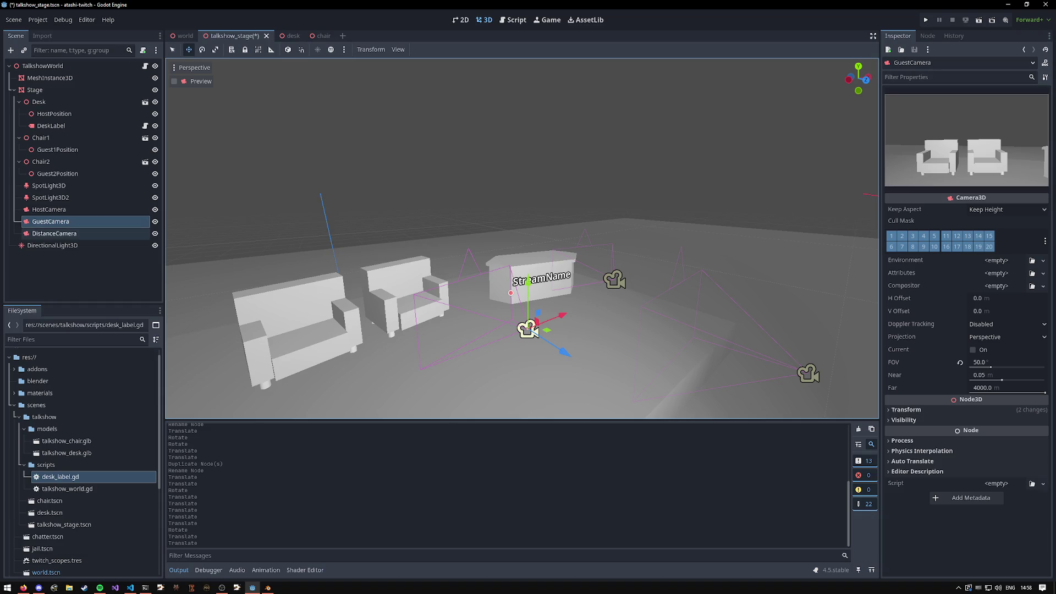
left_click(809, 374)
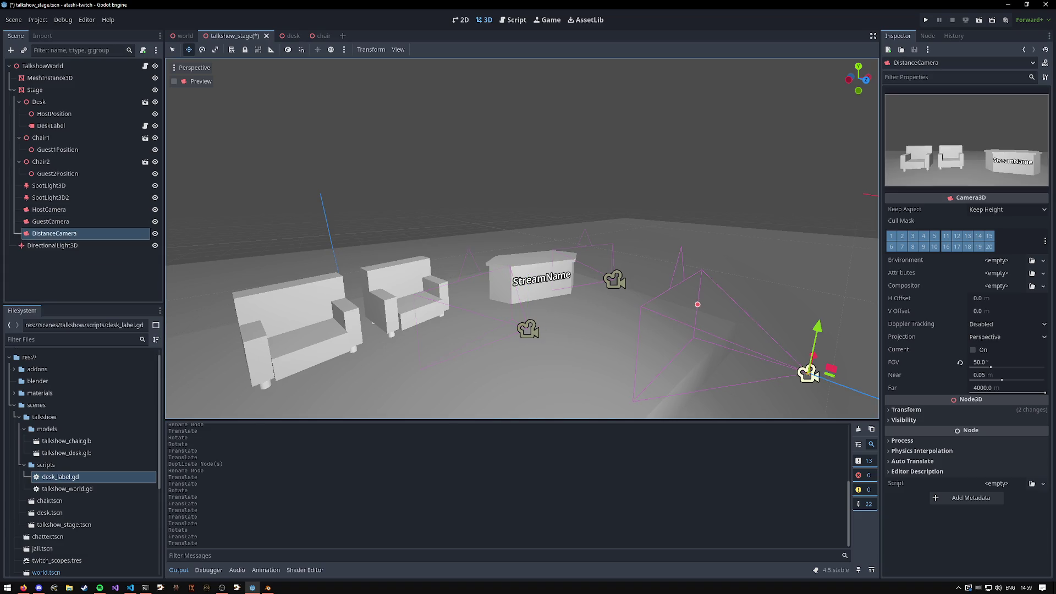
scroll(811, 376, "down", 6)
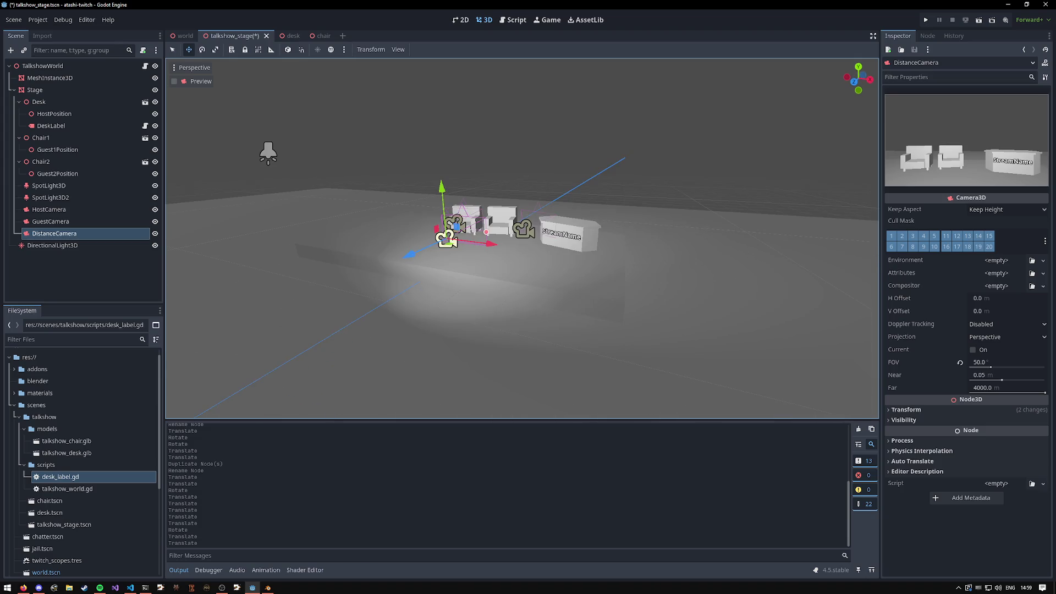
Step: Save talkshow_stage with its three cameras and switch to talkshow_chair.blend in Blender
left_click_drag(812, 375, 632, 341)
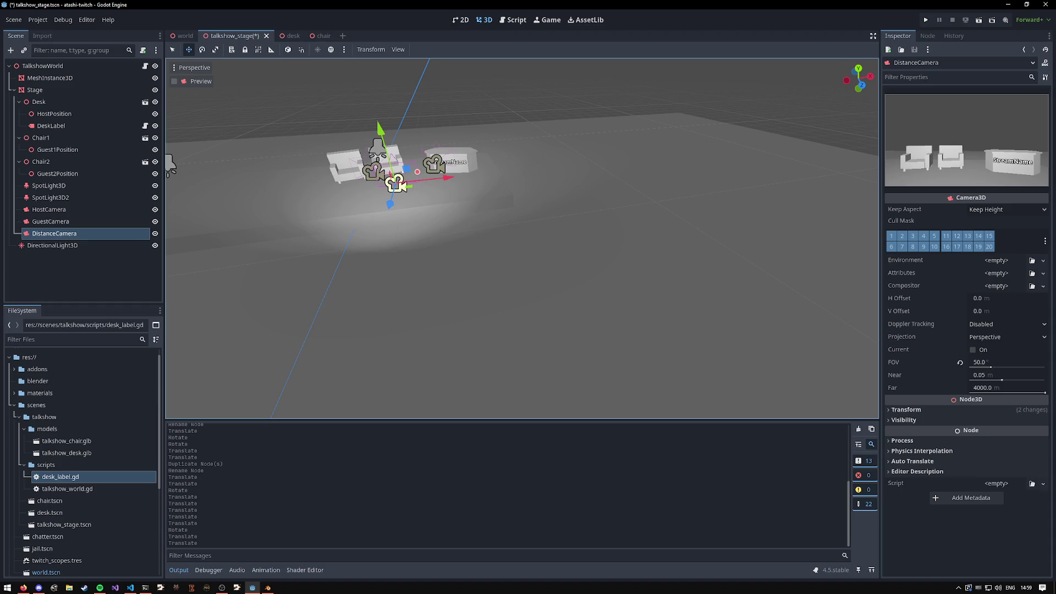
key("ctrl+s")
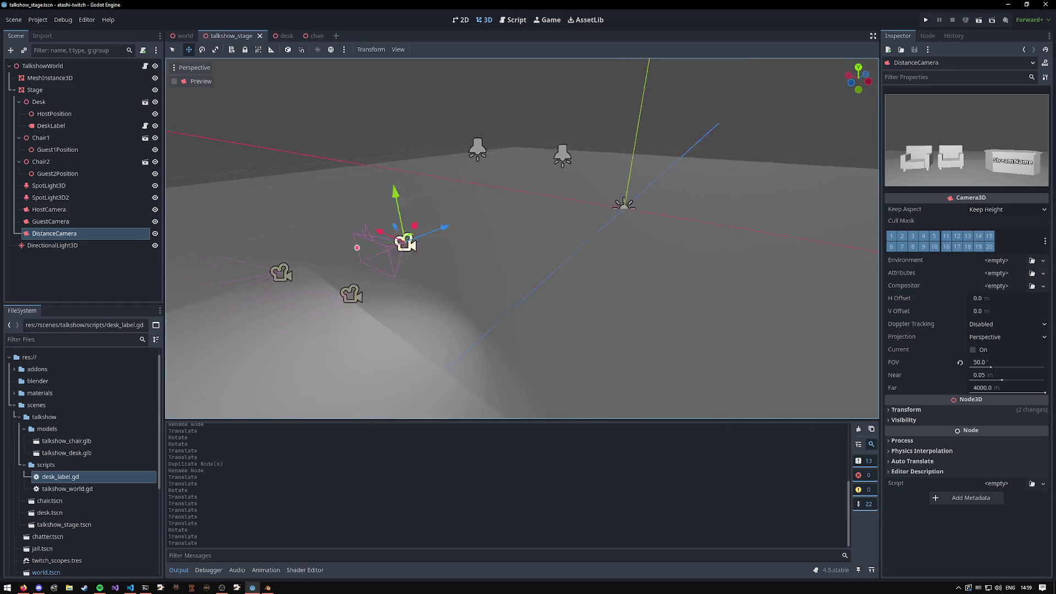
left_click(268, 587)
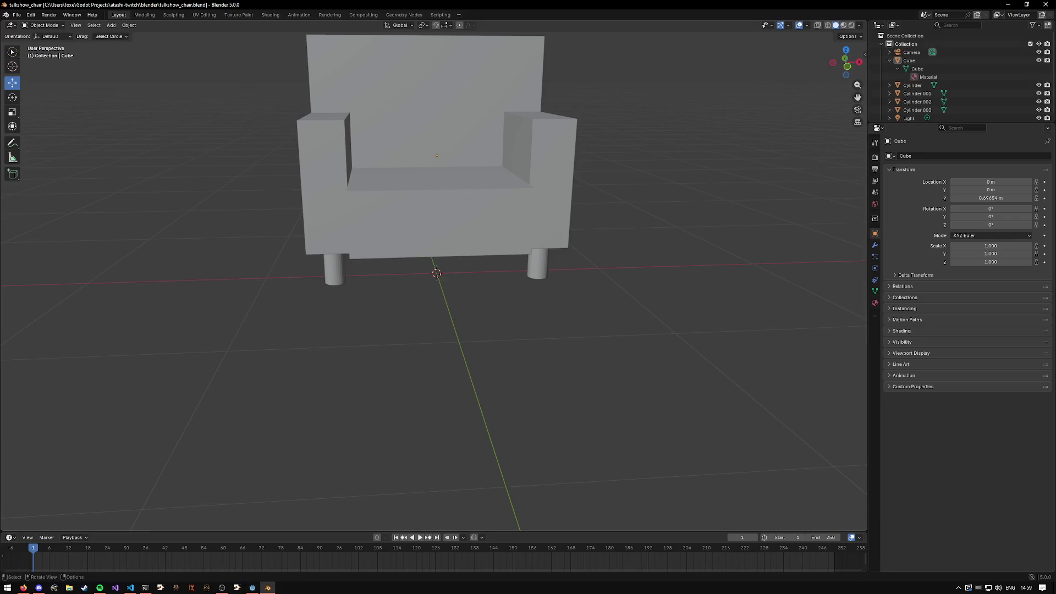
Step: Start a new General Blender file with the default cube, camera and light
key("ctrl+n")
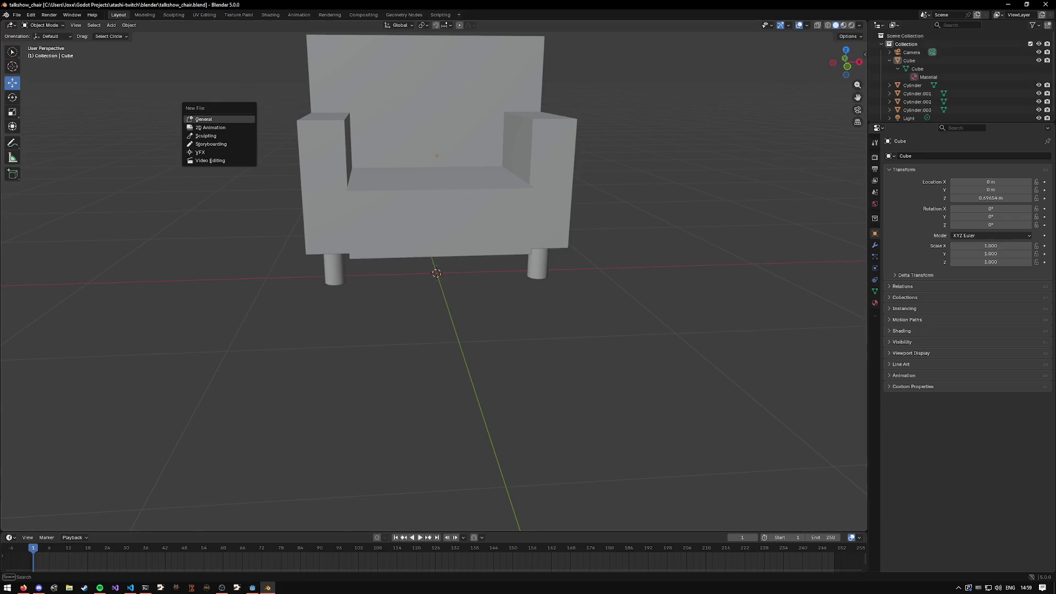
key("Return")
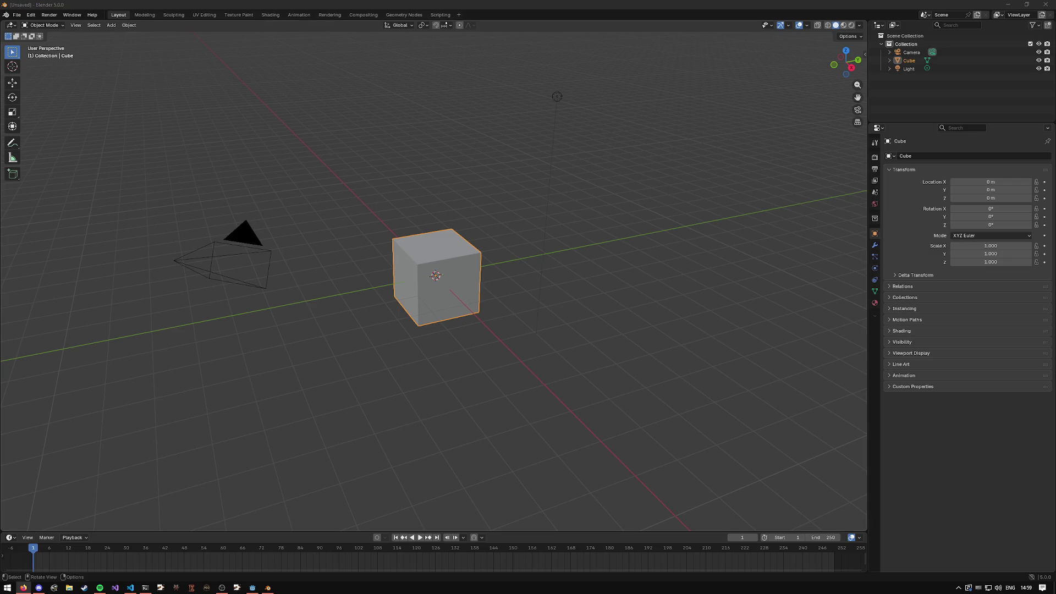
Step: Give the cube auto smooth shading and lower one top edge along Z to slope it
right_click(429, 314)
left_click(429, 317)
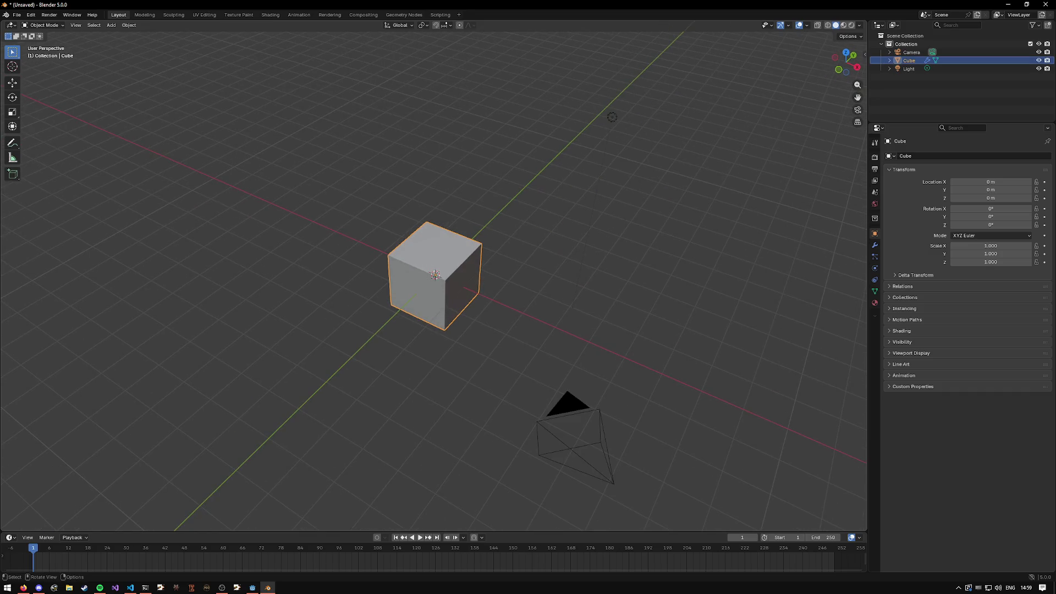
key("Tab")
key("alt+a")
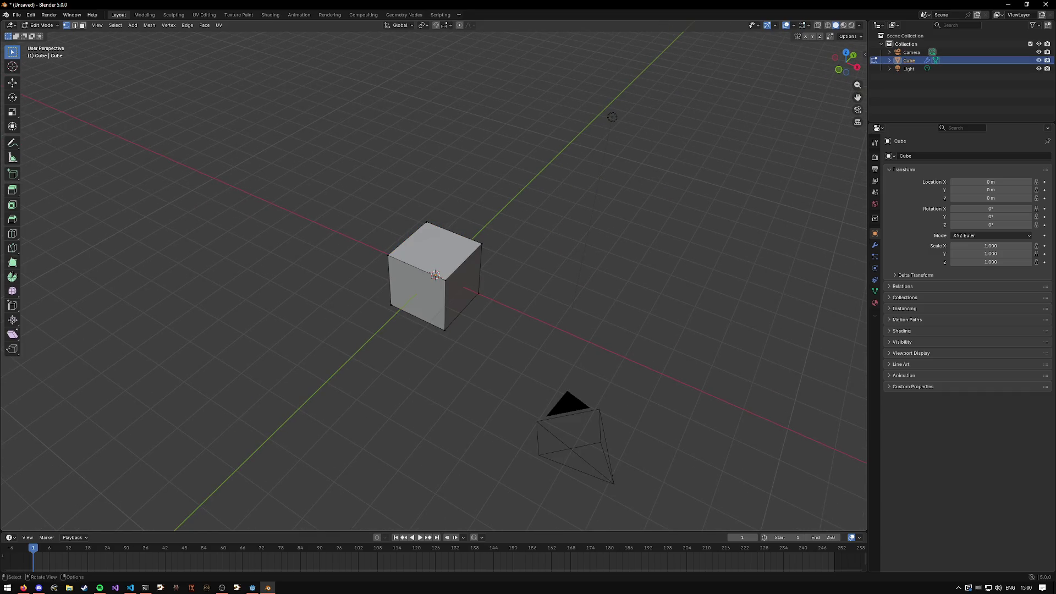
key("2")
left_click(435, 275)
key("shift+space")
key("g")
key("g")
key("z")
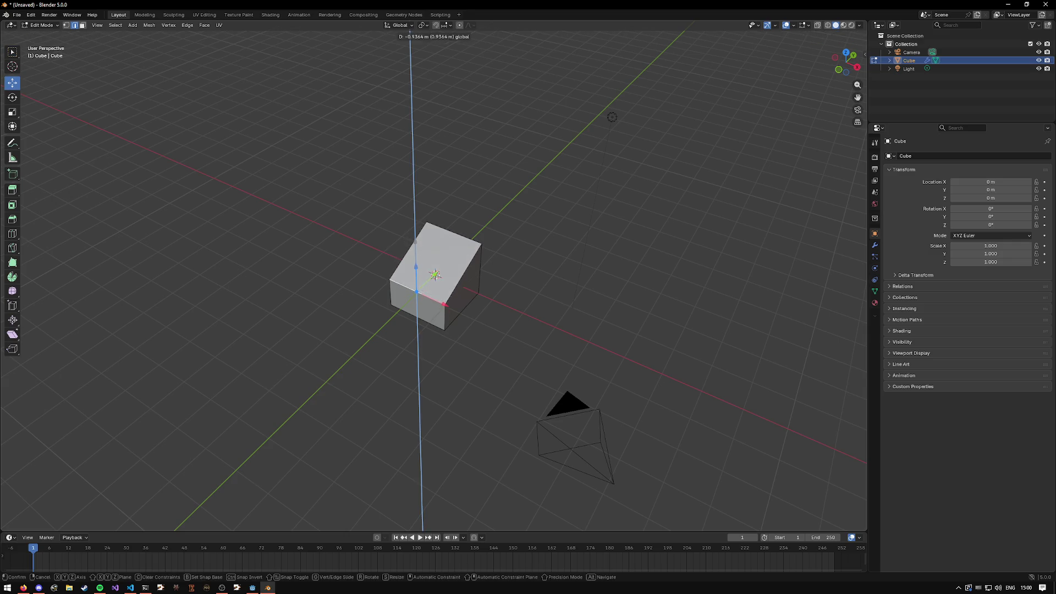
left_click(435, 275)
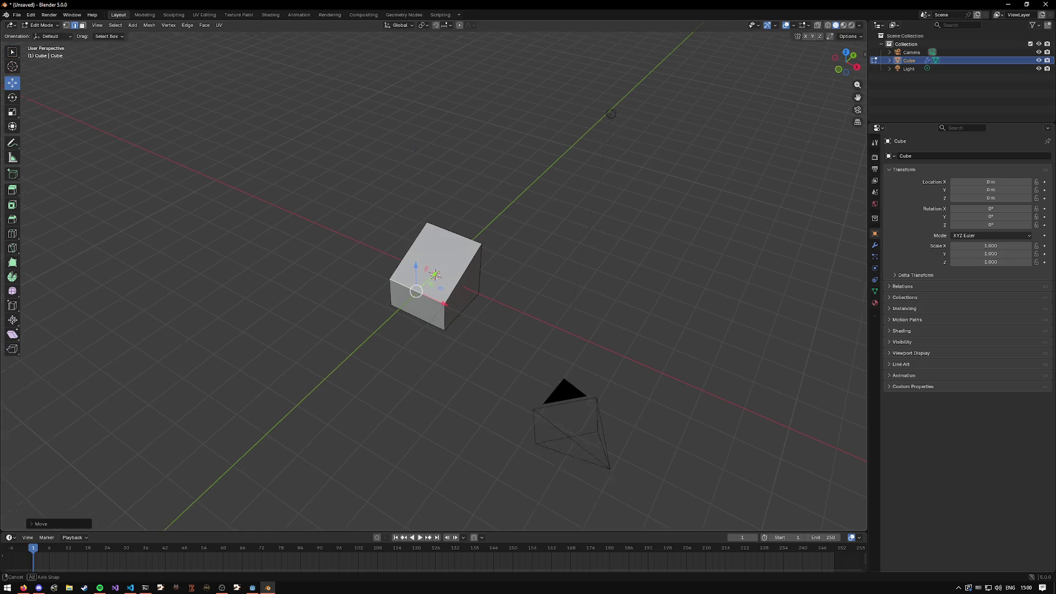
Step: Move the bottom face along Z and stretch the right face along X into a long wedge
key("3")
left_click(435, 275)
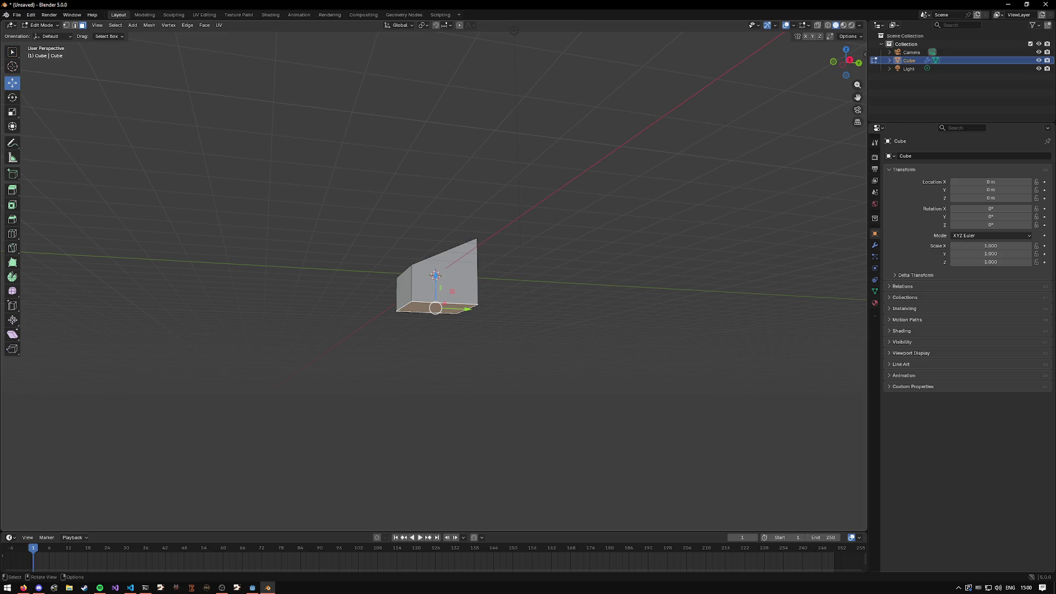
key("g")
key("z")
left_click(435, 275)
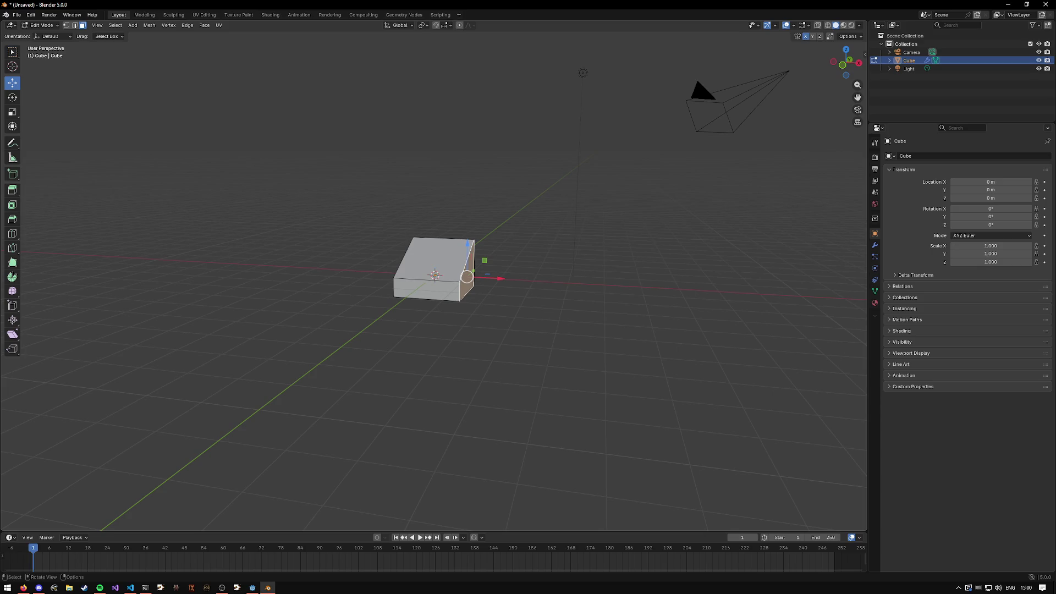
key("g")
key("x")
key("Return")
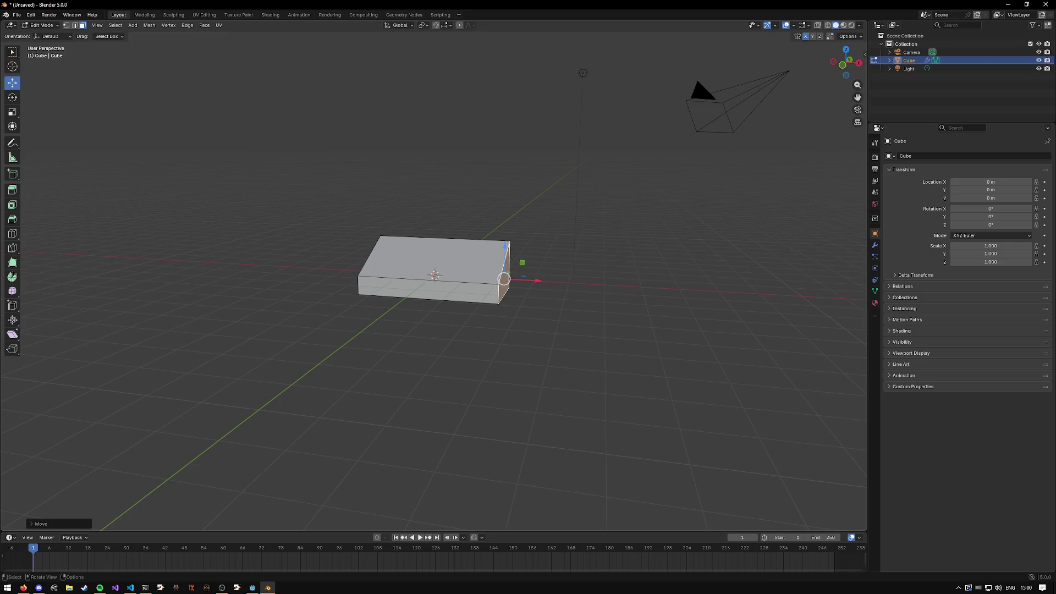
key("alt+a")
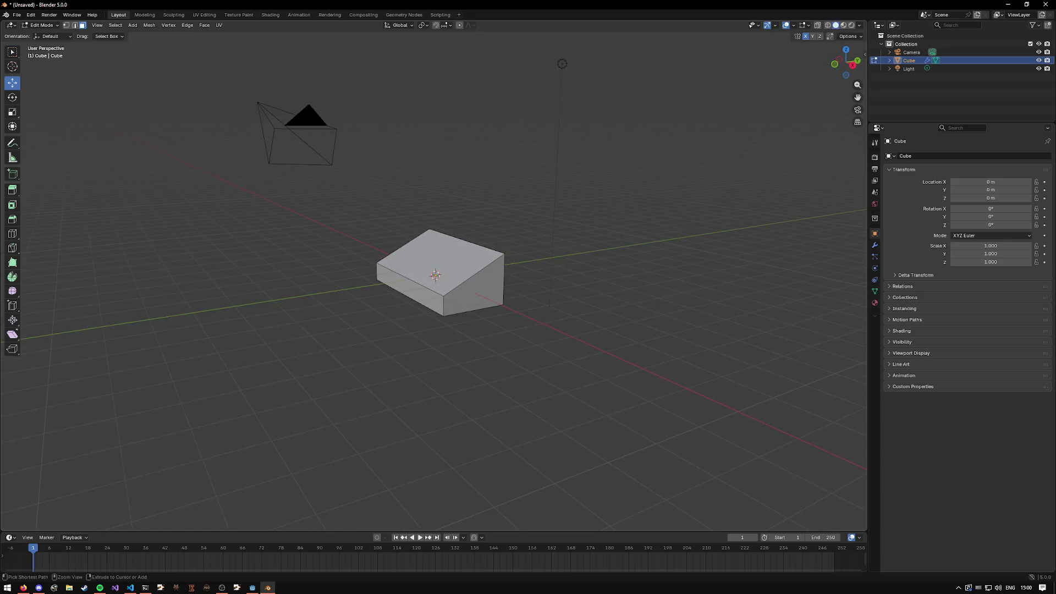
key("ctrl+s")
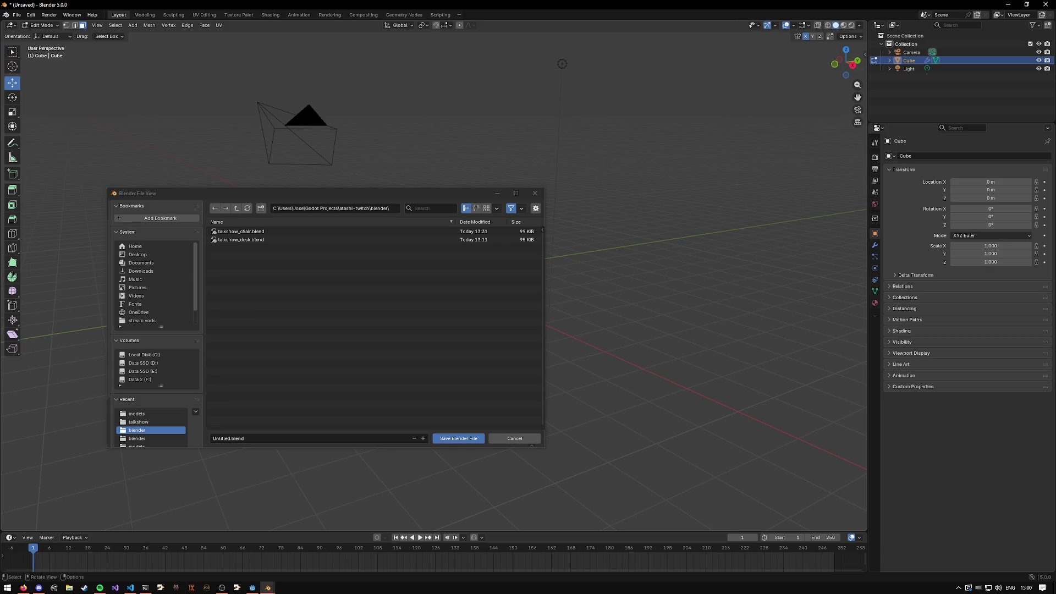
Step: Raise the whole wedge in Object Mode to Z 0.4692 m
type("talkshow")
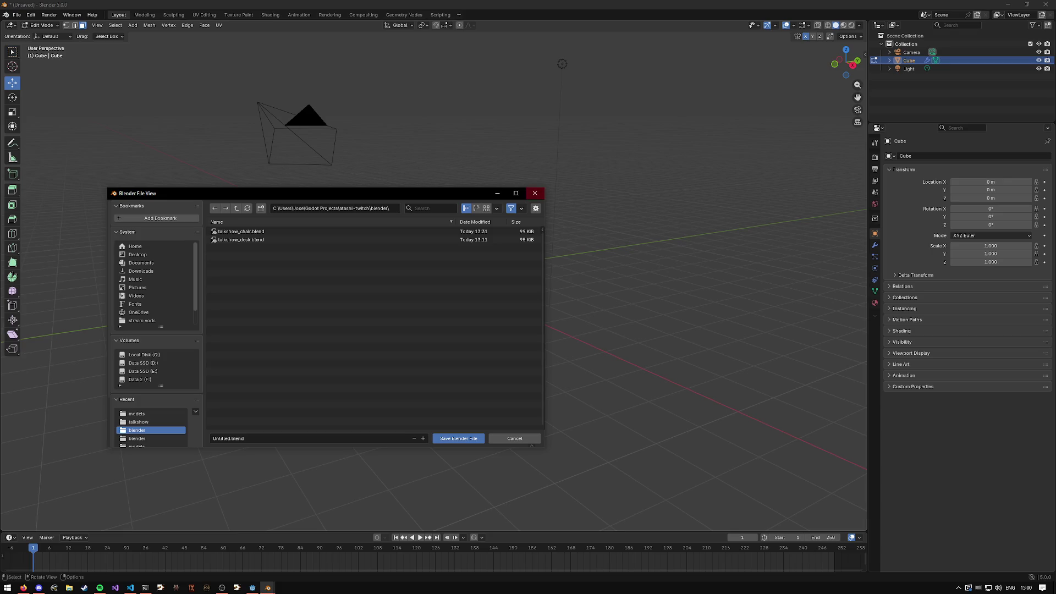
left_click(535, 193)
key("Tab")
key("c")
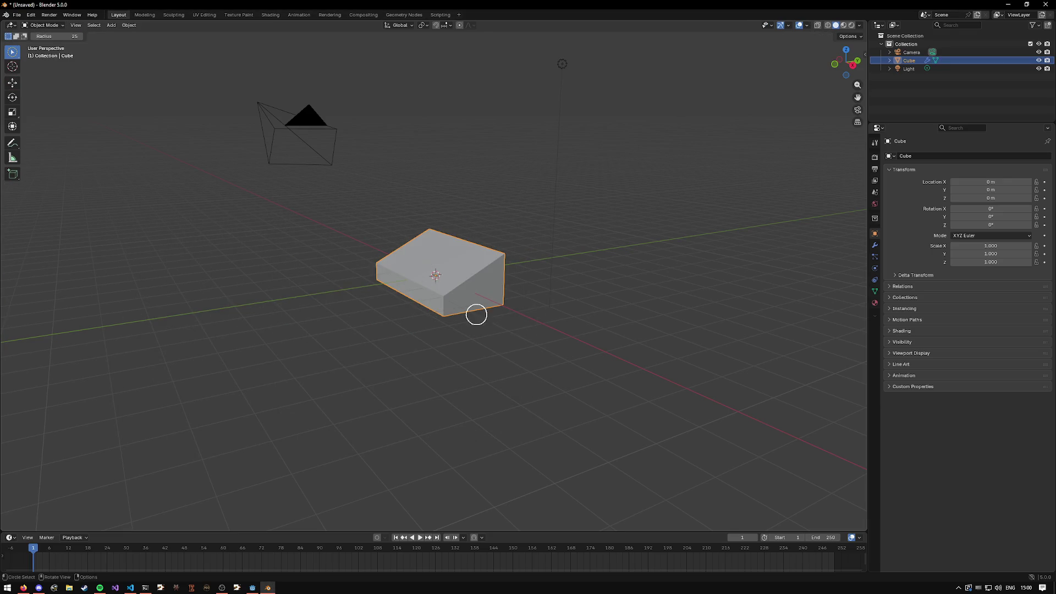
scroll(484, 311, "up", 2)
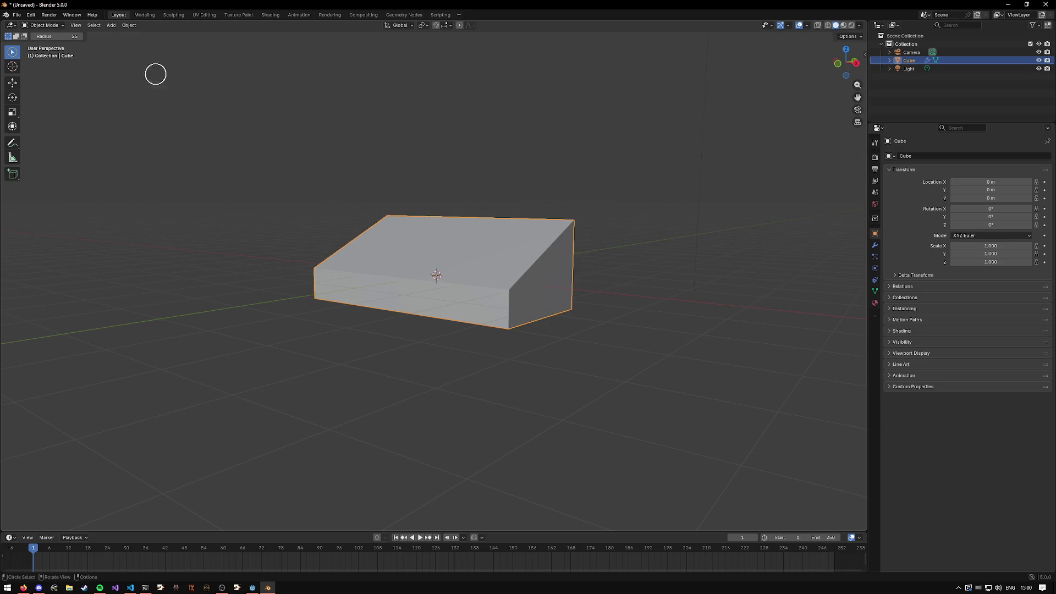
left_click(12, 82)
key("g")
key("z")
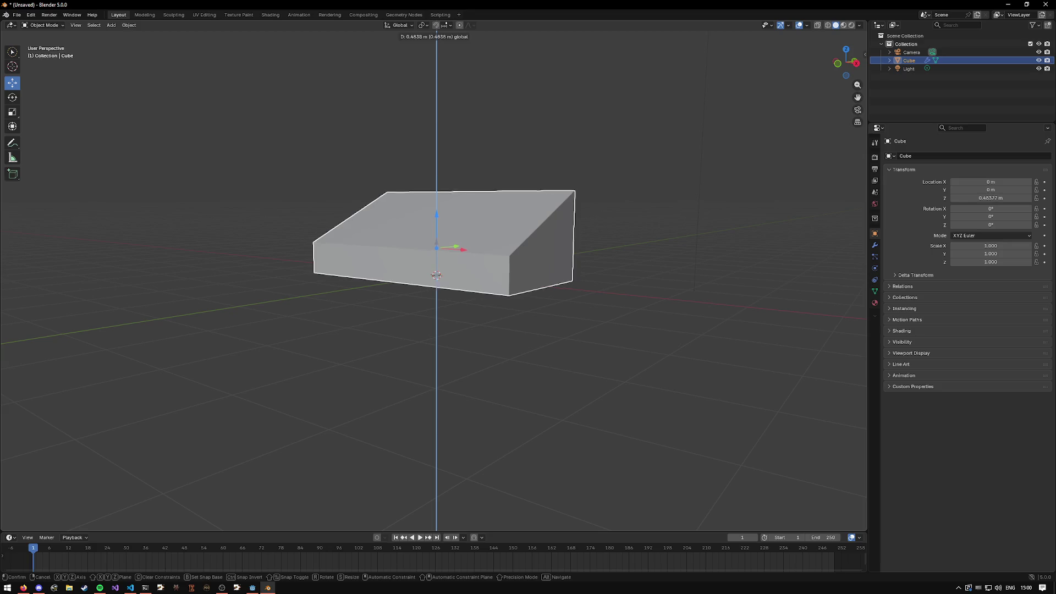
left_click(436, 283)
Step: Save the Blender file as talkshow_stand.blend
key("ctrl+s")
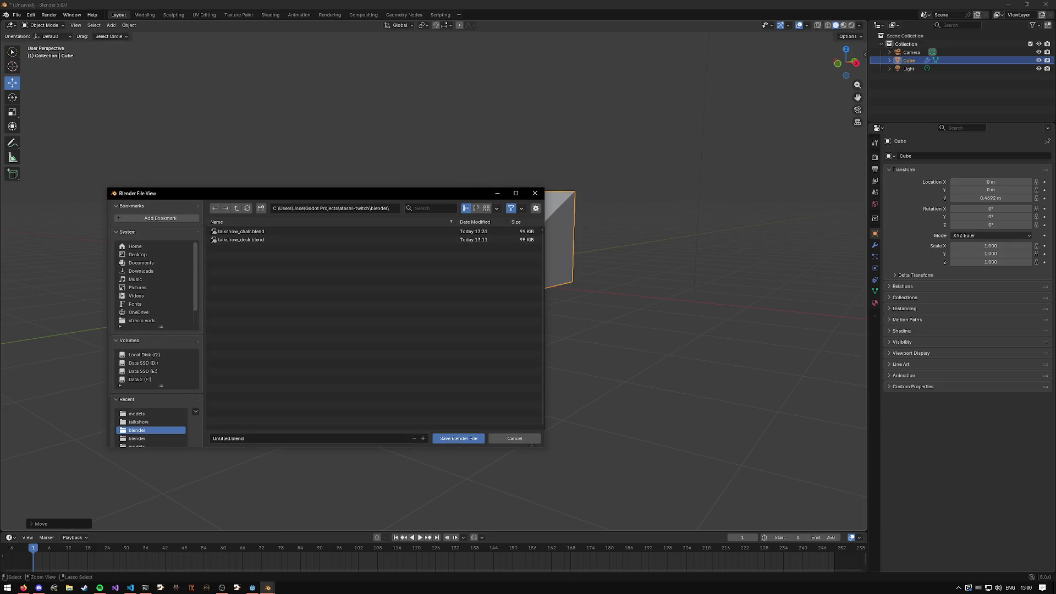
left_click(228, 438)
type("talk")
type("show_stand")
key("Return")
key("Return")
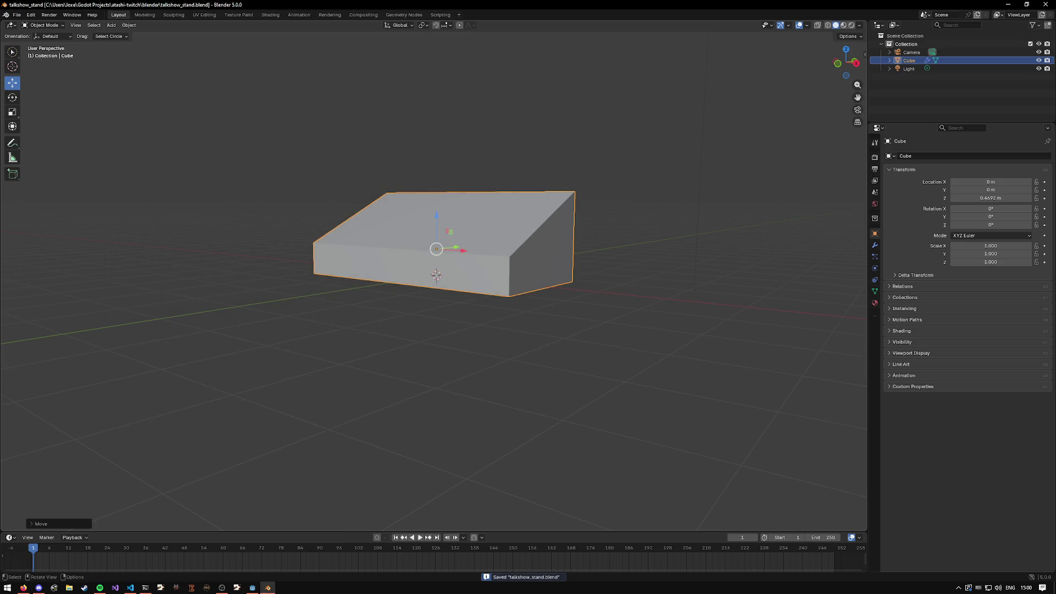
left_click(17, 15)
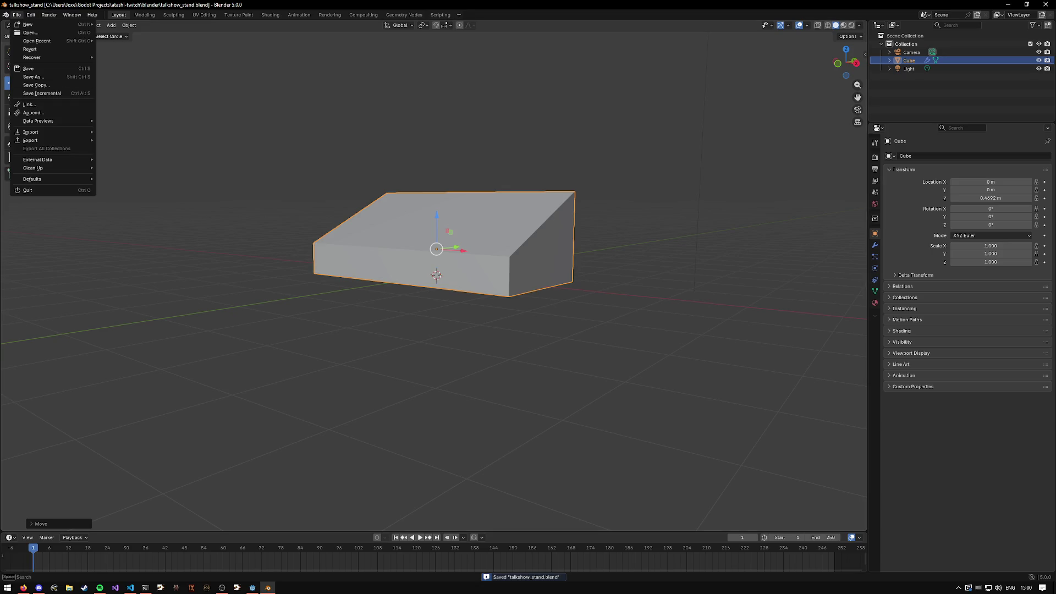
Step: Export the wedge as glTF 2.0 talkshow_stand.glb into scenes/talkshow/models
mouse_move(30, 140)
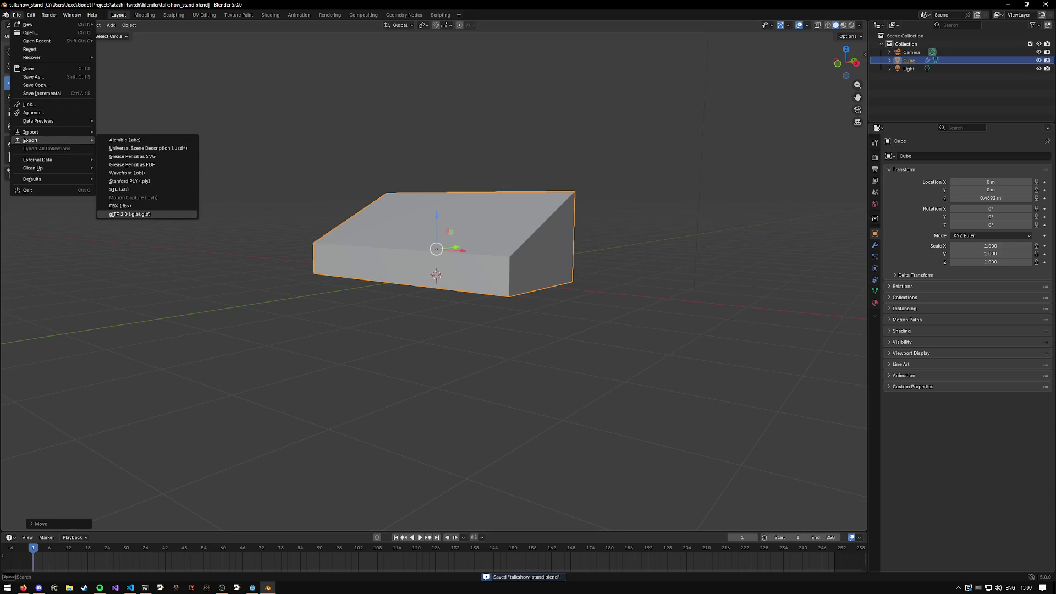
left_click(129, 213)
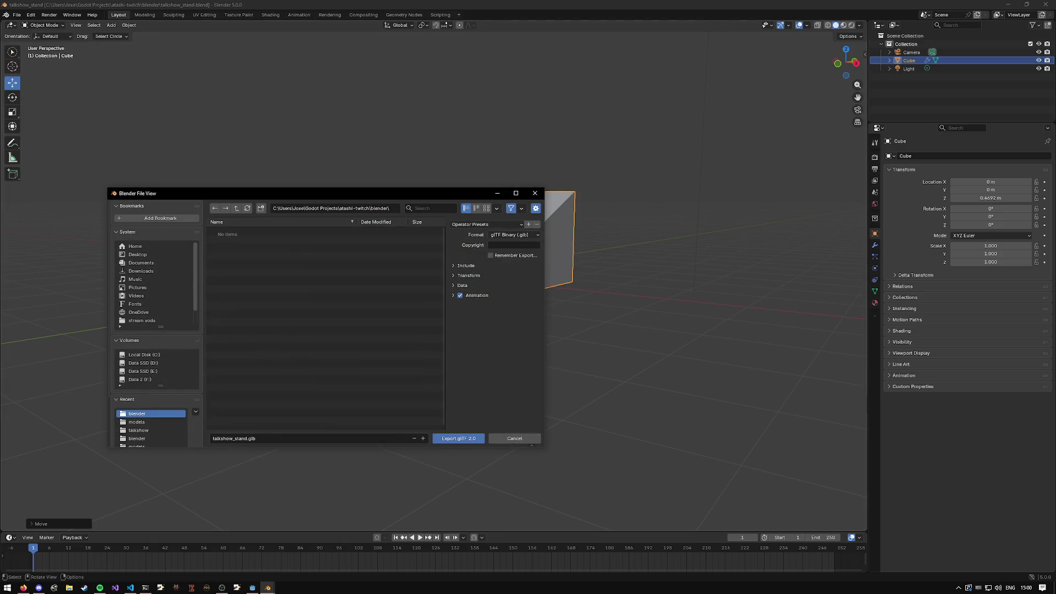
left_click(236, 208)
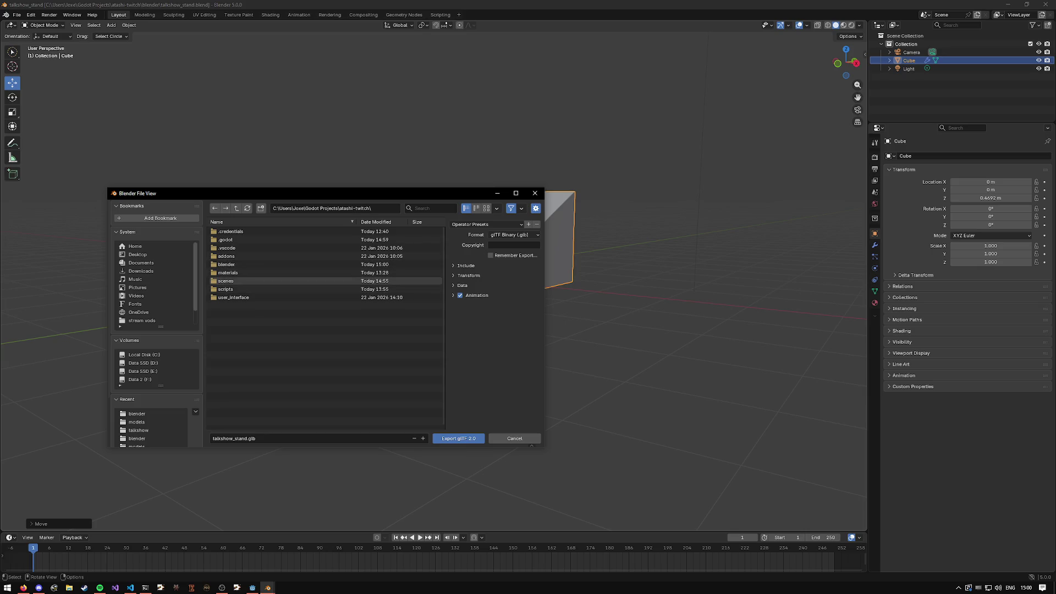
left_click(226, 281)
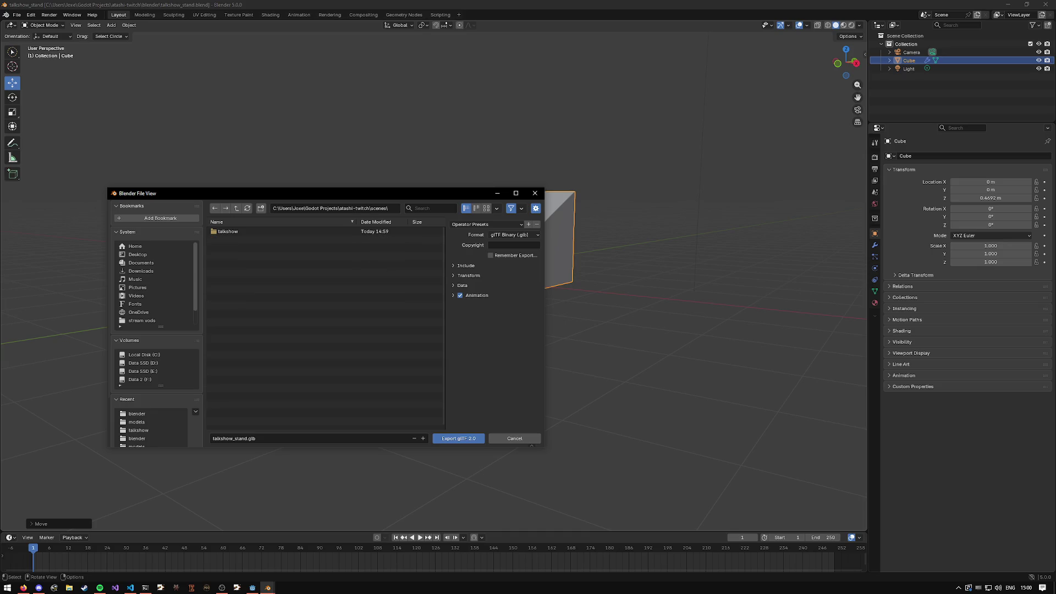
left_click(225, 231)
left_click(225, 231)
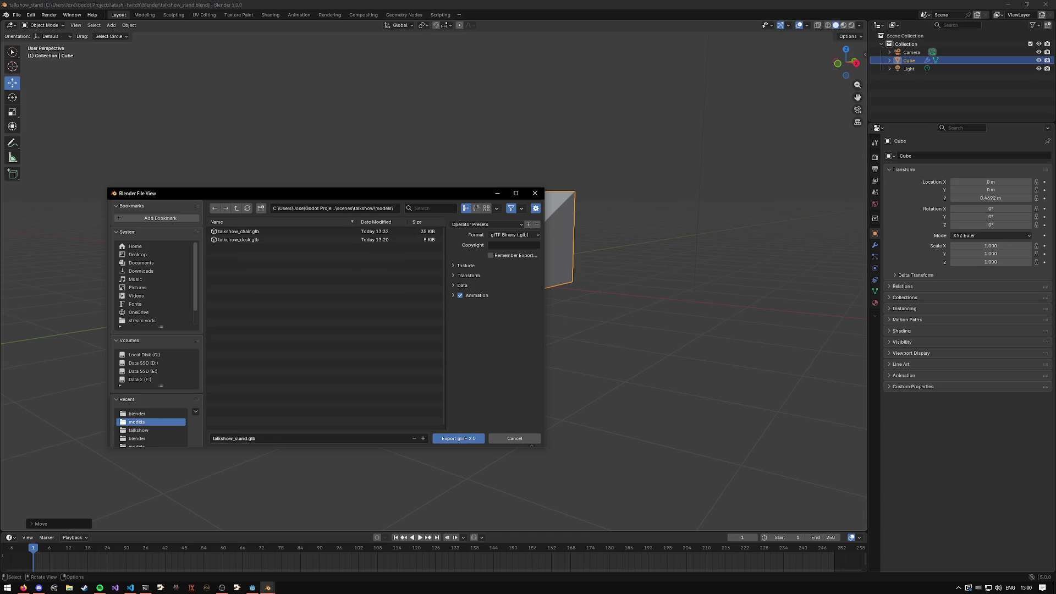
left_click(458, 438)
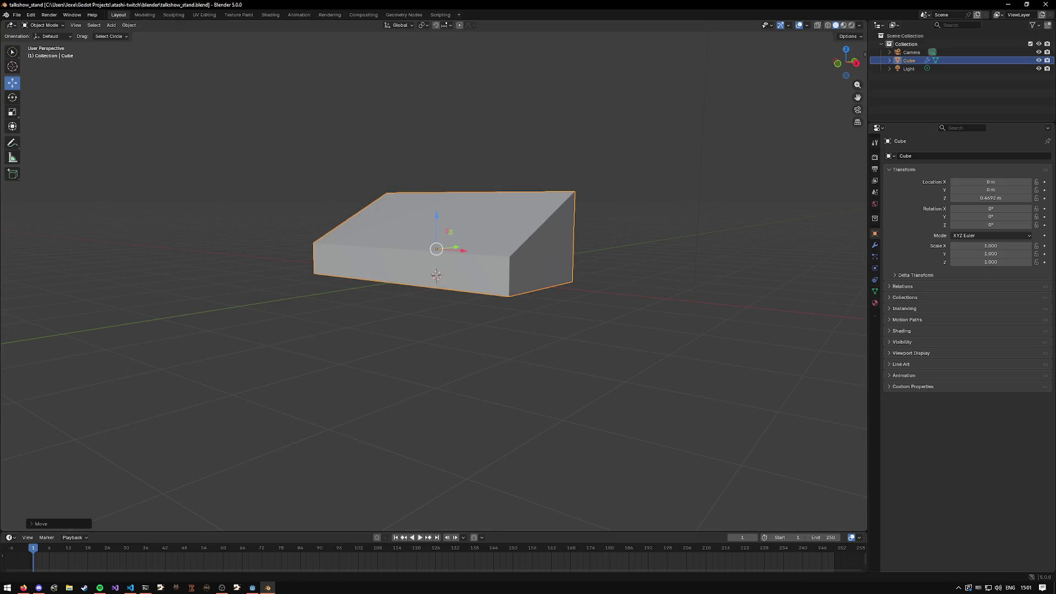
key("alt+Tab")
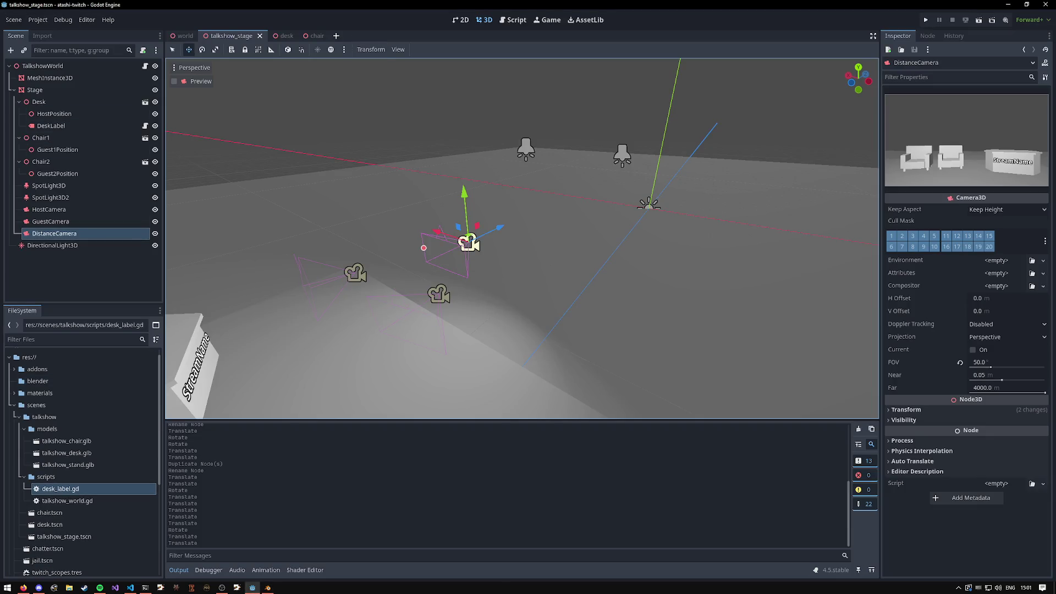
Step: Create a new 3D scene and place talkshow_stand.glb under its Node3D root
key("ctrl+n")
left_click(87, 93)
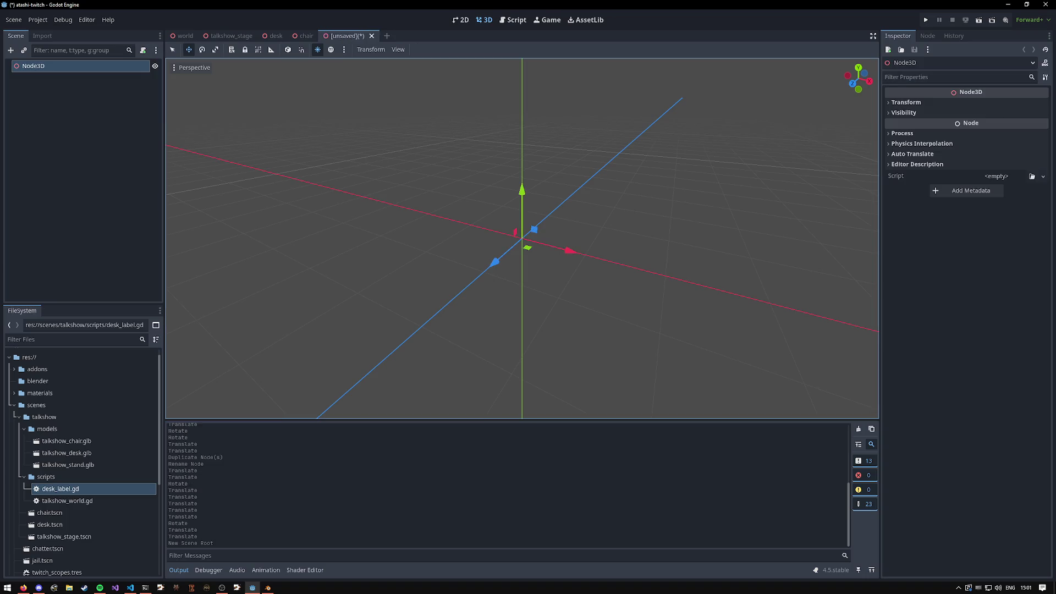
right_click(68, 65)
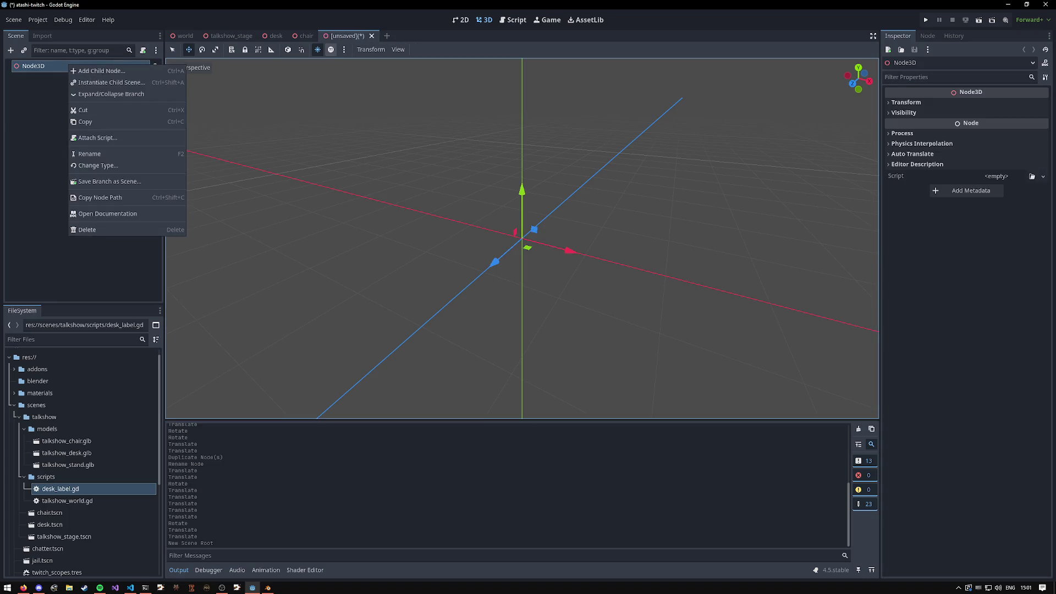
key("Escape")
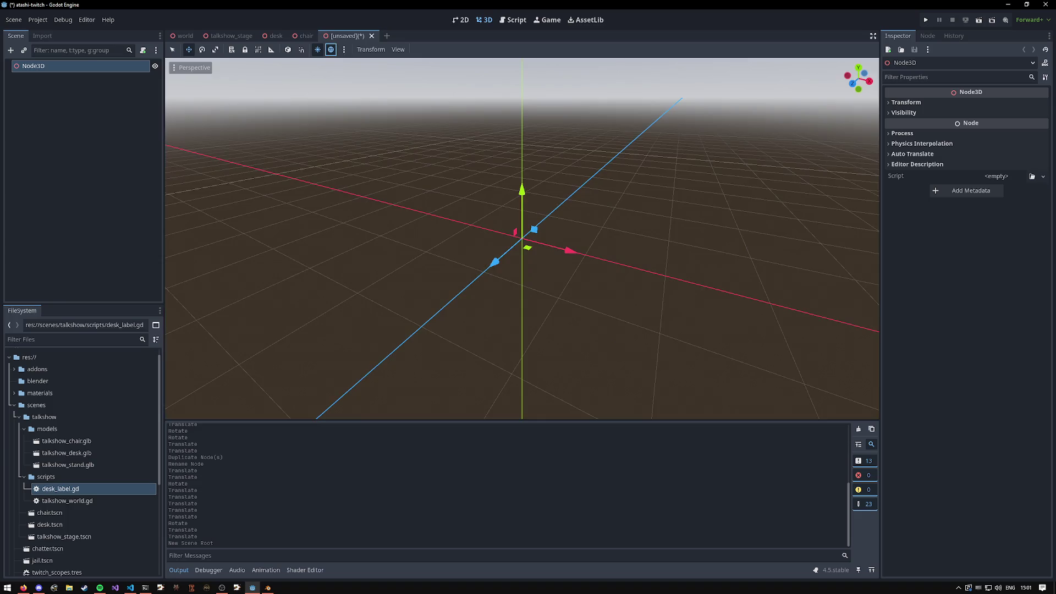
right_click(59, 66)
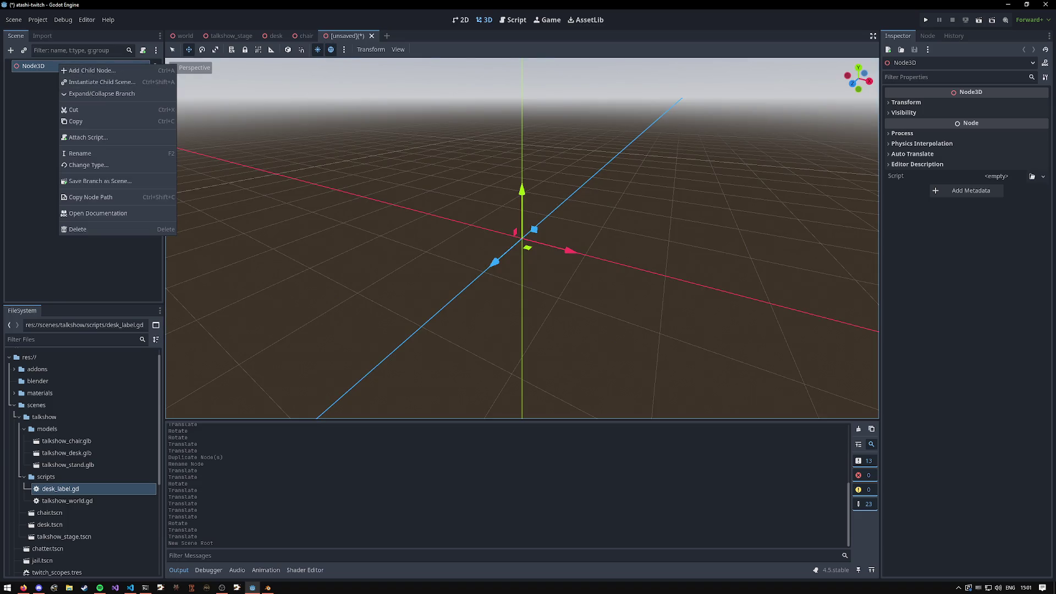
key("ctrl+a")
type("mesh")
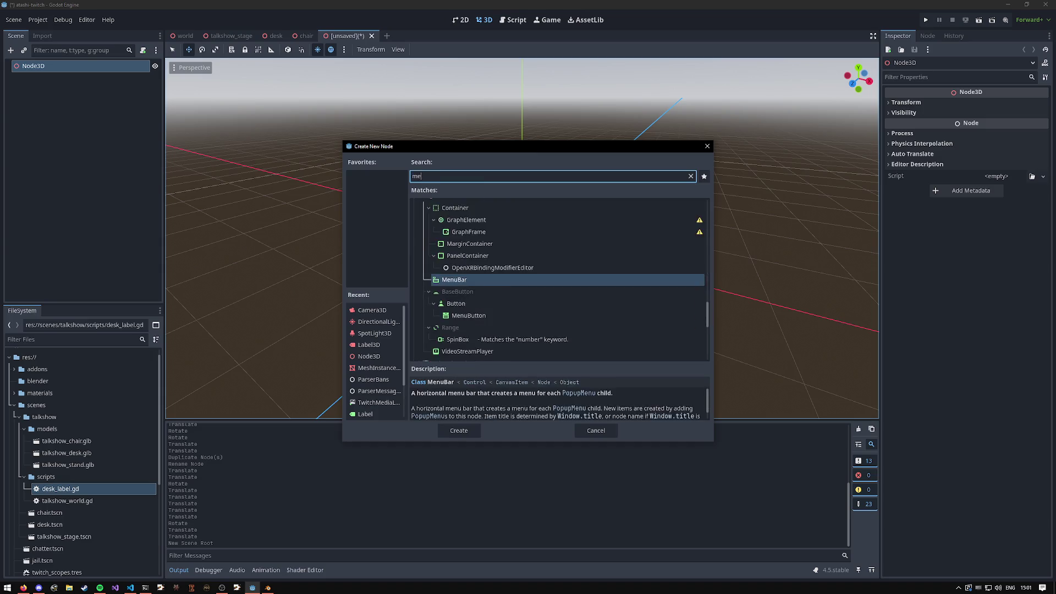
key("Return")
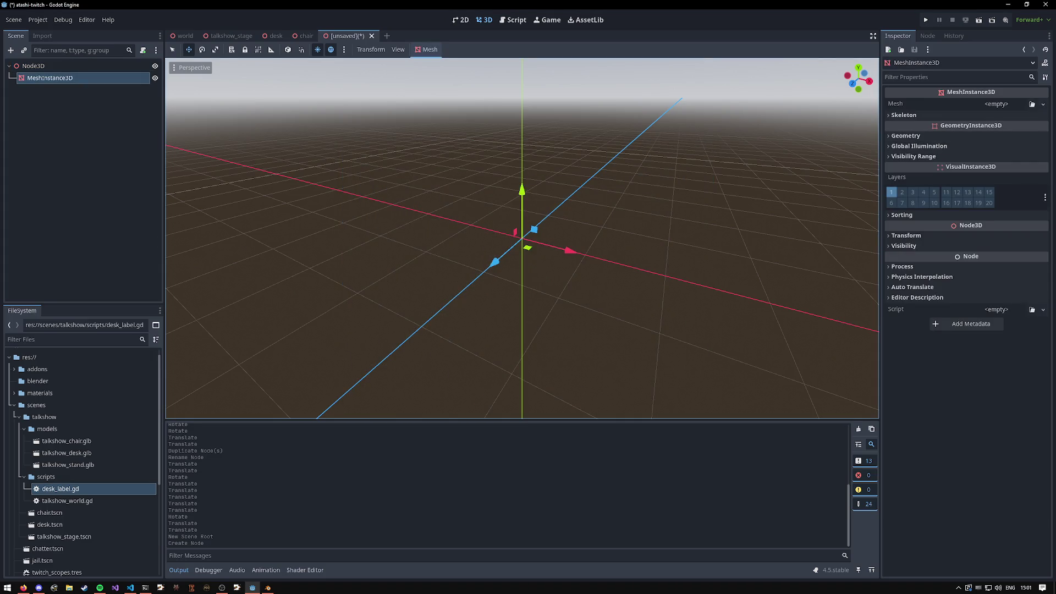
key("Delete")
key("Return")
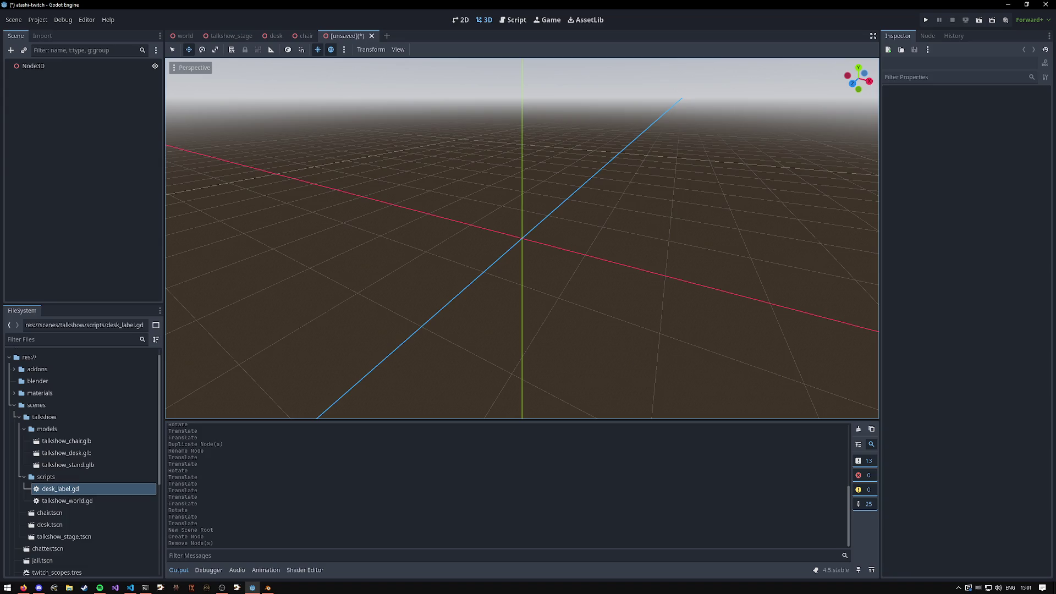
mouse_move(83, 465)
left_mouse_down()
mouse_move(65, 63)
mouse_move(55, 66)
left_mouse_up()
left_click_drag(523, 237, 357, 242)
Step: Save the scene as stand.tscn in scenes/talkshow and return to talkshow_stage
key("ctrl+s")
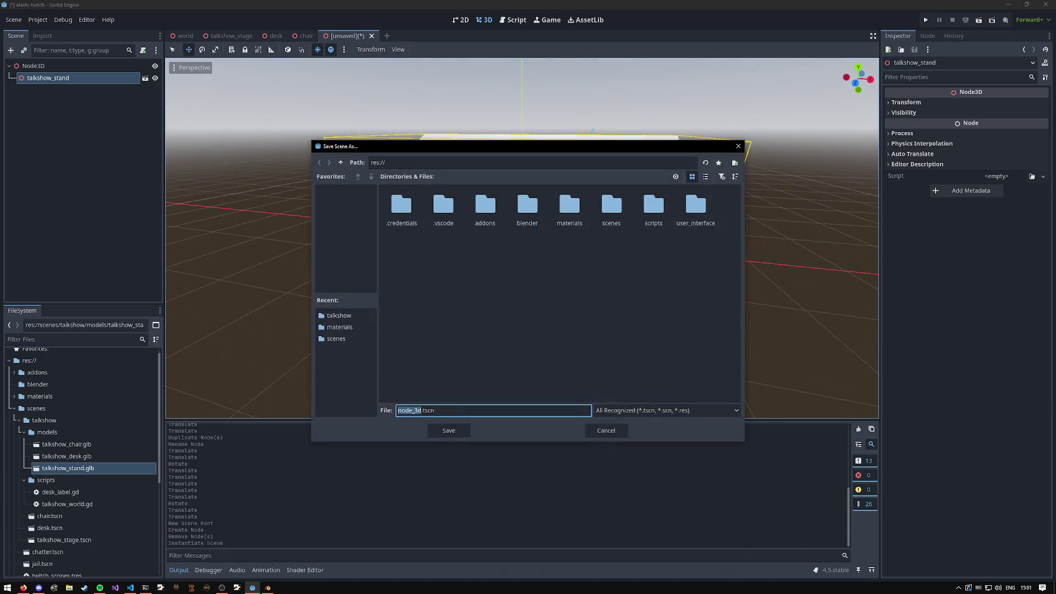
double_click(611, 207)
double_click(401, 205)
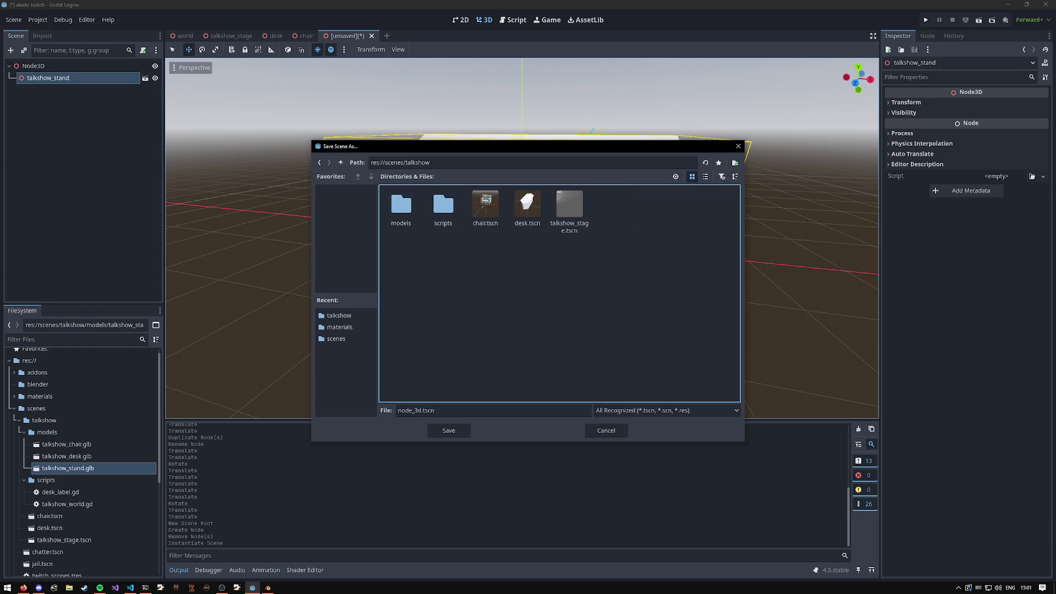
left_click(435, 410)
key("ctrl+a")
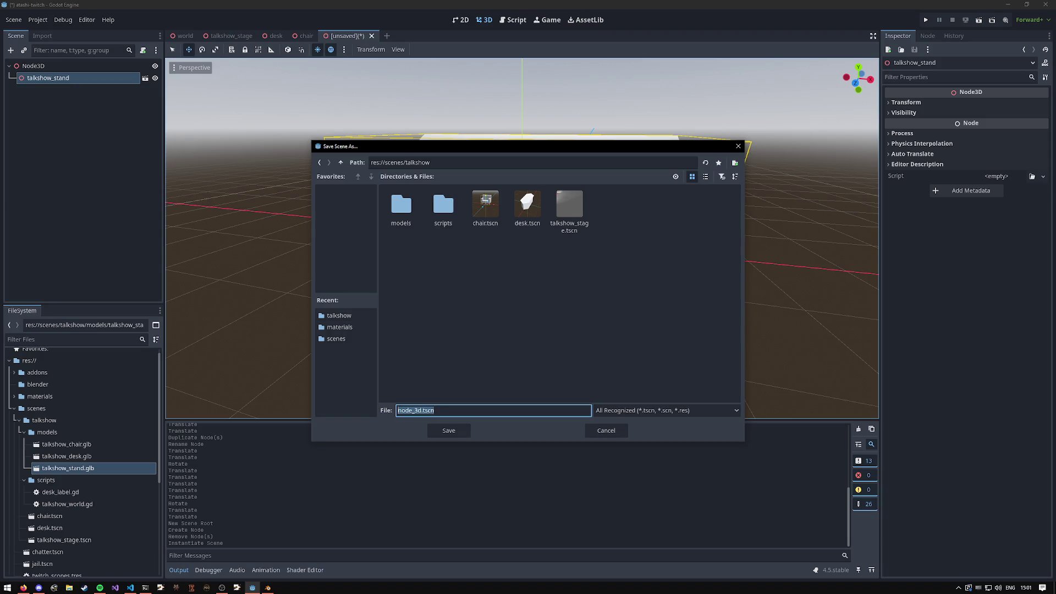
type("stand")
key("Return")
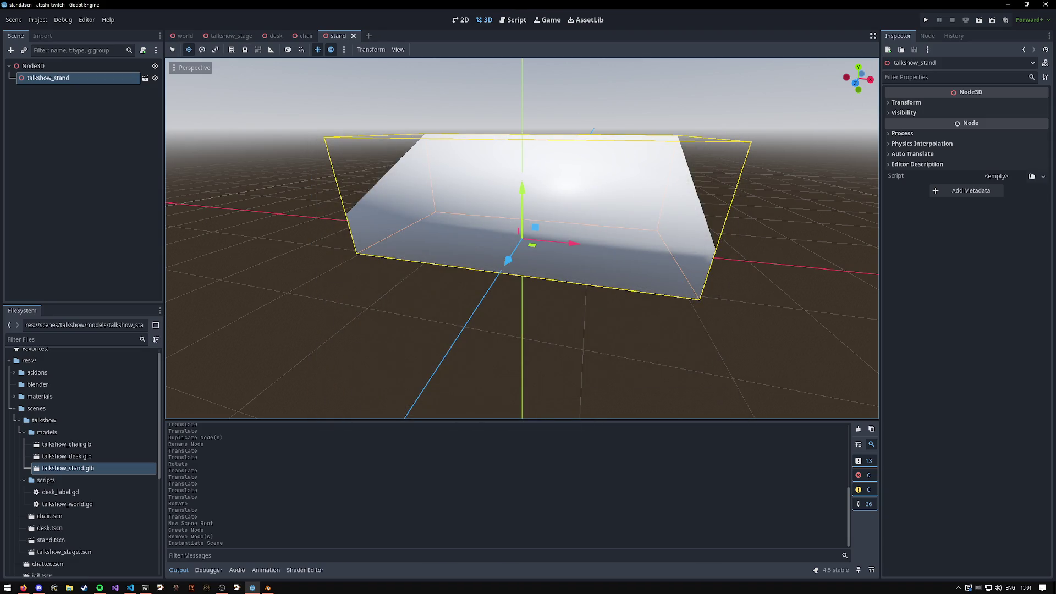
key("ctrl+Tab")
key("ctrl+Tab")
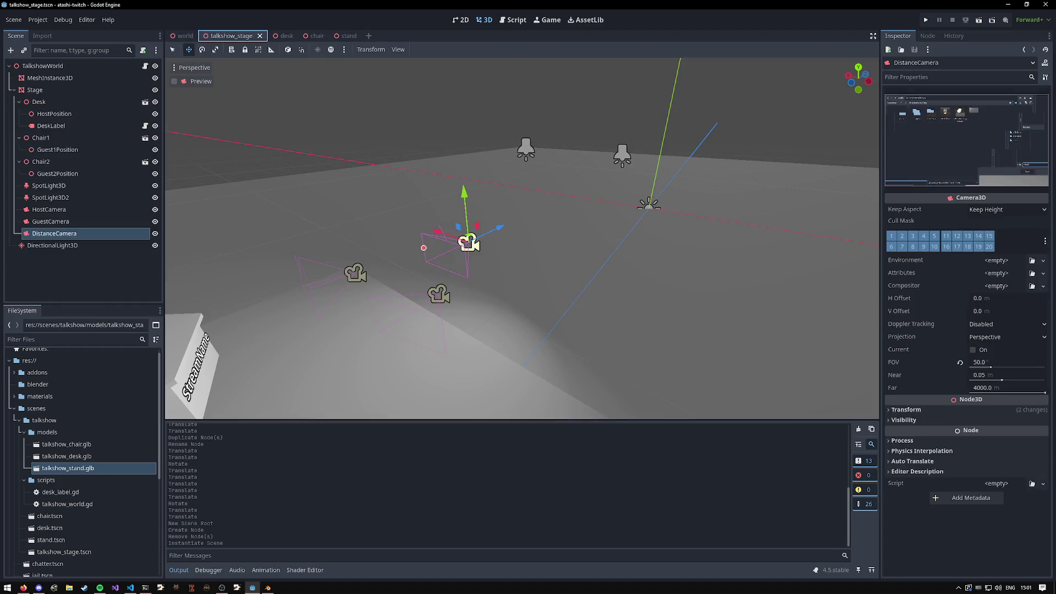
Step: Drop a stand.tscn instance under Stage at 1.135, -0.174, 7.299, rotated -165° on Y
scroll(523, 236, "down", 5)
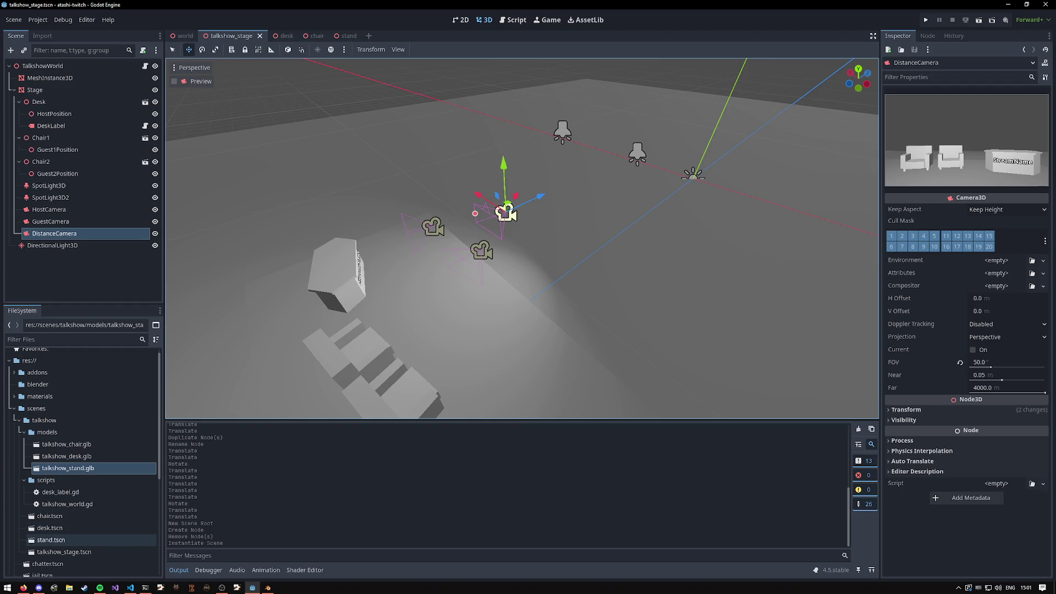
mouse_move(50, 539)
left_mouse_down()
mouse_move(620, 203)
mouse_move(492, 143)
mouse_move(524, 150)
left_mouse_up()
key("e")
scroll(523, 236, "up", 3)
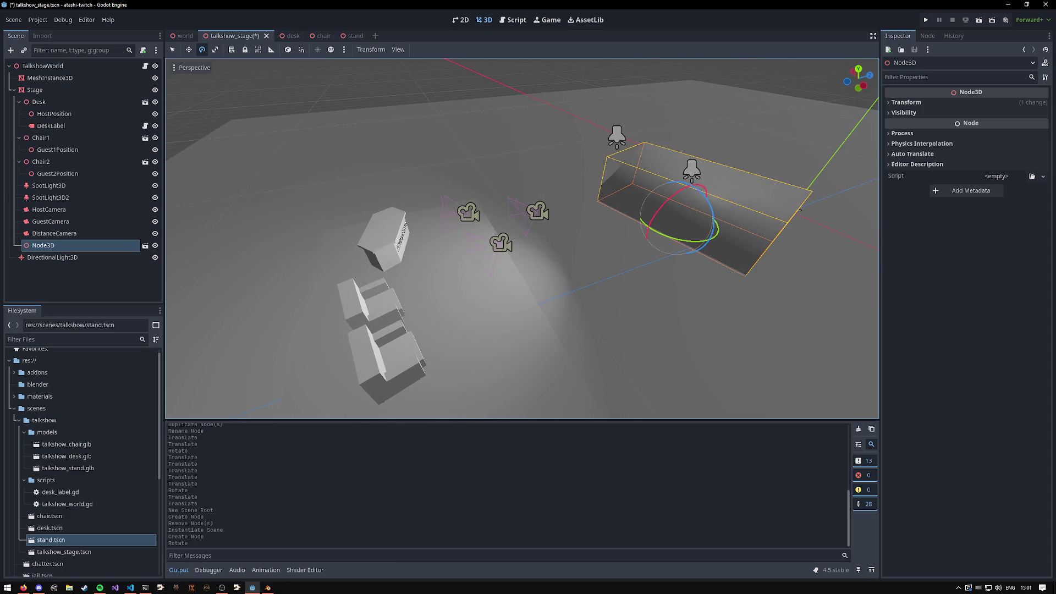
key("f")
key("w")
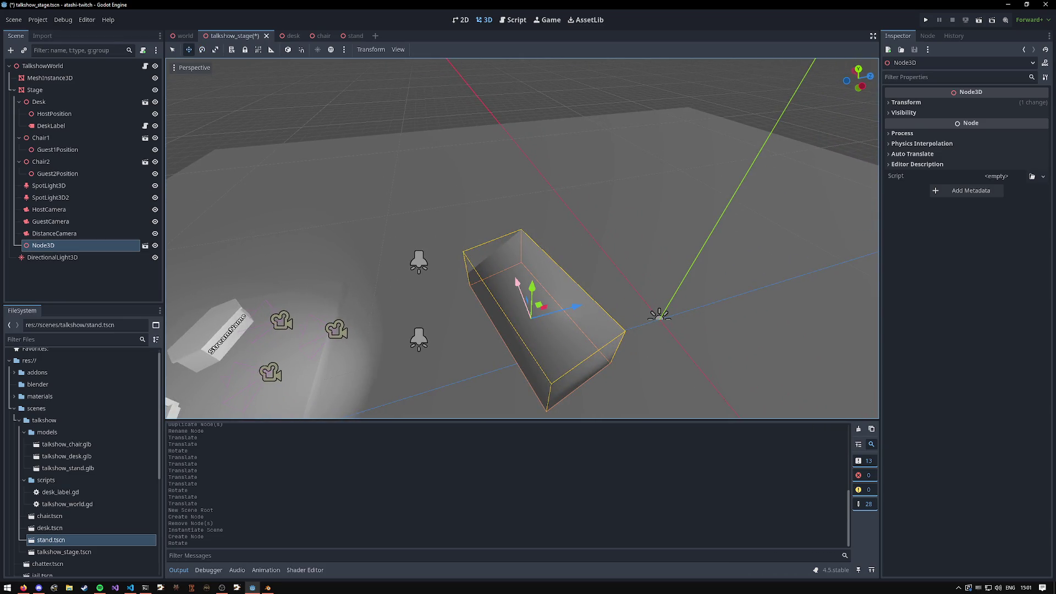
key("r")
mouse_move(517, 282)
left_mouse_down()
mouse_move(498, 228)
mouse_move(511, 263)
left_mouse_up()
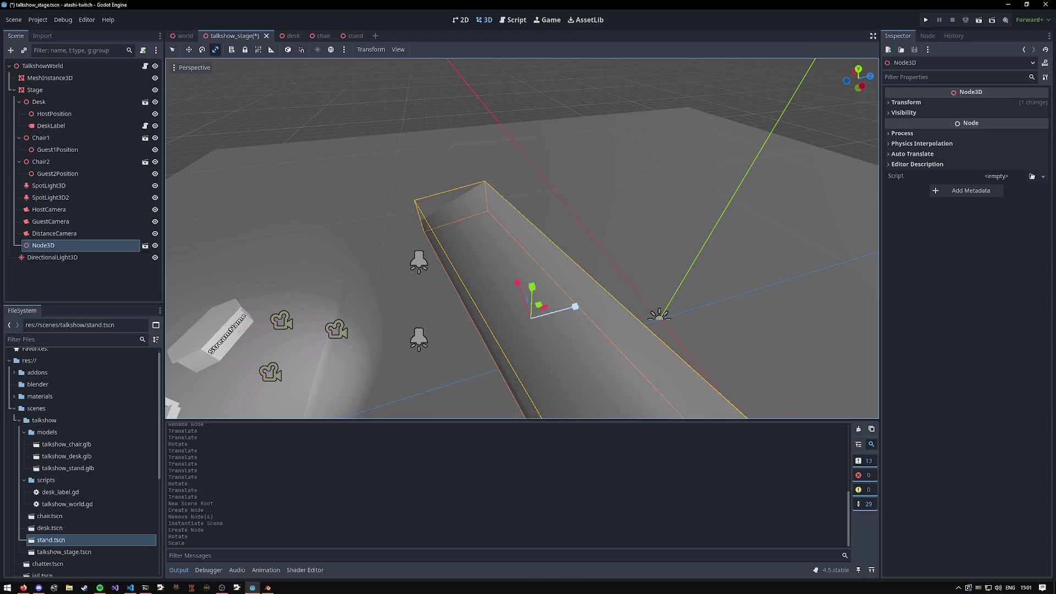
key("ctrl+z")
key("ctrl+z")
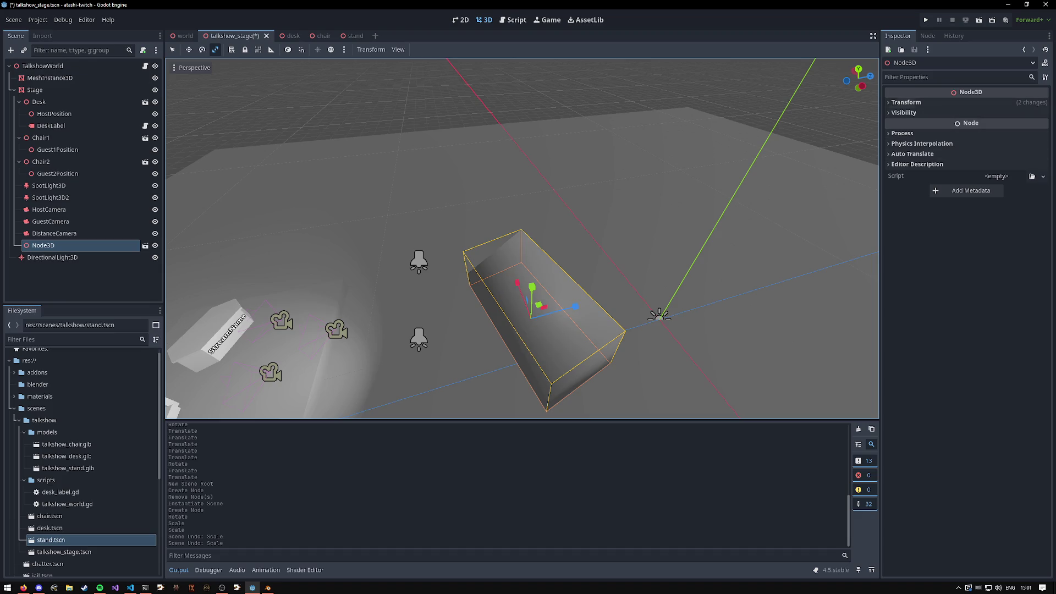
left_click(906, 102)
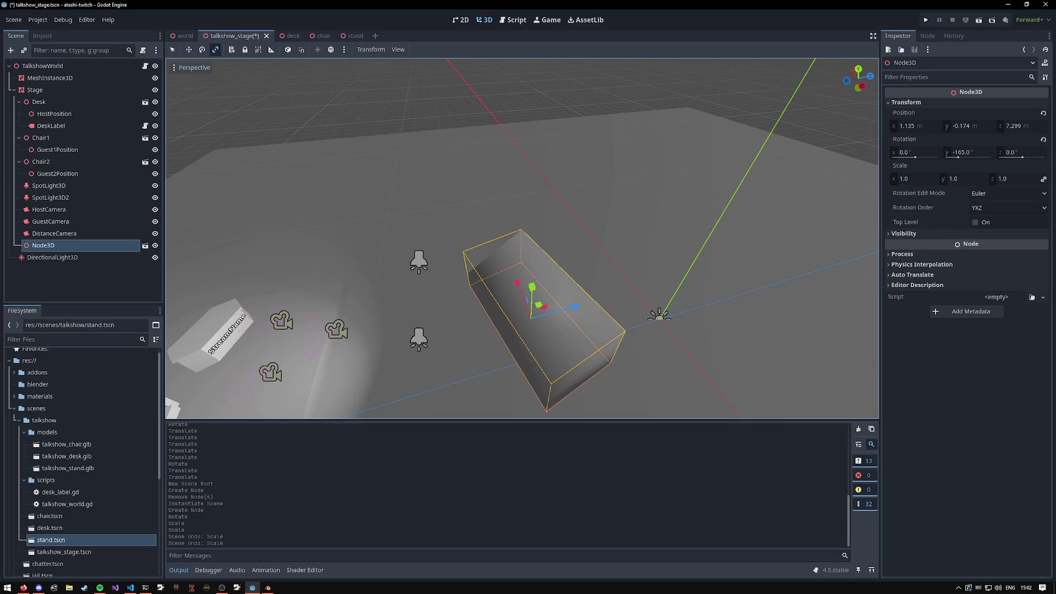
Step: Set the stand's Transform scale to 2.0 in the Inspector
left_click(962, 179)
type("2")
key("Return")
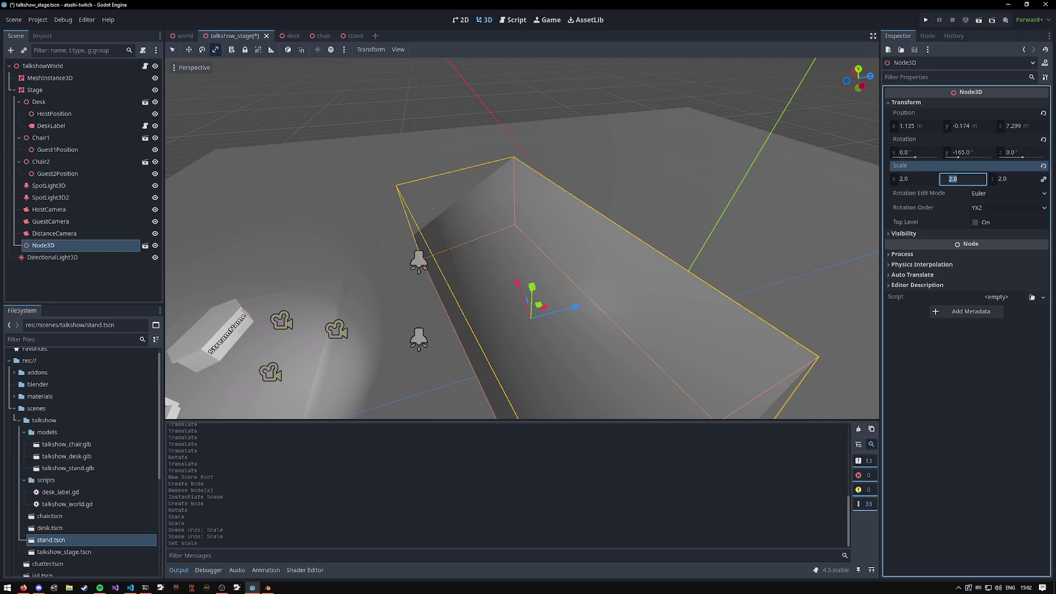
type("w")
key("Escape")
Step: Move the stand back along Z, sideways along X, and lower it partly into the floor
key("w")
left_click_drag(575, 307, 643, 288)
left_click_drag(579, 266, 552, 226)
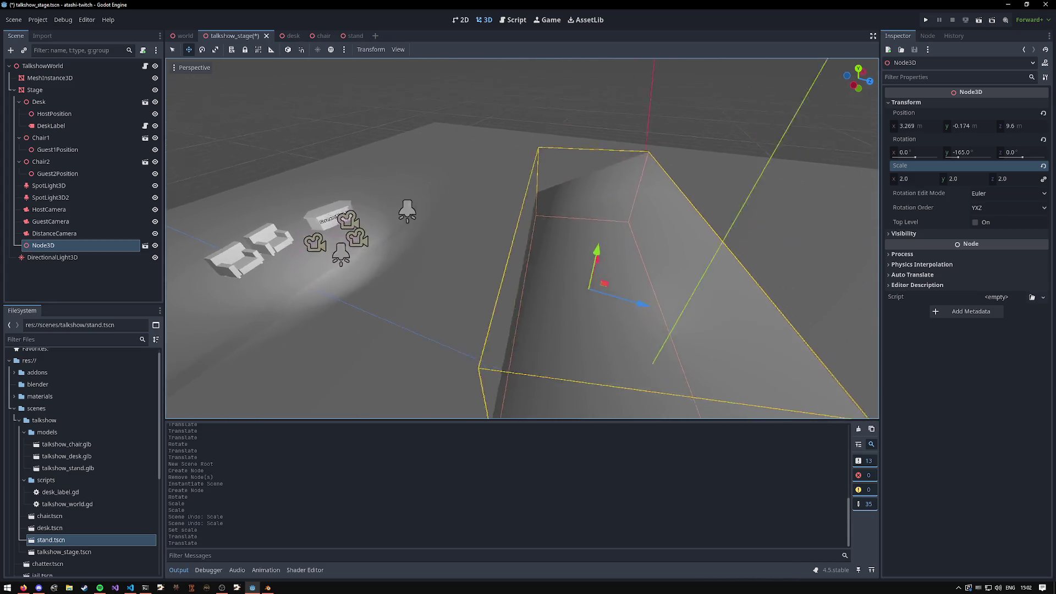
key("s")
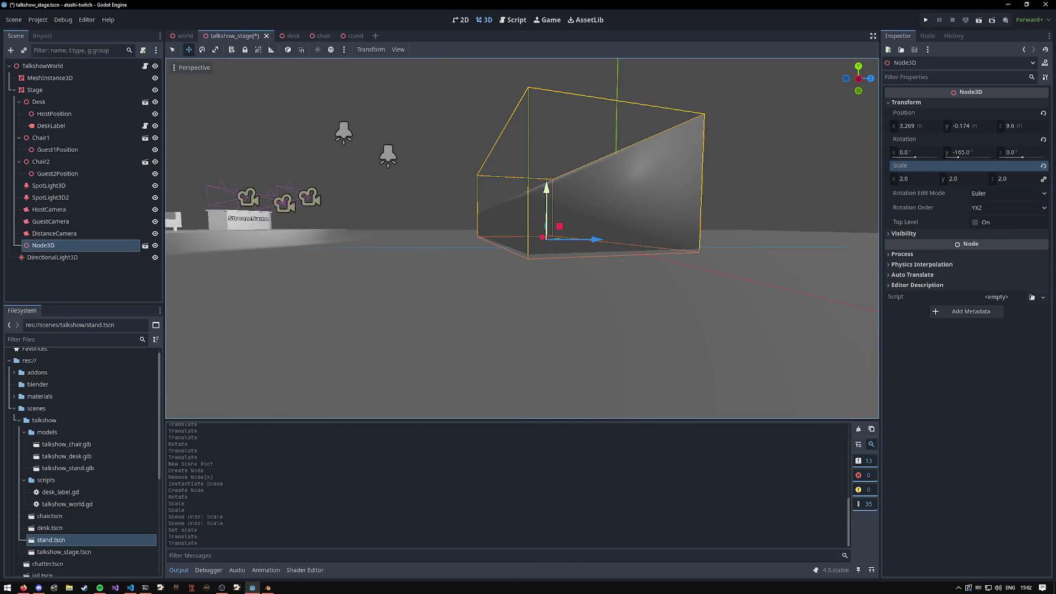
left_click_drag(547, 189, 546, 201)
Step: Fine-tune the stand's floor position to 3.998, -0.642, 8.987 behind the cameras
key("w")
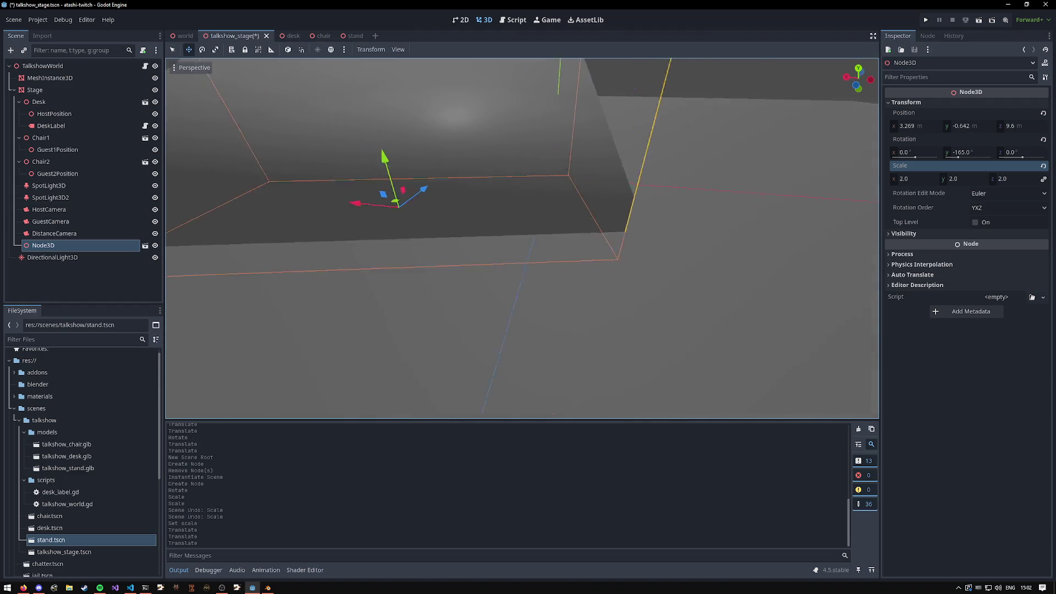
key("s")
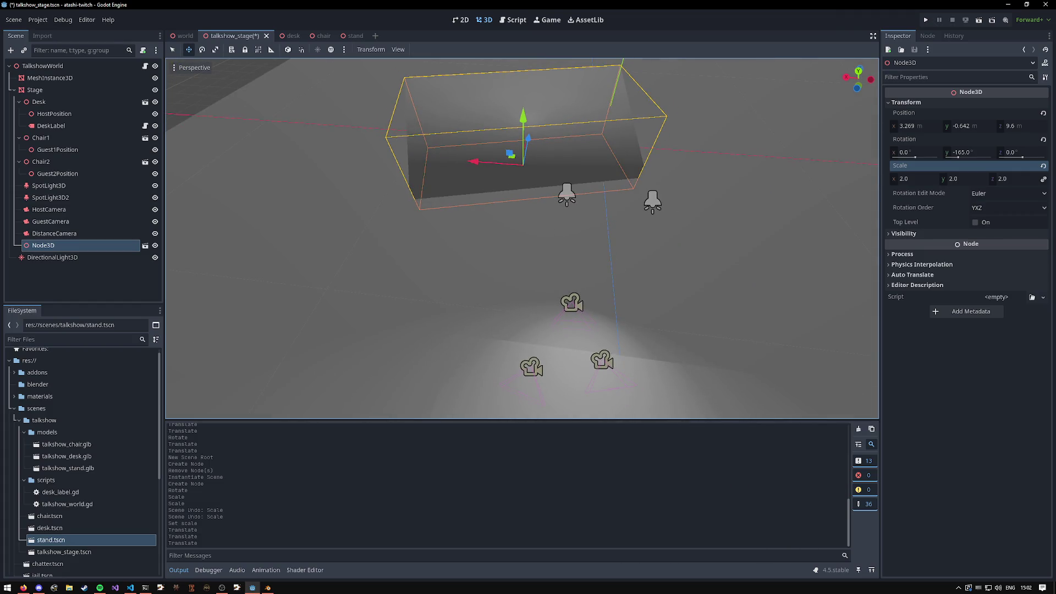
left_click_drag(511, 163, 484, 170)
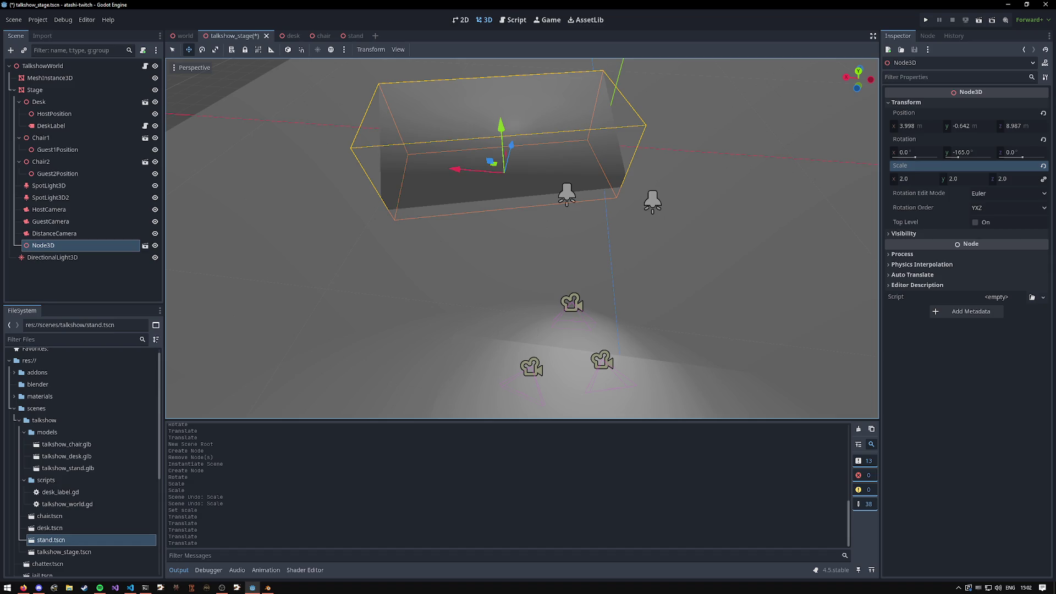
key("w")
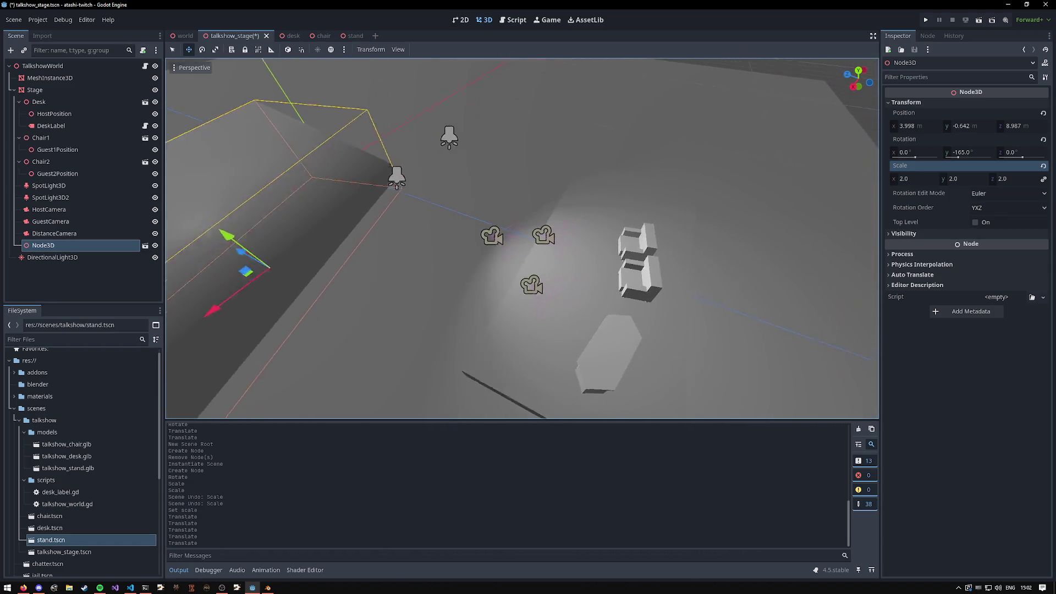
key("s")
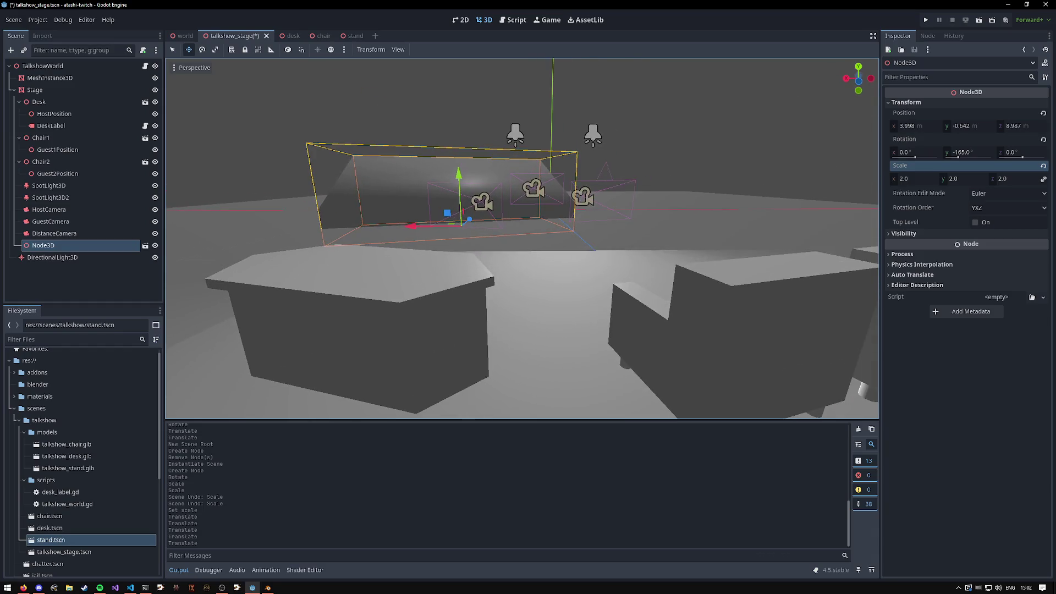
key("s")
key("w")
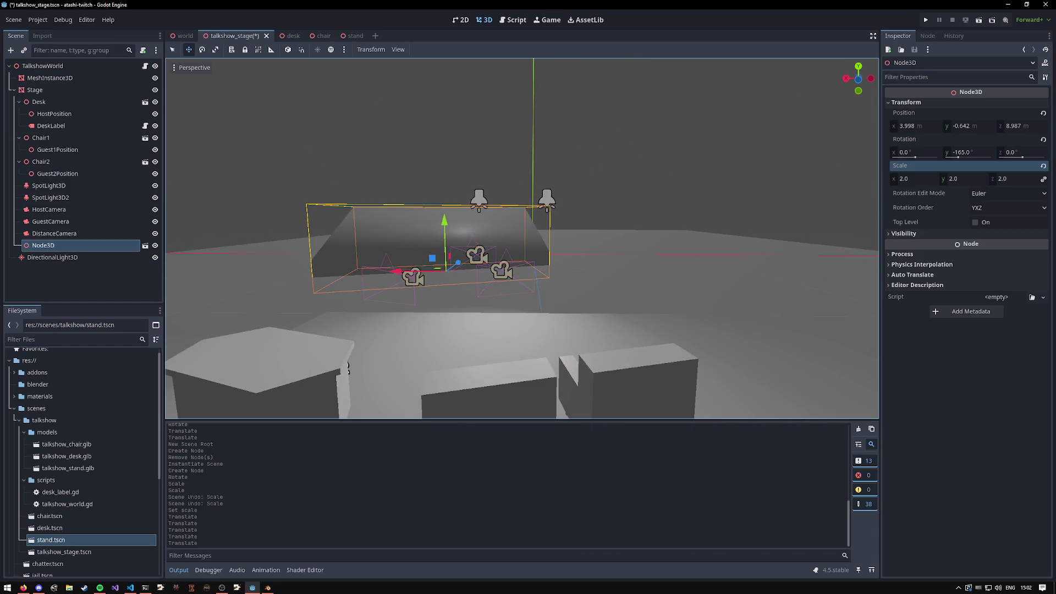
Step: Rename the stand node to Stand
key("F2")
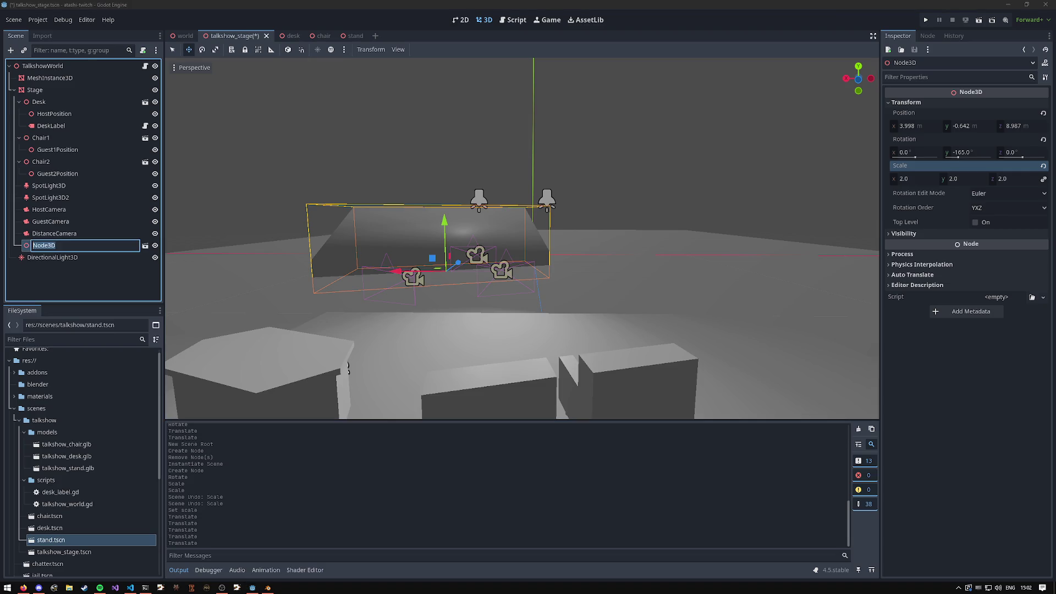
type("d")
key("Return")
left_click(35, 89)
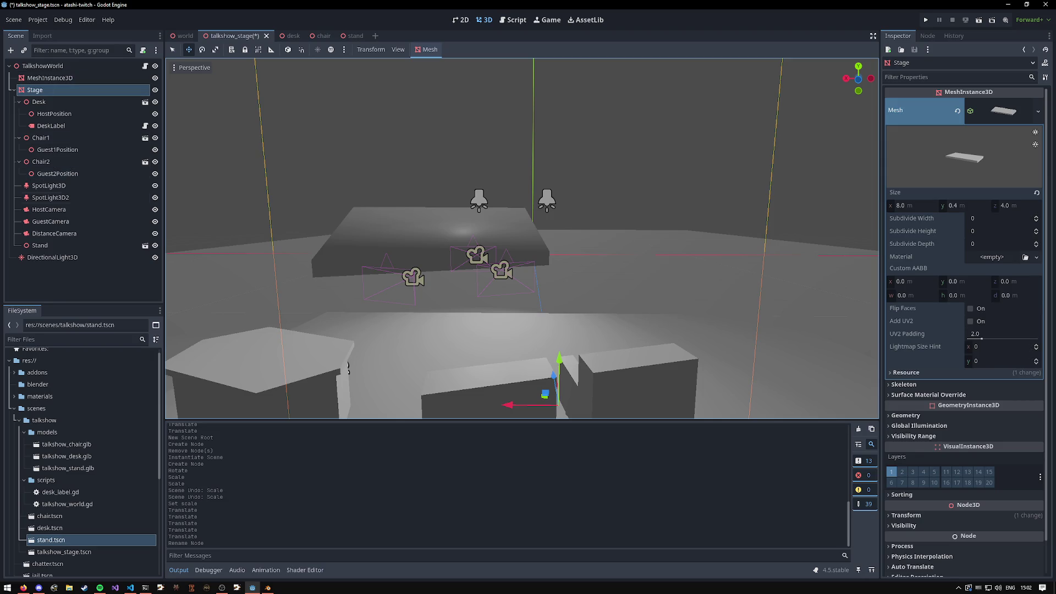
left_click(40, 245)
Step: Add a chatter.tscn instance as a child of Stand, then open chatter.tscn for editing
left_click_drag(347, 368, 385, 368)
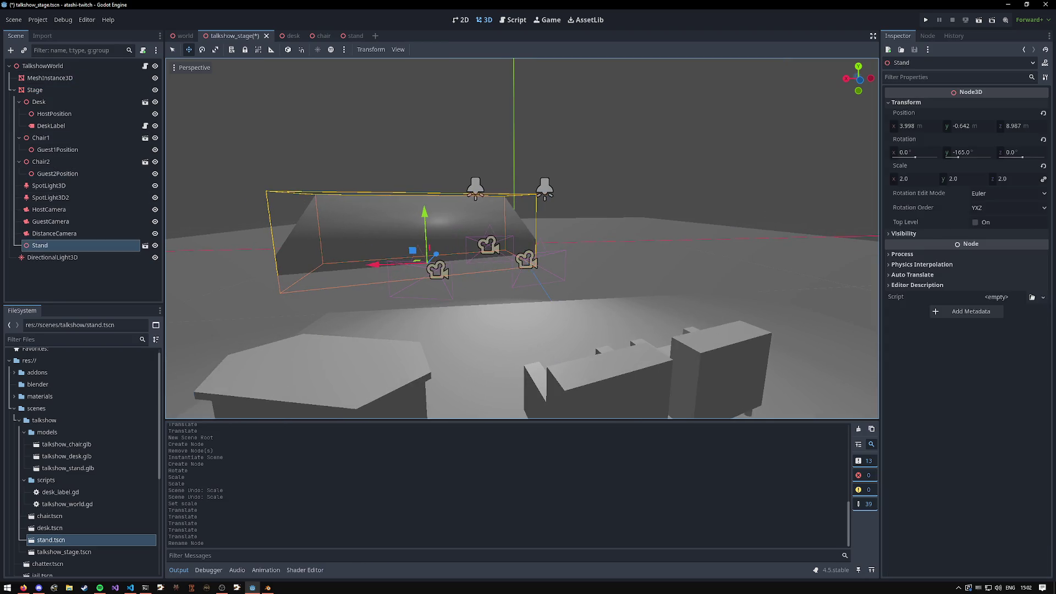
scroll(523, 237, "up", 5)
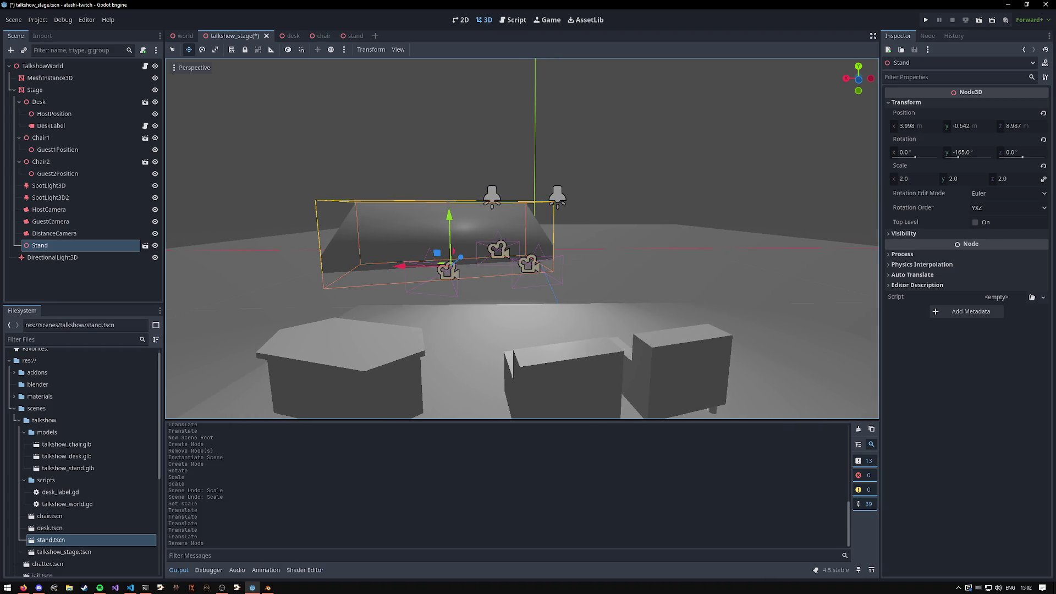
scroll(523, 236, "up", 5)
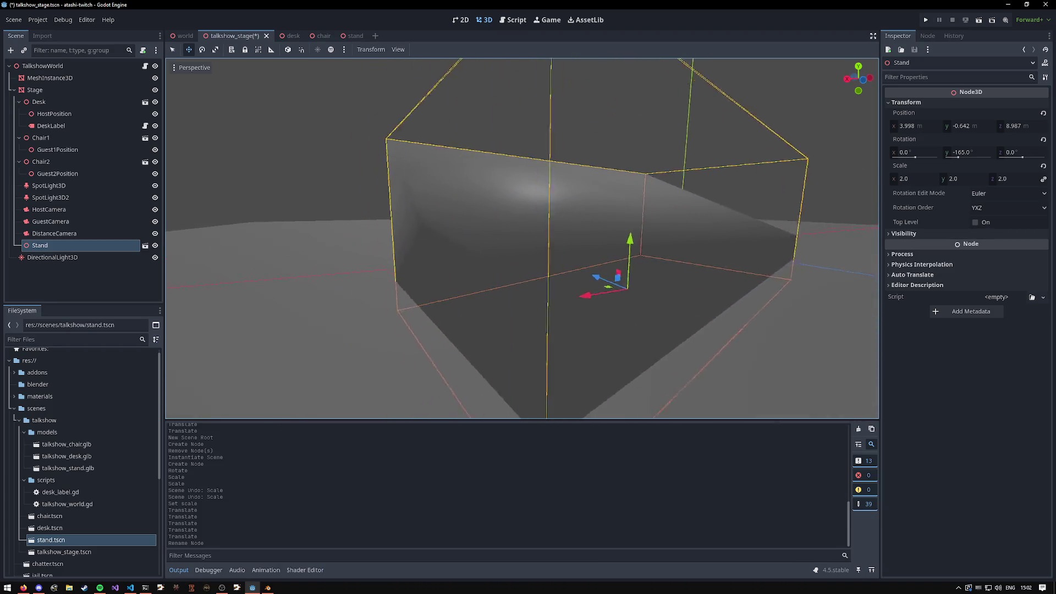
scroll(522, 236, "down", 5)
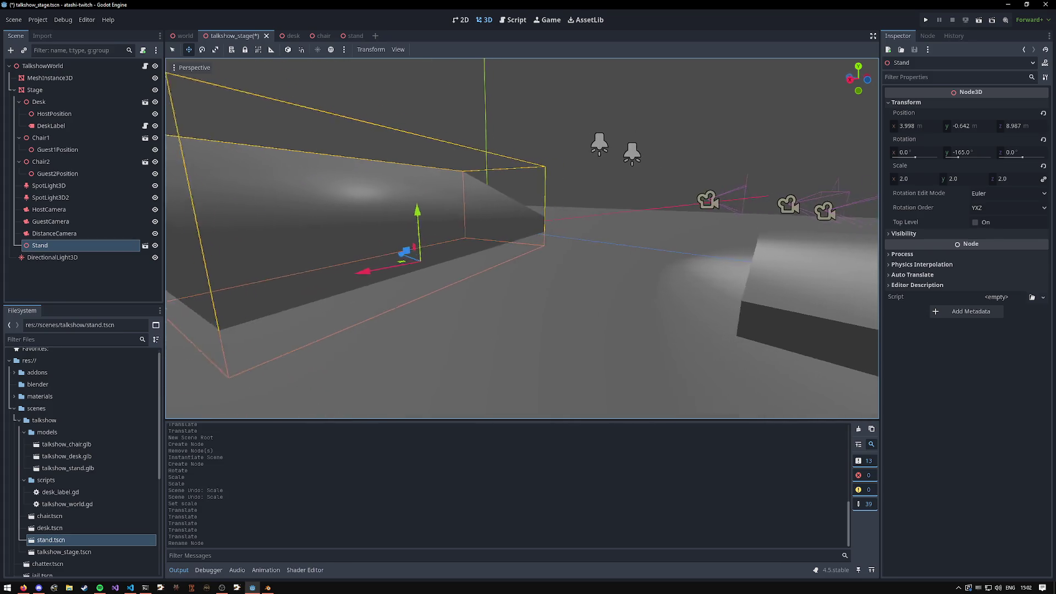
left_click(83, 278)
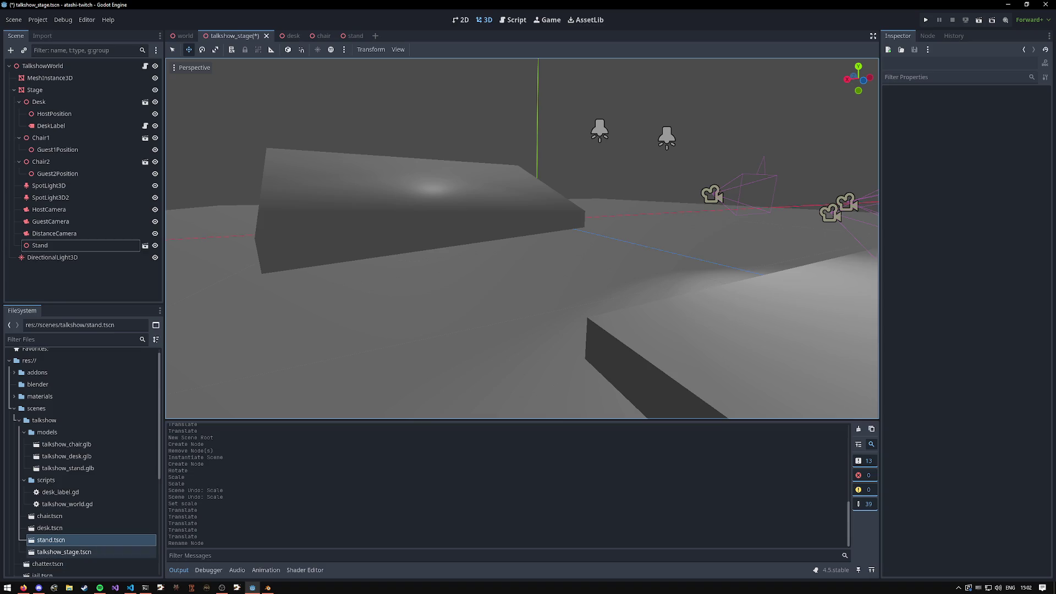
scroll(82, 561, "down", 3)
mouse_move(48, 507)
left_mouse_down()
mouse_move(51, 249)
mouse_move(32, 246)
mouse_move(40, 248)
left_mouse_up()
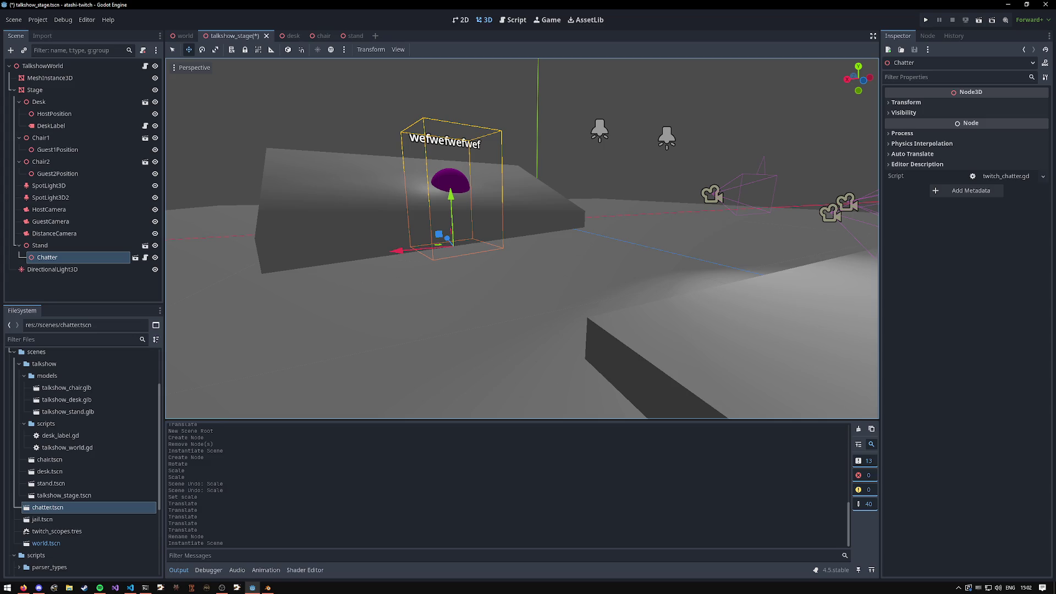
mouse_move(396, 250)
left_mouse_down()
mouse_move(209, 273)
mouse_move(225, 271)
left_mouse_up()
key("ctrl+z")
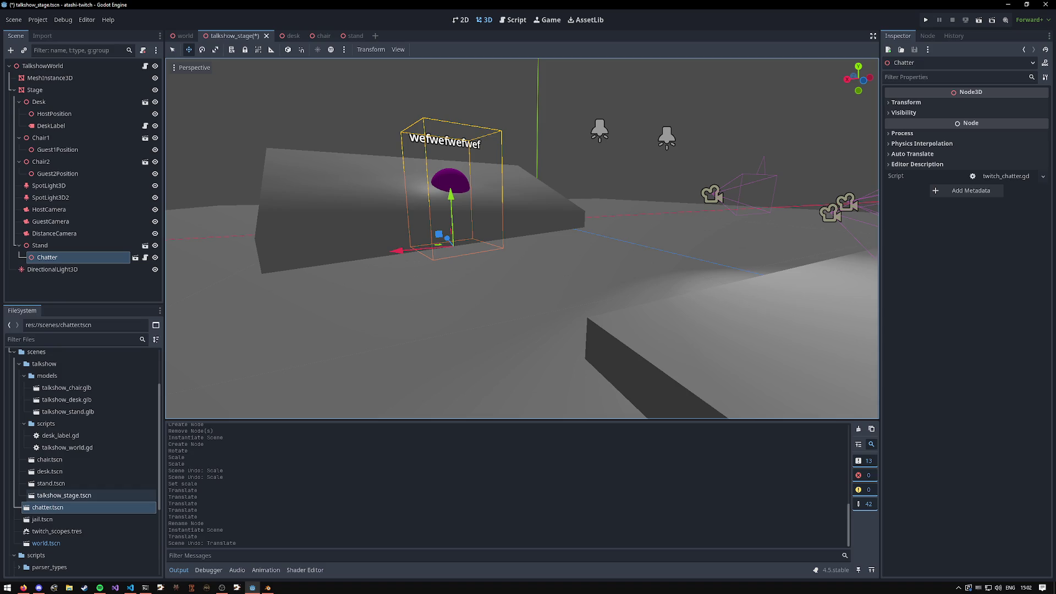
double_click(47, 507)
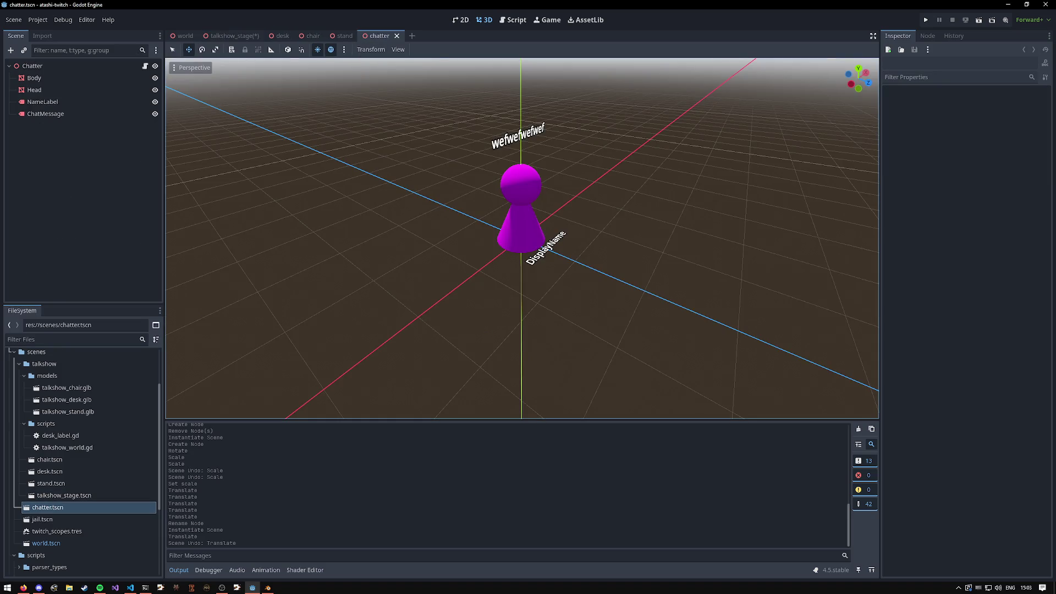
Step: Inspect the chatter's Body and Head meshes, then go back to the talkshow_stage scene
left_click(522, 228)
scroll(522, 228, "up", 3)
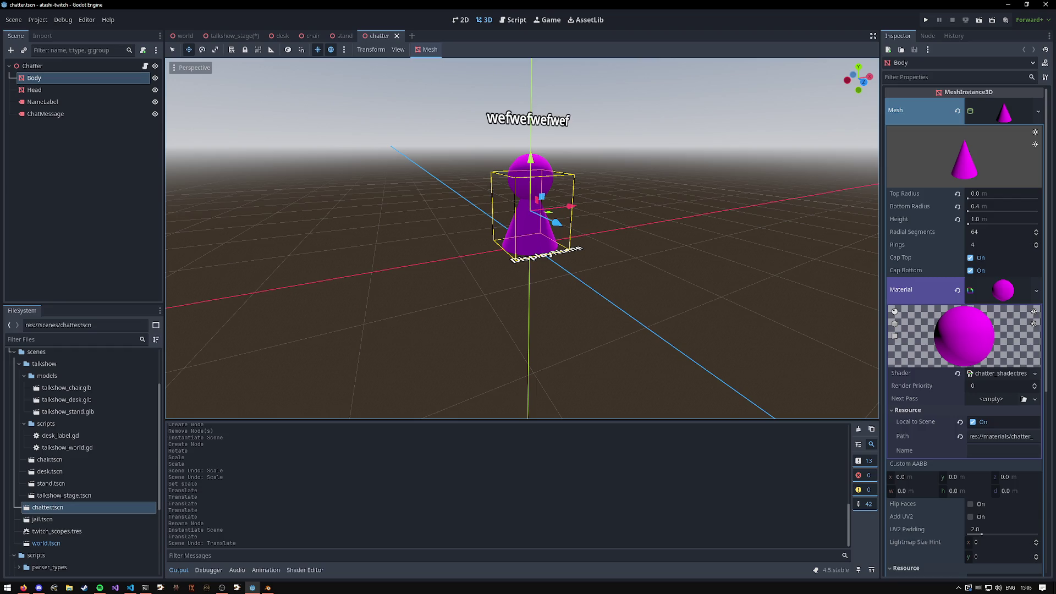
left_click(529, 172)
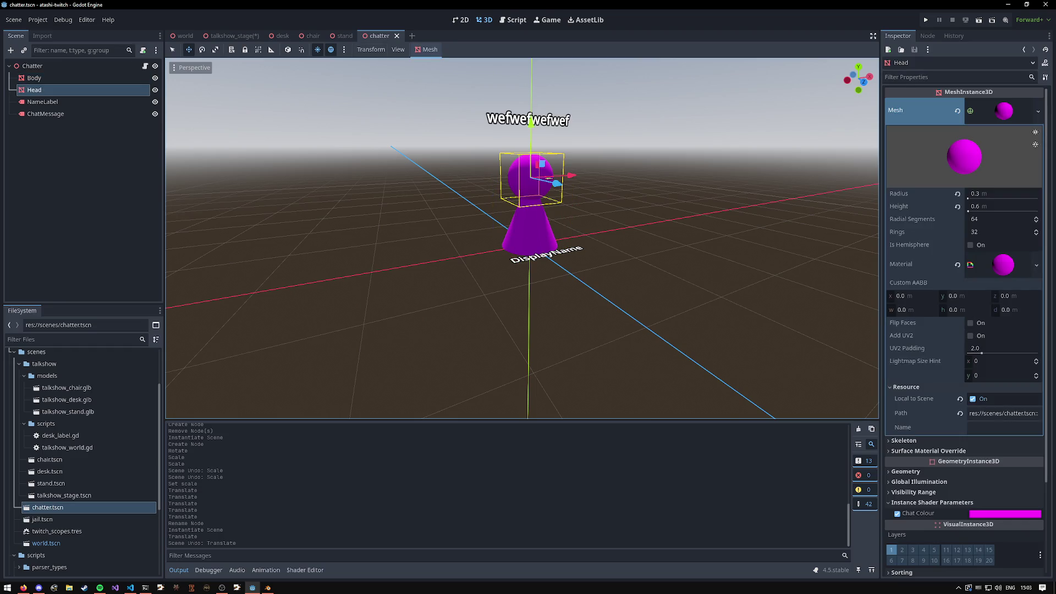
left_click(231, 35)
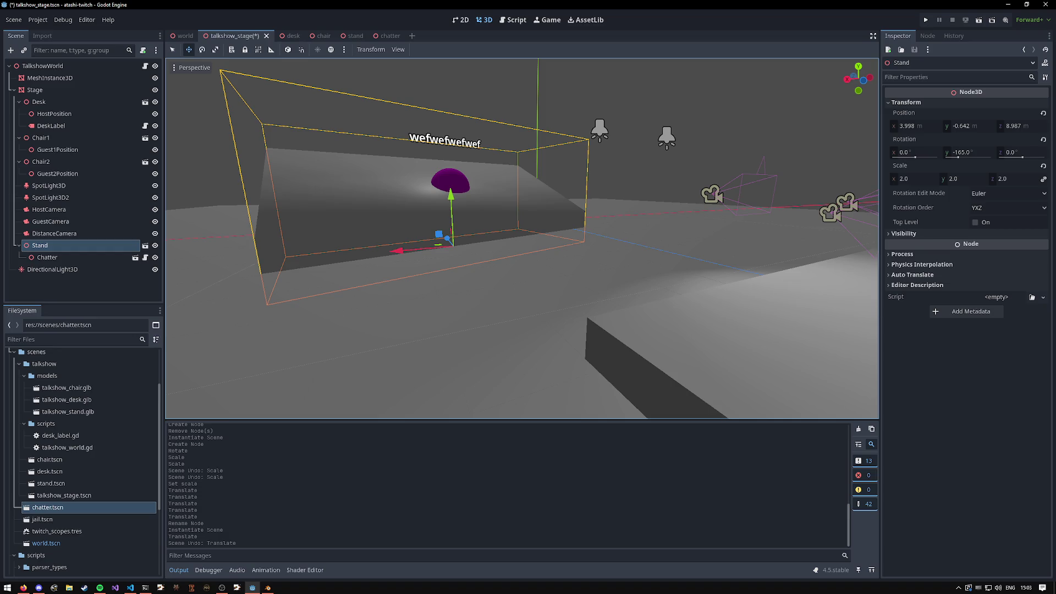
Step: Delete the old Chatter figure from under the Stand
left_click(910, 179)
key("Return")
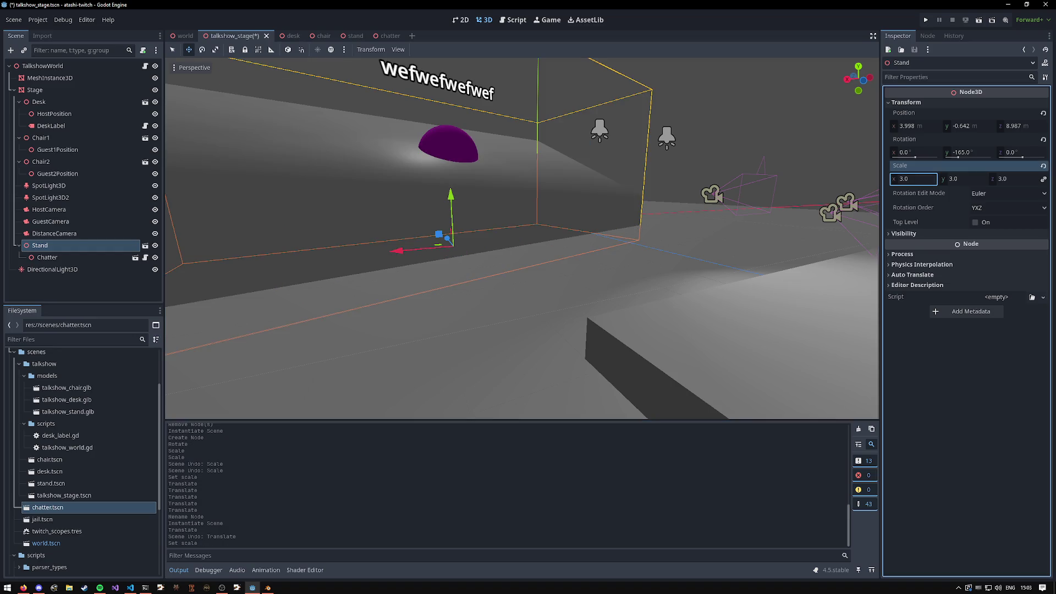
key("ctrl+z")
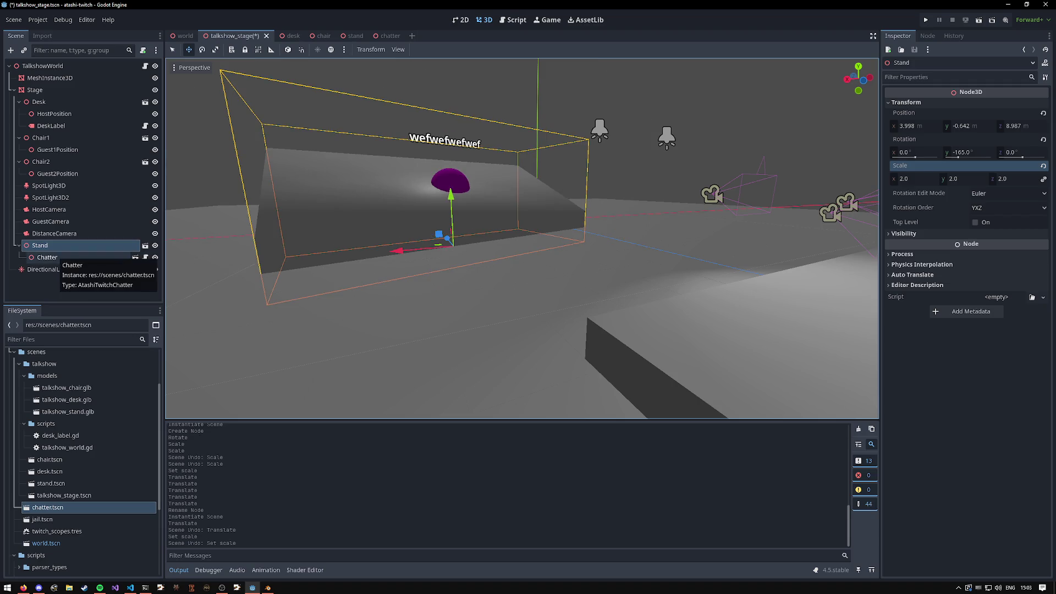
left_click(50, 257)
left_click(55, 246)
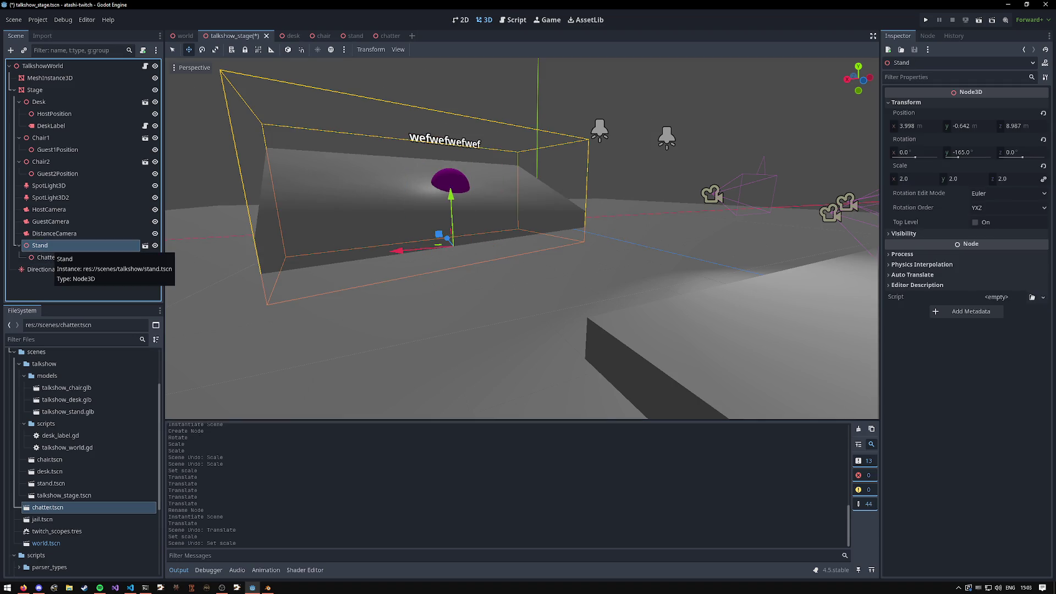
left_click(47, 258)
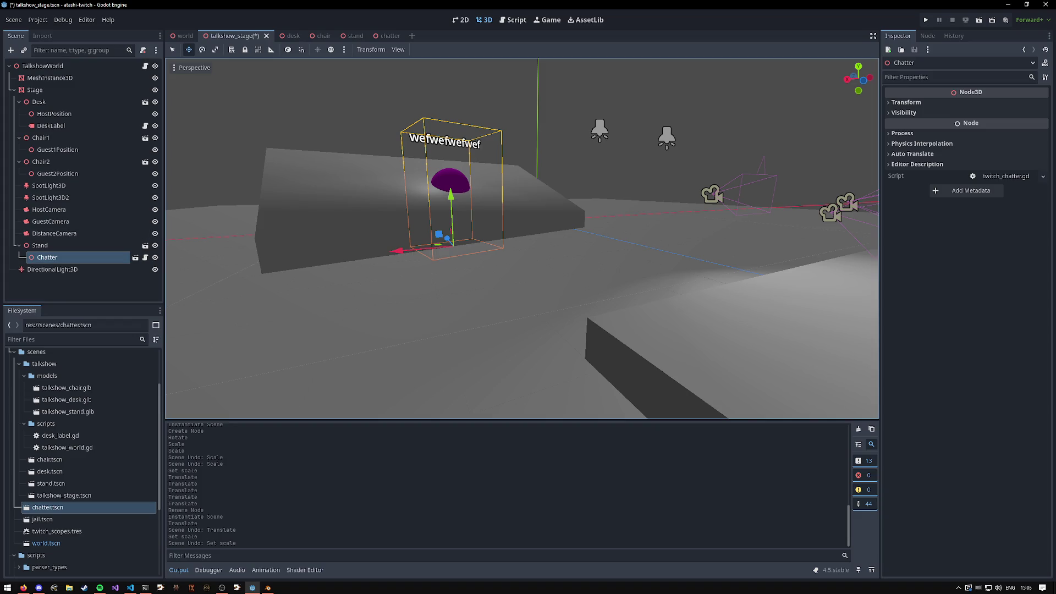
key("Delete")
key("Return")
left_click(40, 245)
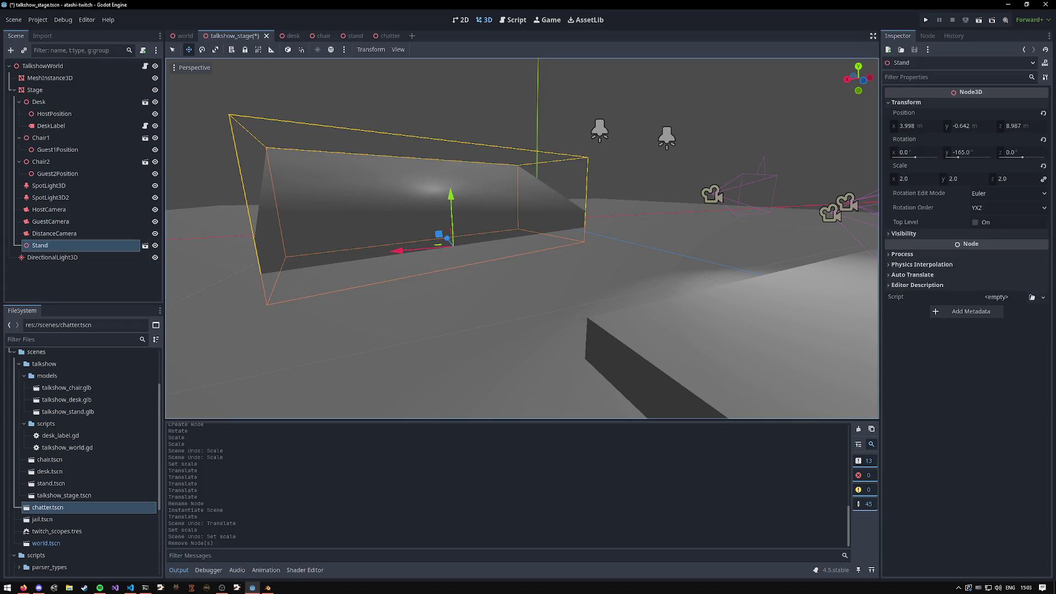
Step: Drag a new chatter.tscn instance into the viewport, leaving its scale unchanged
left_click_drag(48, 507, 418, 313)
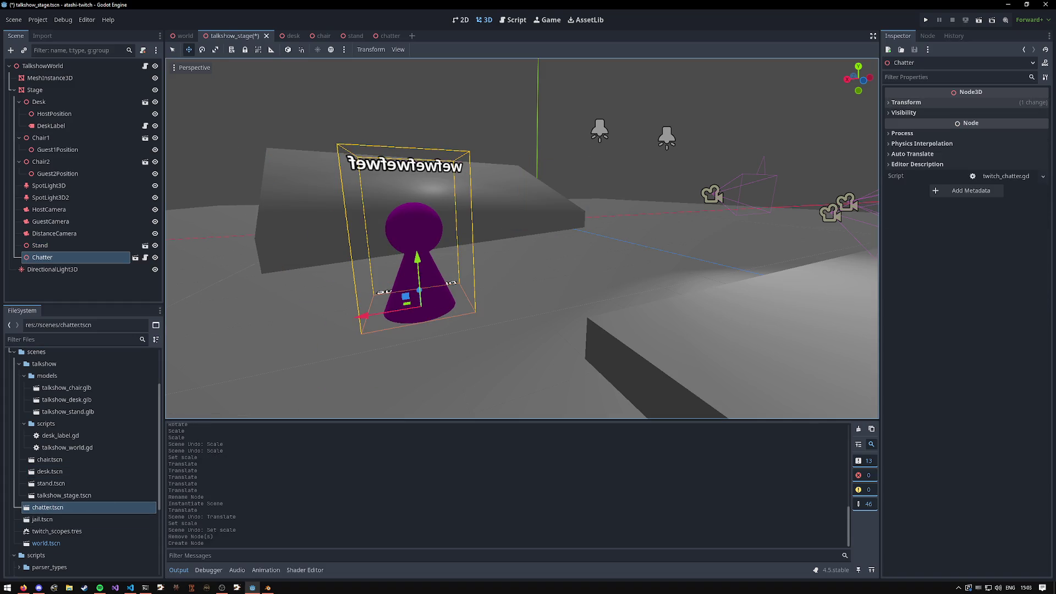
left_click(906, 102)
left_click(912, 179)
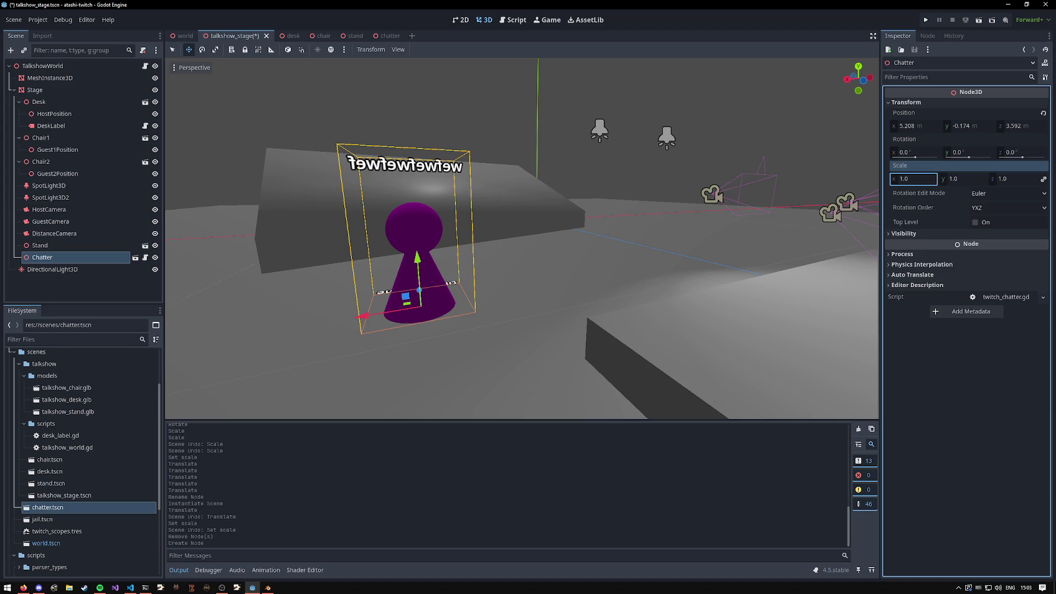
type("5")
key("Return")
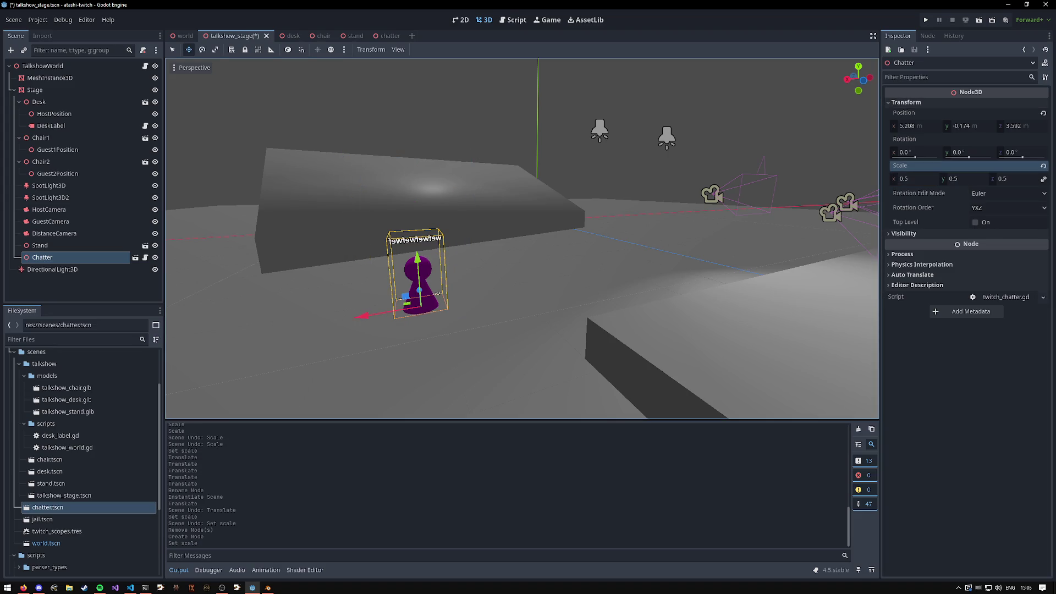
key("ctrl+z")
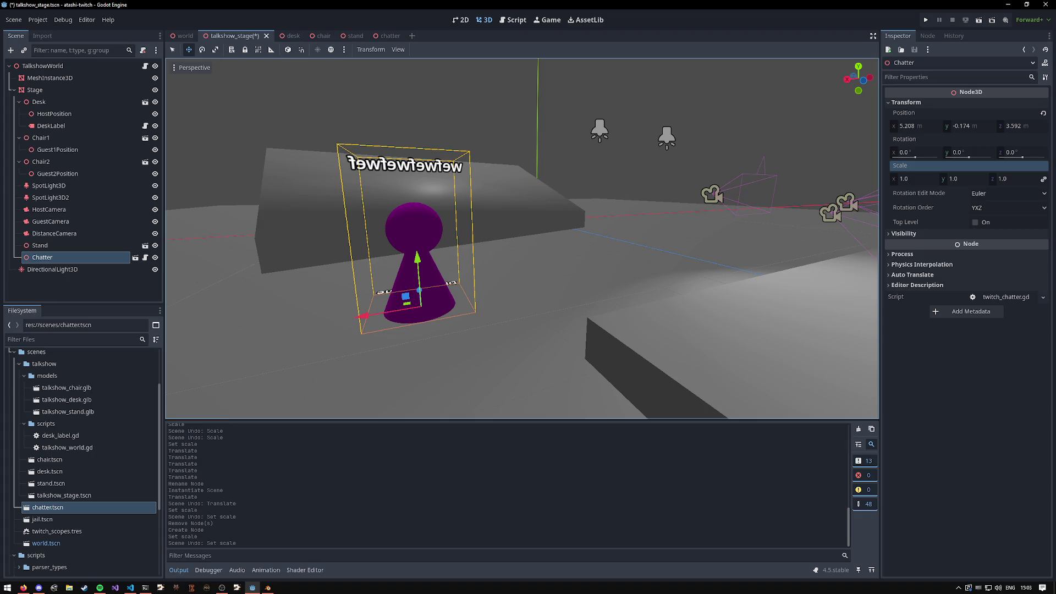
Step: Set the Stand's scale to 3
left_click(39, 246)
left_click(912, 179)
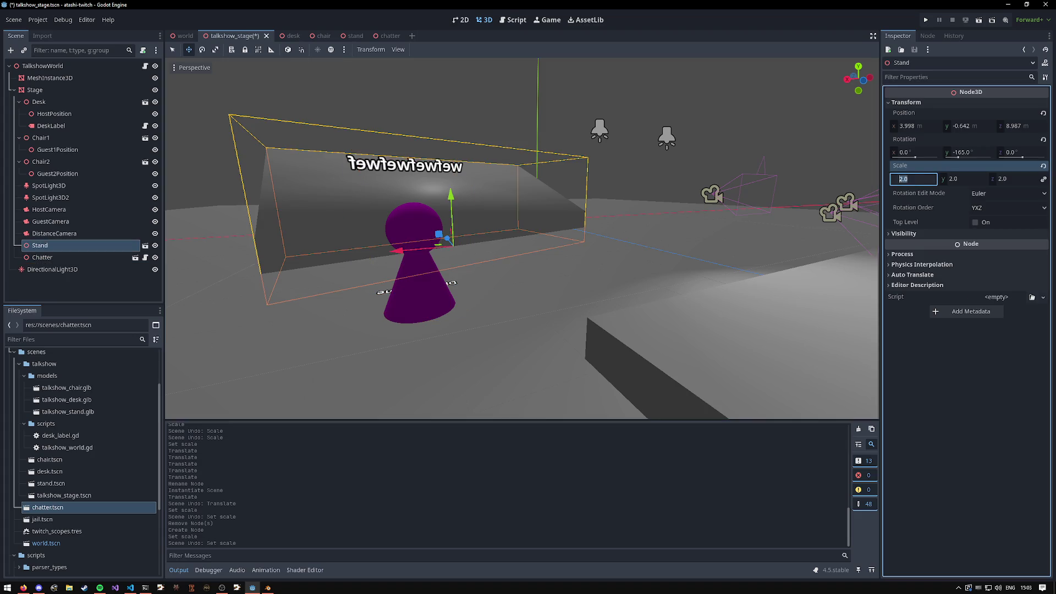
type("3")
key("Tab")
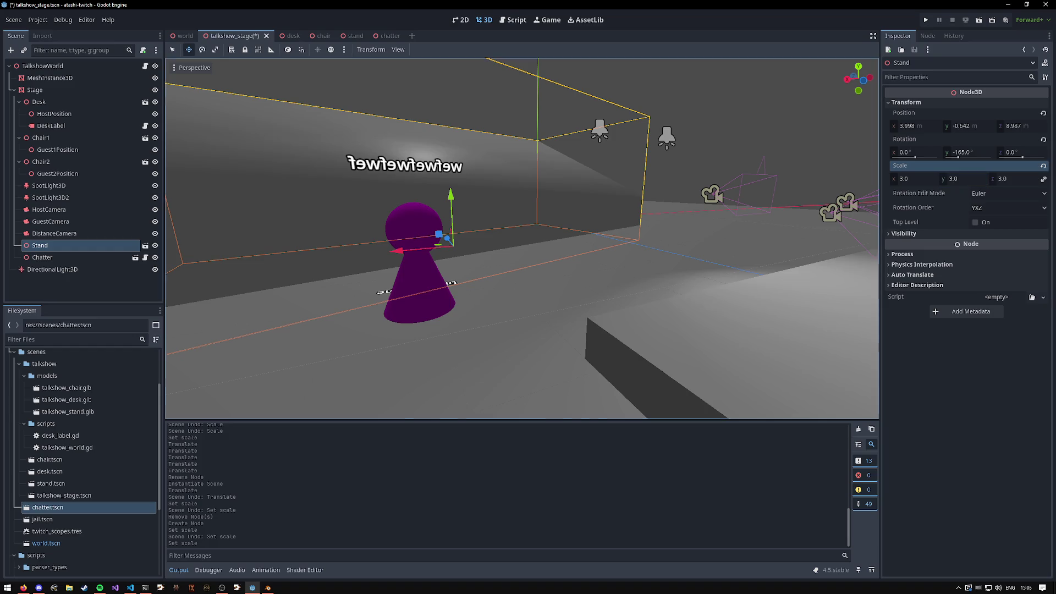
Step: Reparent the Chatter under Stand and move it up to stand on top of the stand
left_click(42, 257)
left_click_drag(42, 257, 40, 246)
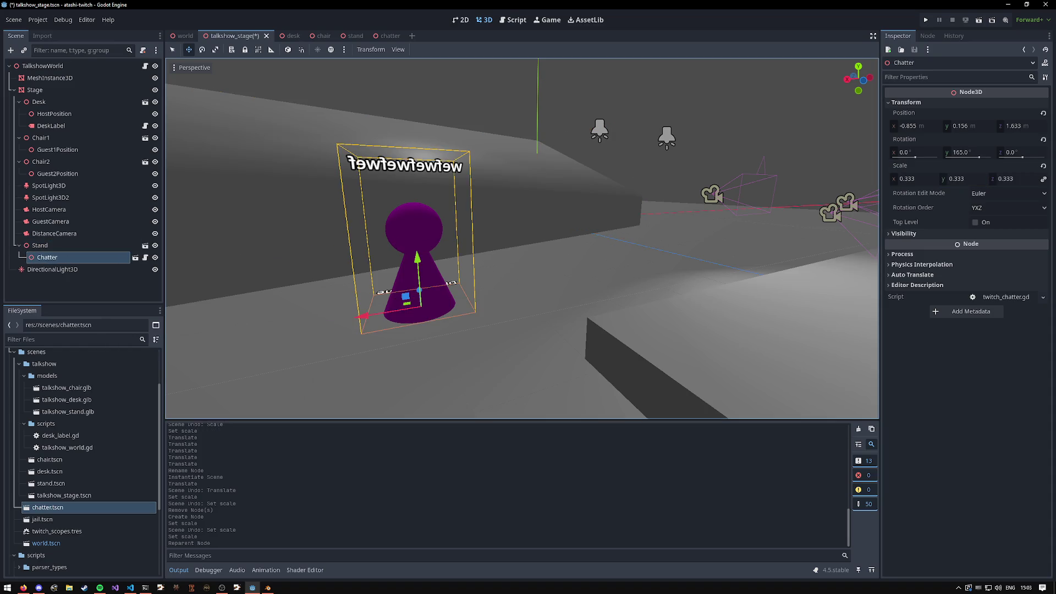
left_click_drag(419, 290, 236, 300)
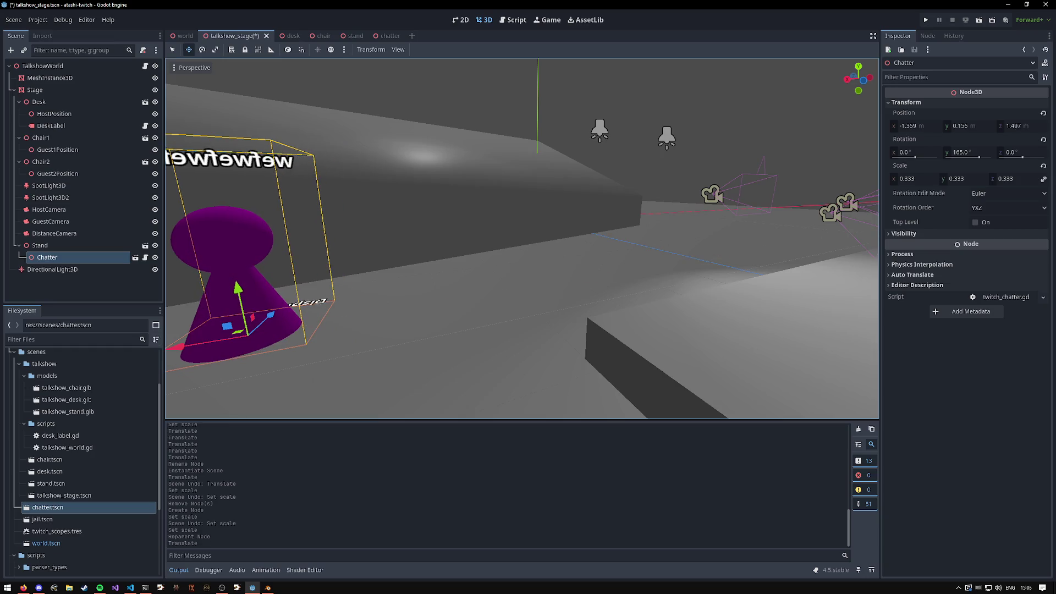
key("f")
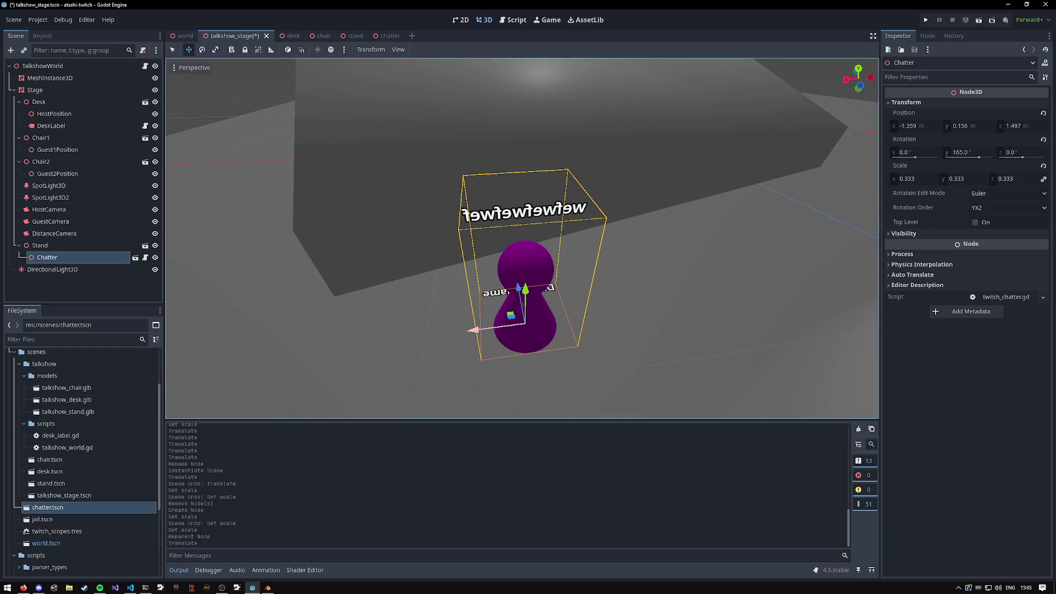
mouse_move(518, 288)
left_mouse_down()
mouse_move(338, 302)
mouse_move(400, 219)
mouse_move(396, 239)
mouse_move(339, 154)
left_mouse_up()
Step: Lower the Stand about 0.65 m and shift it sideways beside the stage
left_click(40, 245)
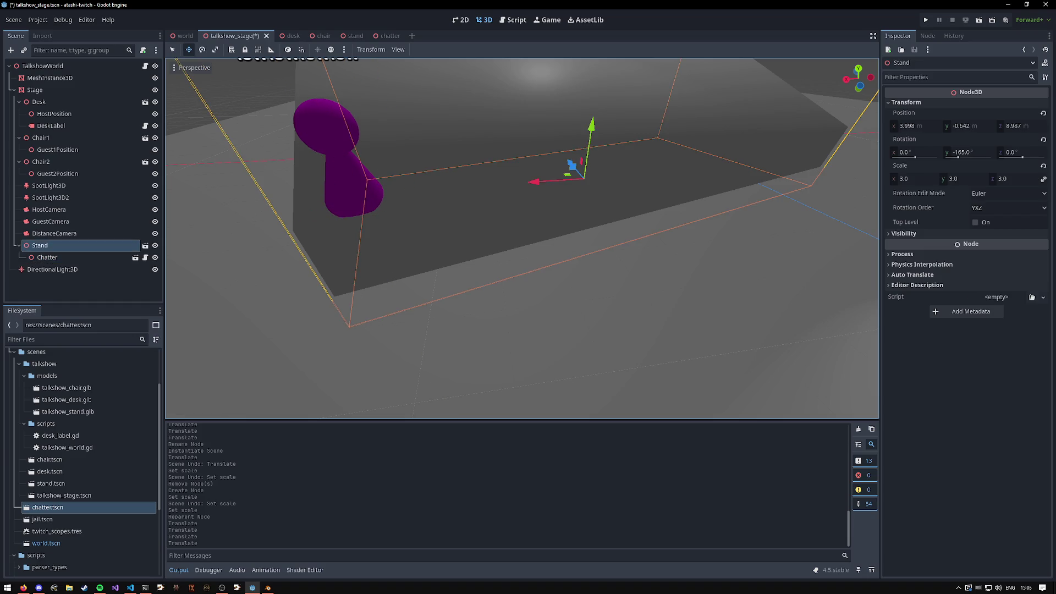
left_click_drag(591, 125, 588, 146)
key("f")
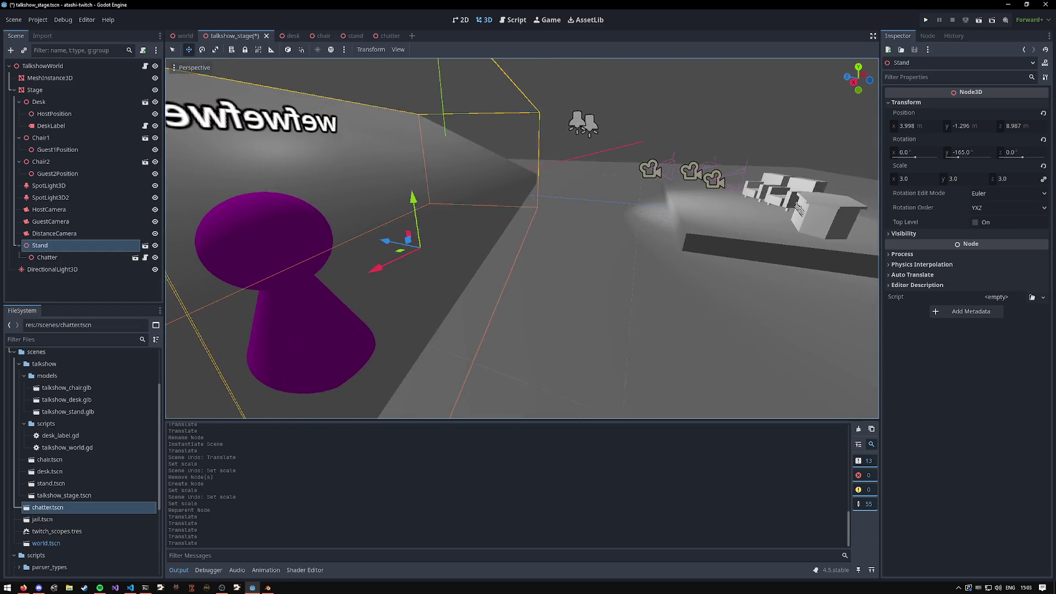
mouse_move(385, 263)
left_mouse_down()
mouse_move(465, 181)
mouse_move(440, 198)
left_mouse_up()
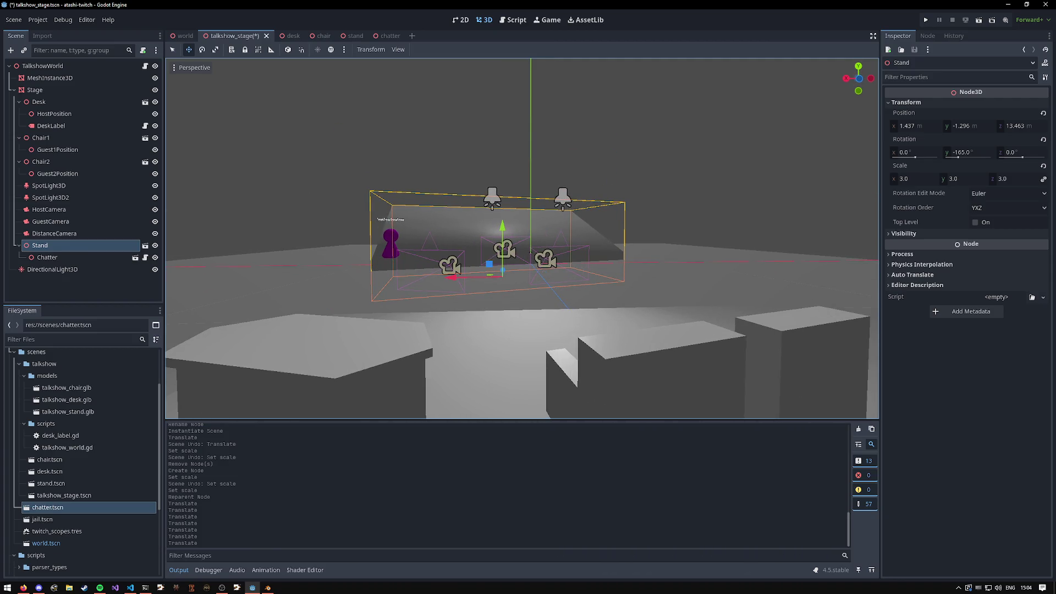
left_click(331, 49)
left_click(331, 49)
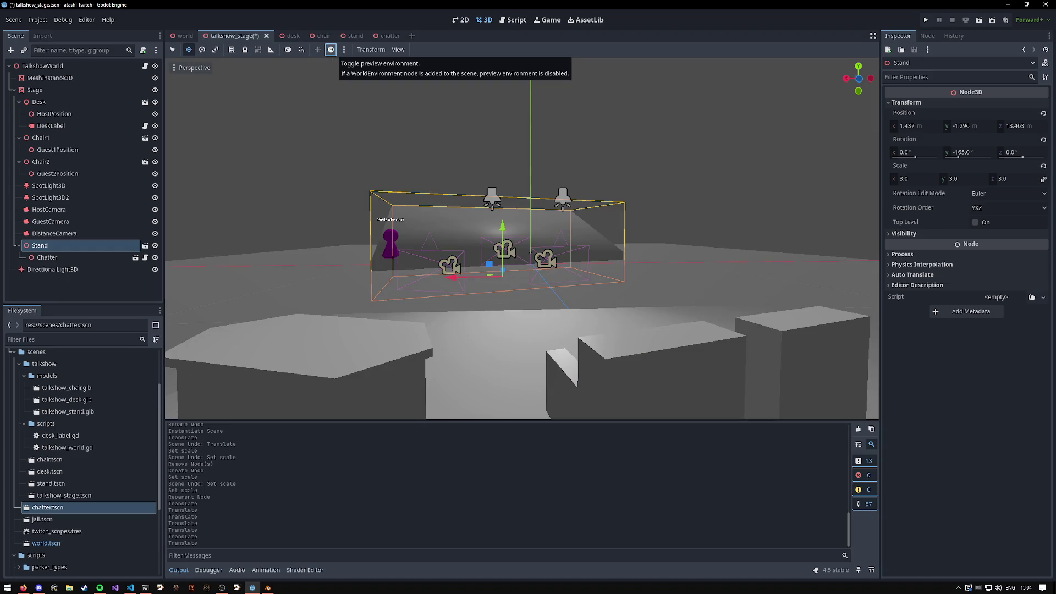
Step: Select the Chatter figure on the stand and delete it
left_click(530, 252)
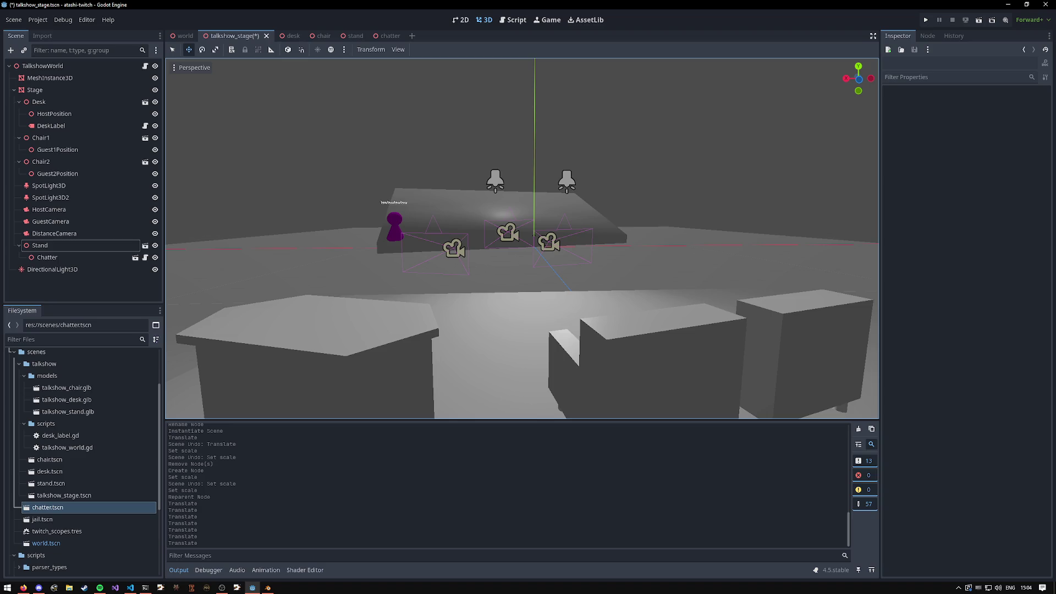
scroll(533, 235, "down", 10)
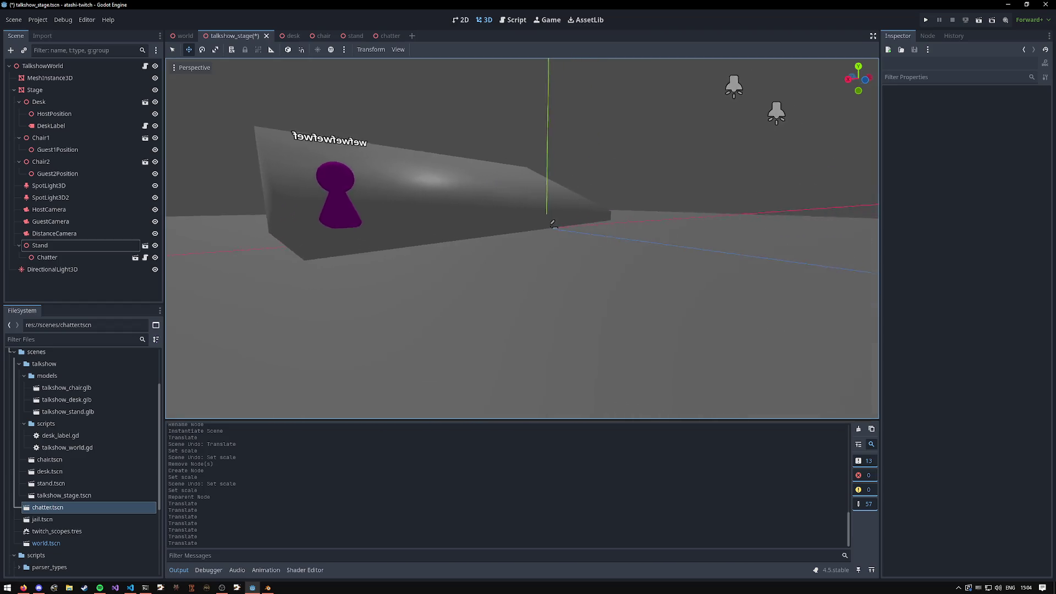
scroll(631, 222, "up", 3)
scroll(643, 231, "down", 5)
scroll(657, 242, "up", 1)
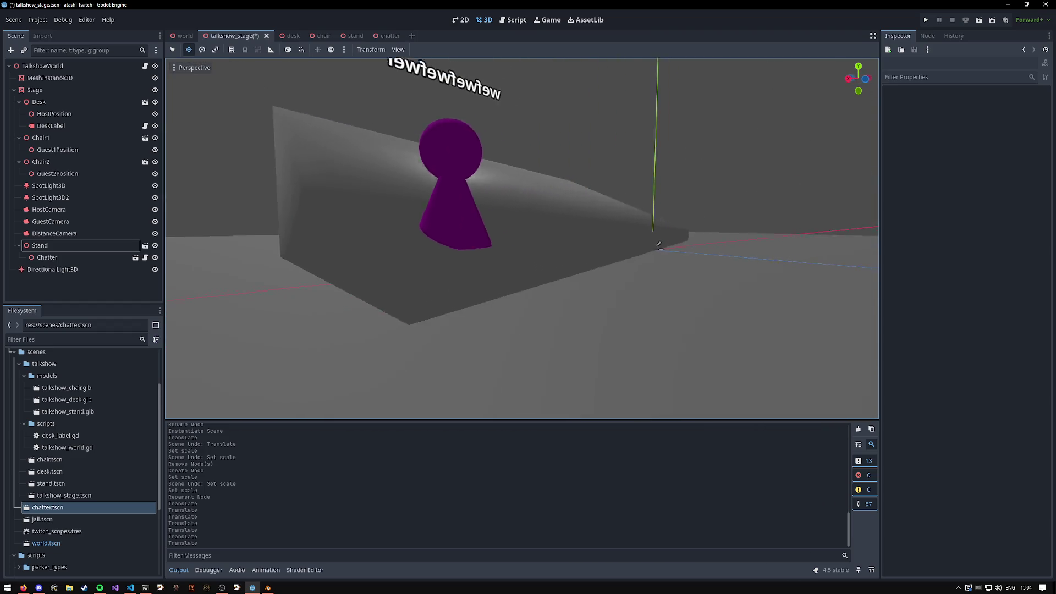
left_click_drag(659, 244, 561, 251)
left_click(438, 237)
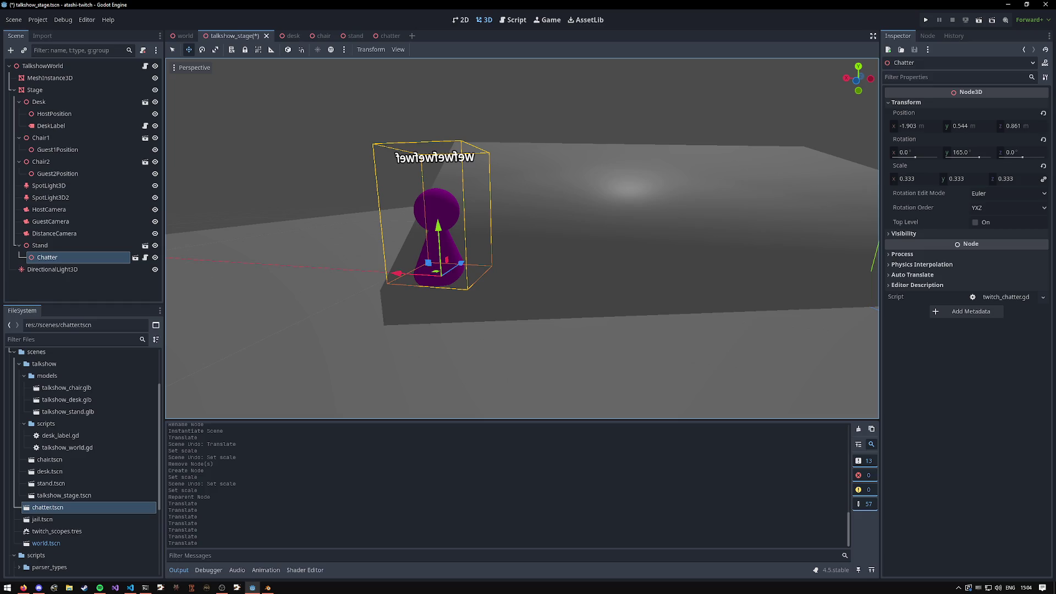
key("Delete")
Step: Confirm the Chatter deletion and select the Stage platform
key("Return")
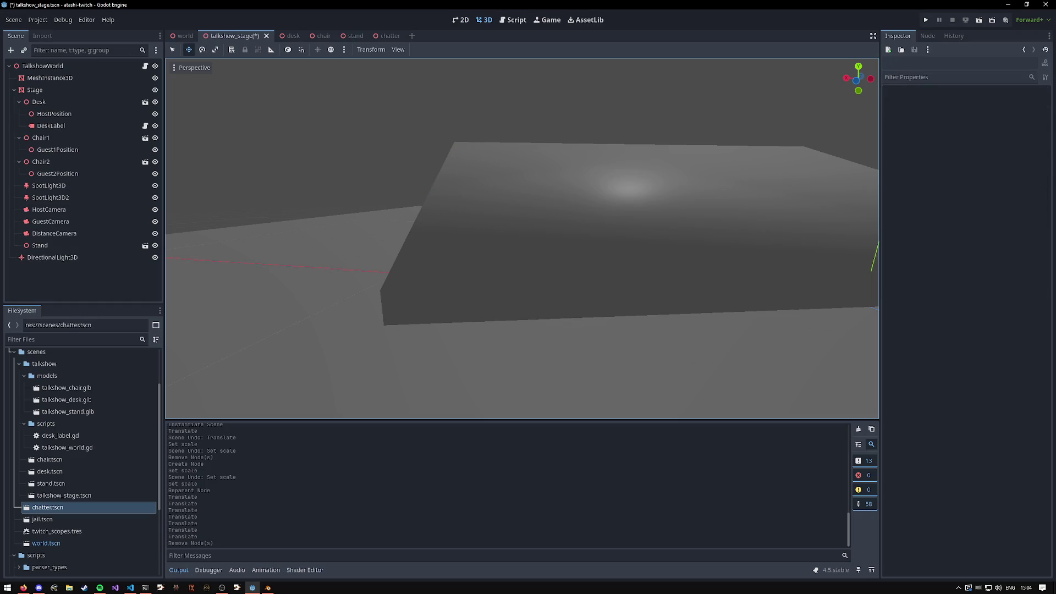
scroll(522, 237, "down", 5)
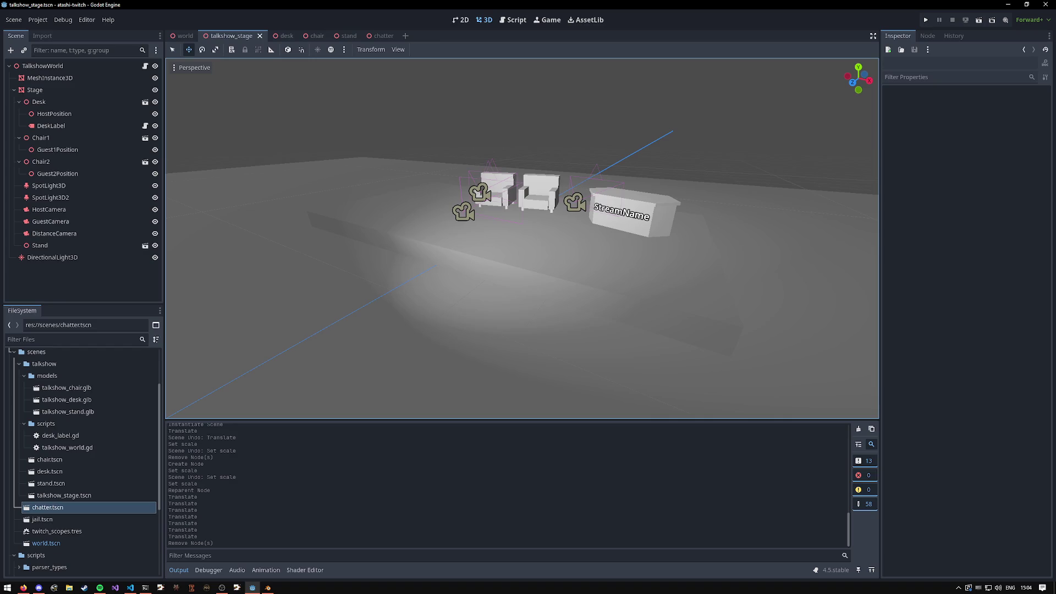
left_click(34, 90)
scroll(523, 236, "up", 3)
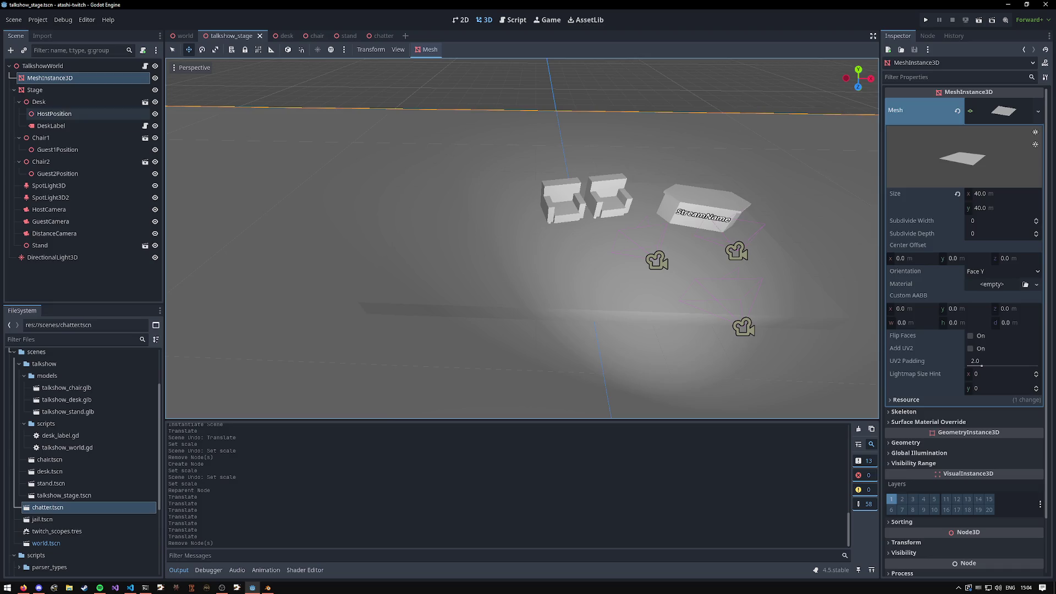
left_click(39, 102)
left_click(35, 89)
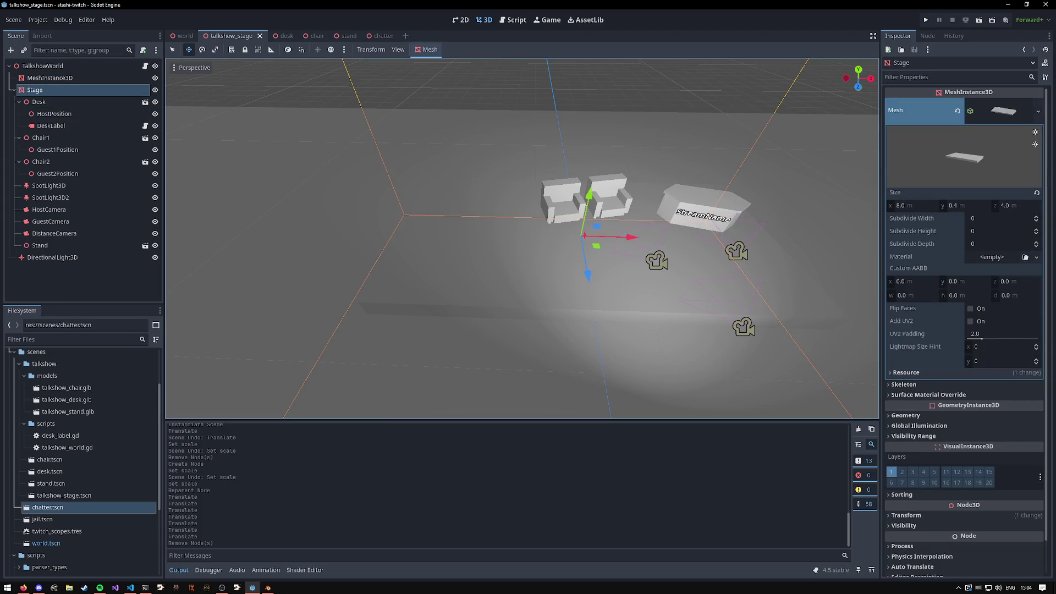
Step: Orbit around the set to survey the stage, chairs and desk
mouse_move(522, 236)
left_mouse_down()
mouse_move(632, 231)
mouse_move(605, 165)
mouse_move(572, 220)
mouse_move(517, 176)
mouse_move(506, 192)
mouse_move(517, 203)
mouse_move(534, 187)
left_mouse_up()
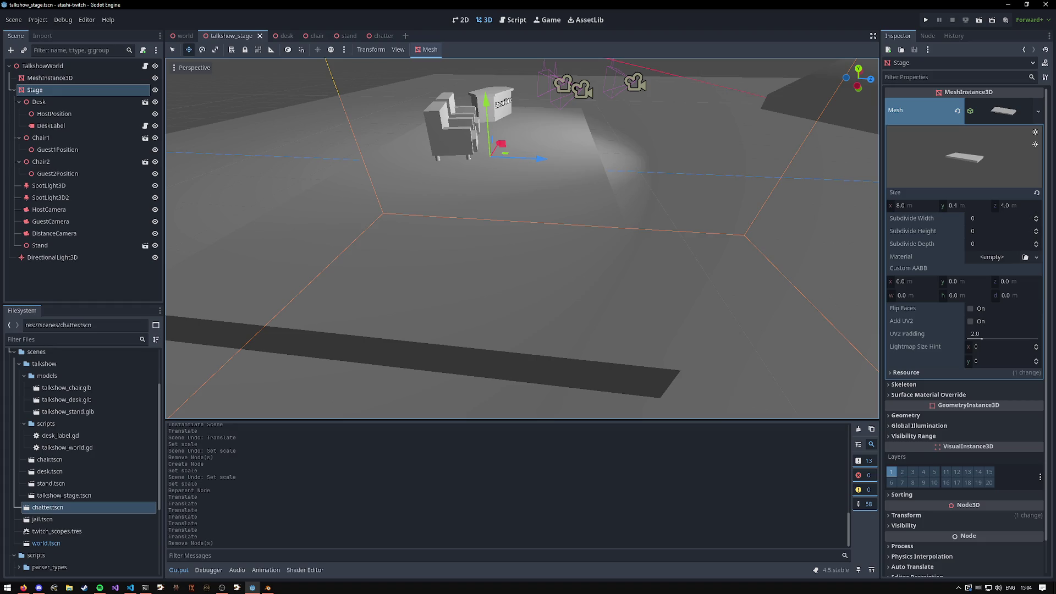
left_click_drag(534, 187, 539, 181)
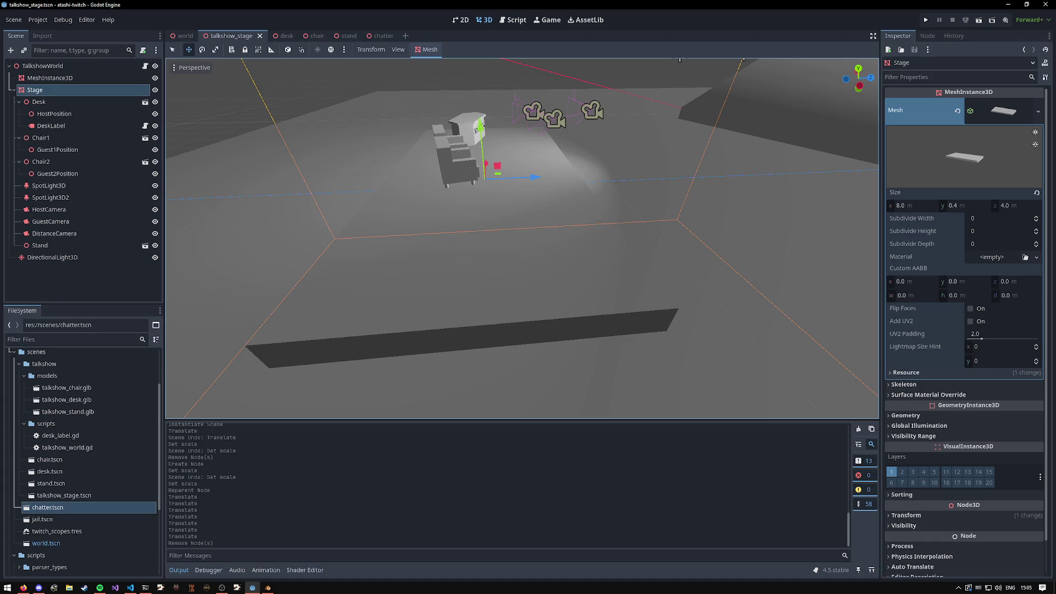
mouse_move(482, 125)
left_mouse_down()
mouse_move(609, 231)
mouse_move(515, 227)
mouse_move(438, 271)
mouse_move(635, 218)
mouse_move(636, 301)
mouse_move(346, 366)
mouse_move(494, 341)
left_mouse_up()
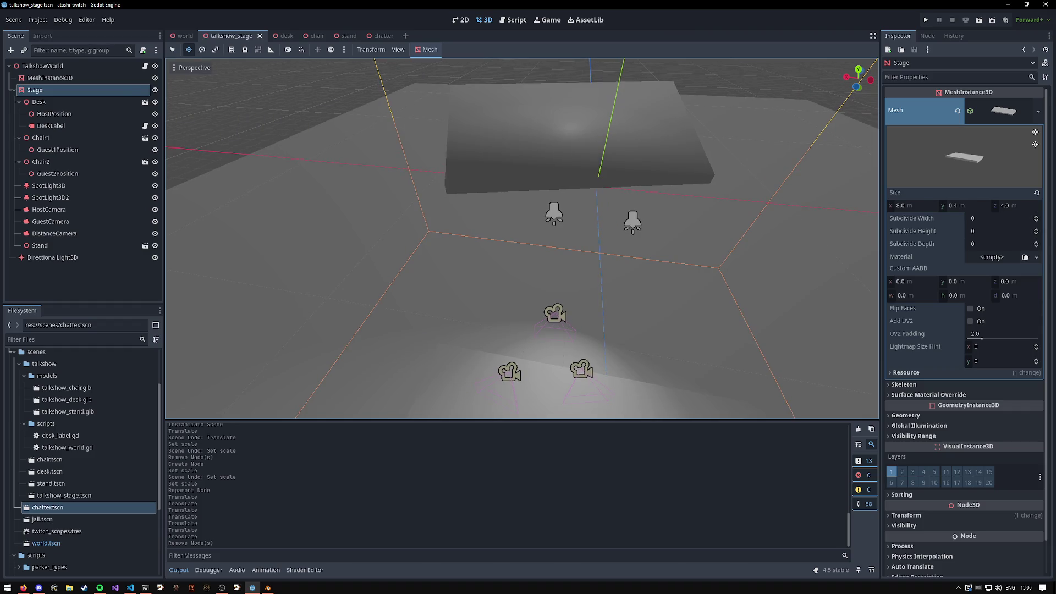
left_click(556, 165)
Step: Shift the Stand along its Z axis and drop a new chatter.tscn instance into the scene
mouse_move(556, 165)
left_mouse_down()
mouse_move(499, 169)
mouse_move(545, 165)
mouse_move(542, 180)
left_mouse_up()
scroll(542, 179, "up", 5)
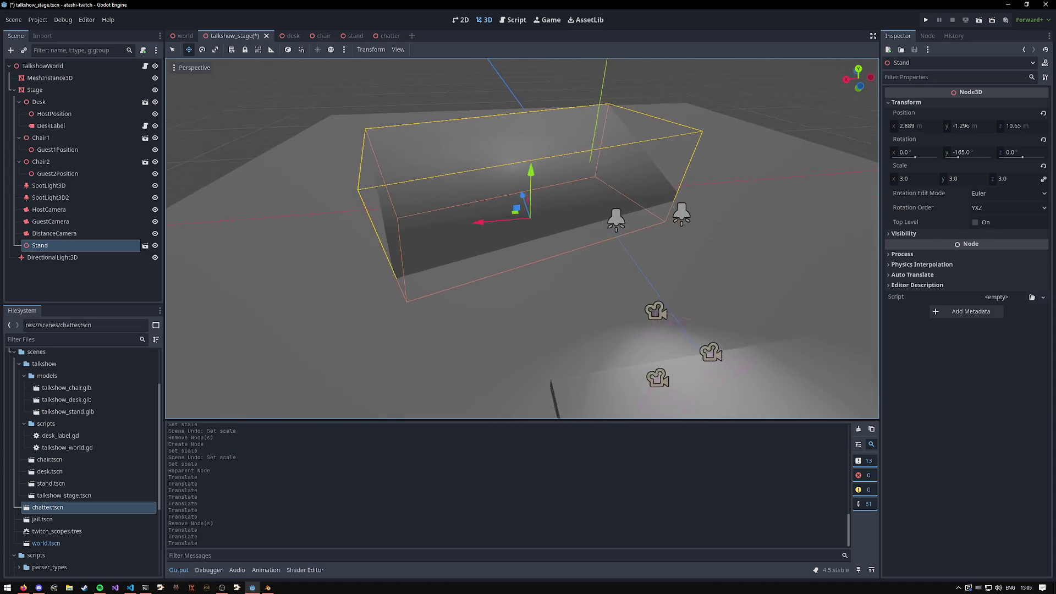
scroll(542, 180, "down", 10)
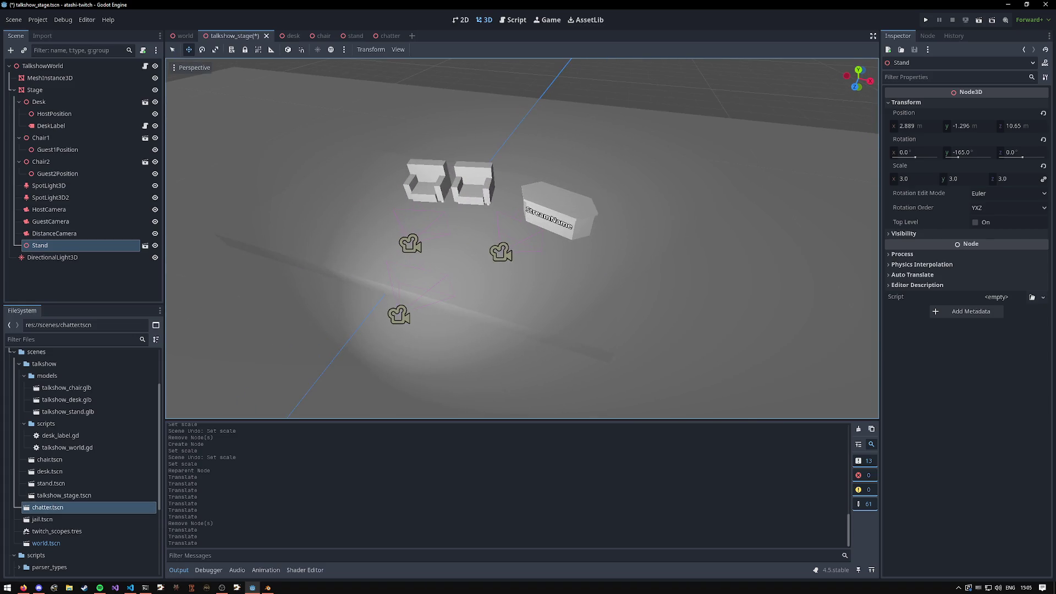
mouse_move(47, 507)
left_mouse_down()
mouse_move(137, 473)
mouse_move(521, 263)
mouse_move(550, 317)
mouse_move(242, 254)
mouse_move(269, 227)
left_mouse_up()
left_click_drag(522, 236, 412, 215)
Step: Turn the chatter 150 degrees, slide it along the stand and duplicate it
key("e")
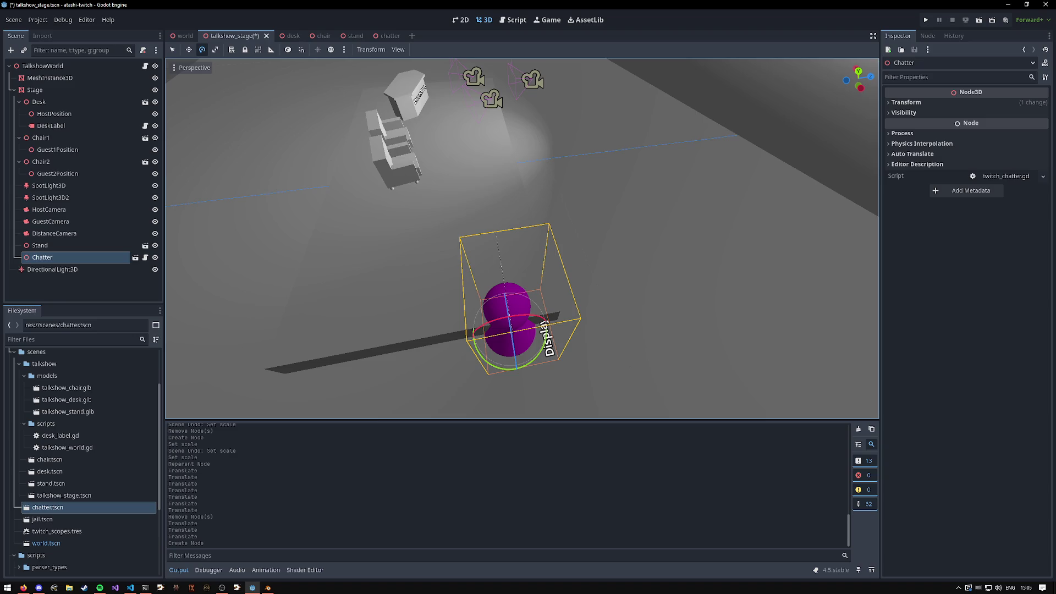
mouse_move(547, 335)
left_mouse_down()
mouse_move(476, 335)
mouse_move(514, 297)
mouse_move(509, 286)
left_mouse_up()
key("w")
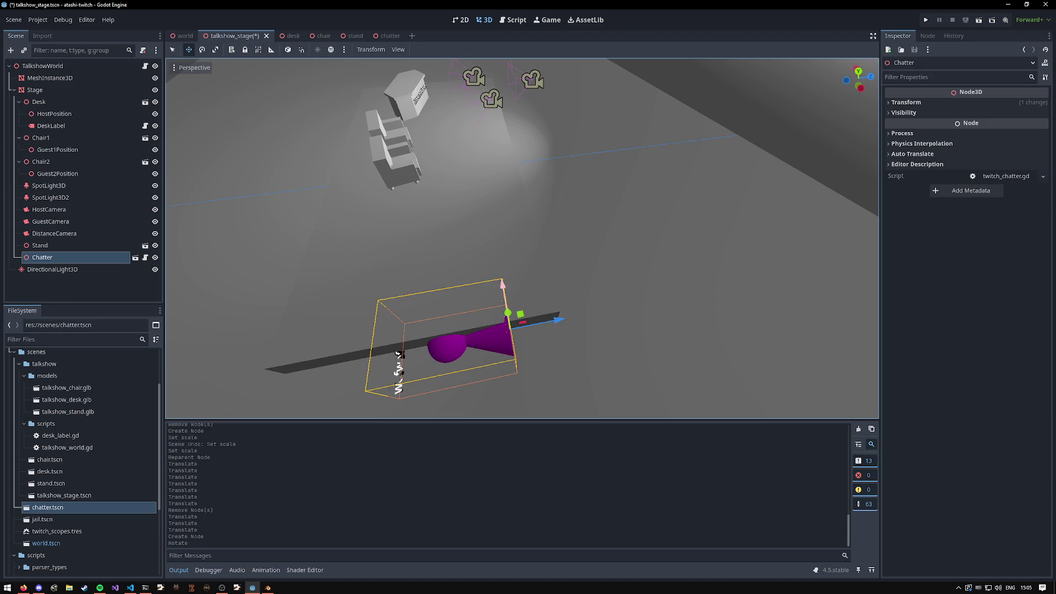
left_click_drag(556, 319, 588, 314)
mouse_move(610, 310)
left_mouse_down()
mouse_move(407, 336)
mouse_move(458, 339)
left_mouse_up()
key("ctrl+d")
key("ctrl+d")
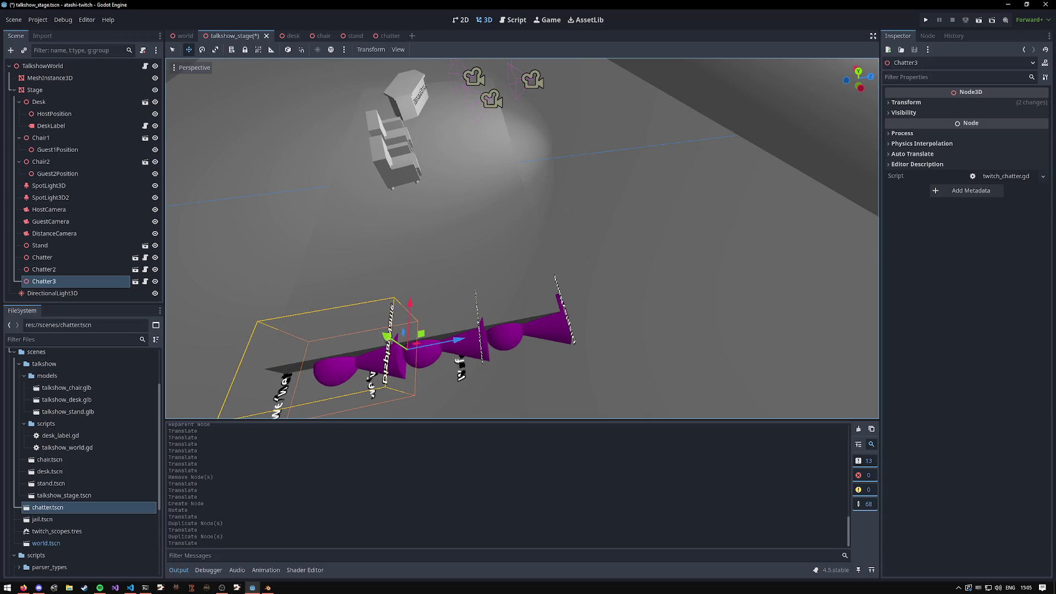
key("f")
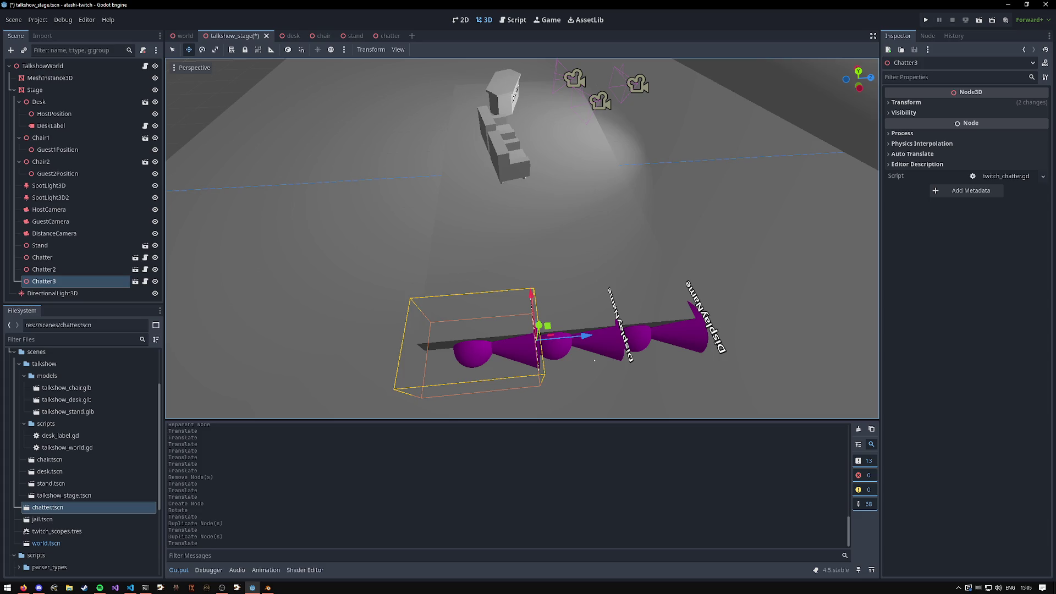
Step: Undo the chatter duplicates and their creation, leaving only the Stand selected
key("ctrl+z")
key("ctrl+z")
key("ctrl+z")
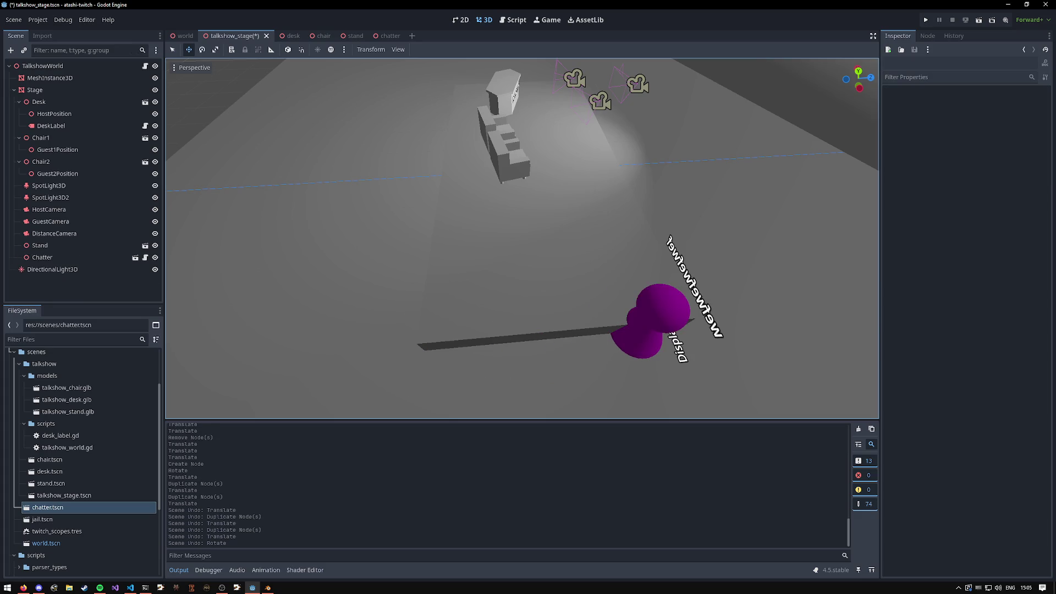
key("ctrl+z")
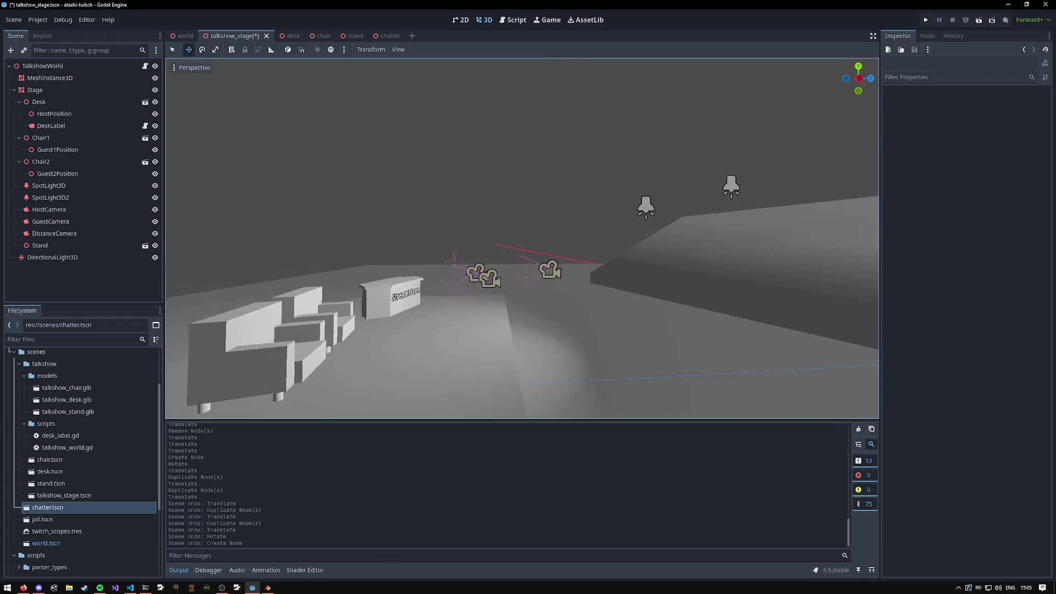
key("w")
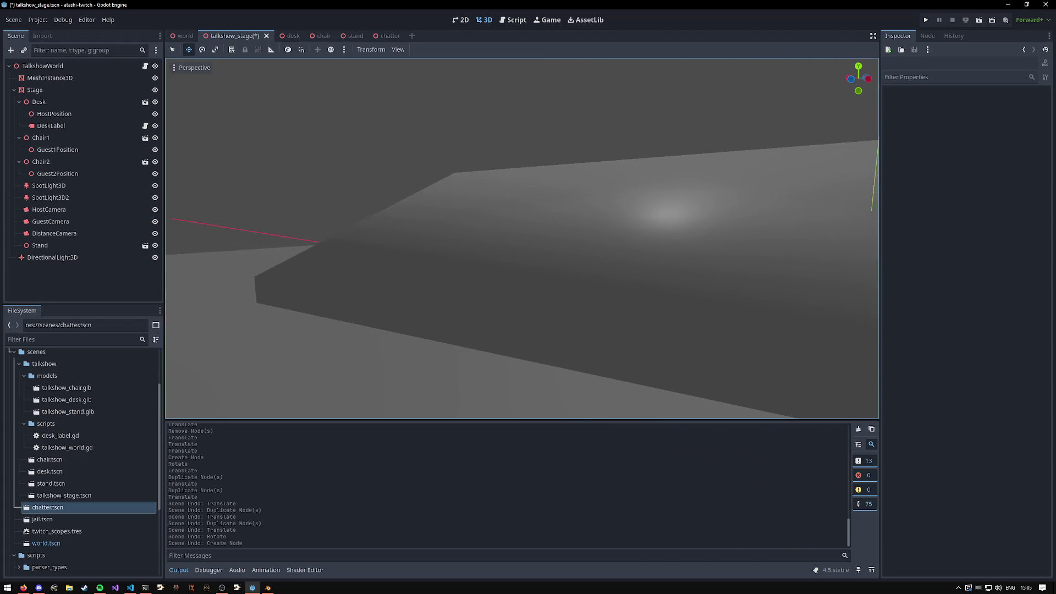
left_click(40, 246)
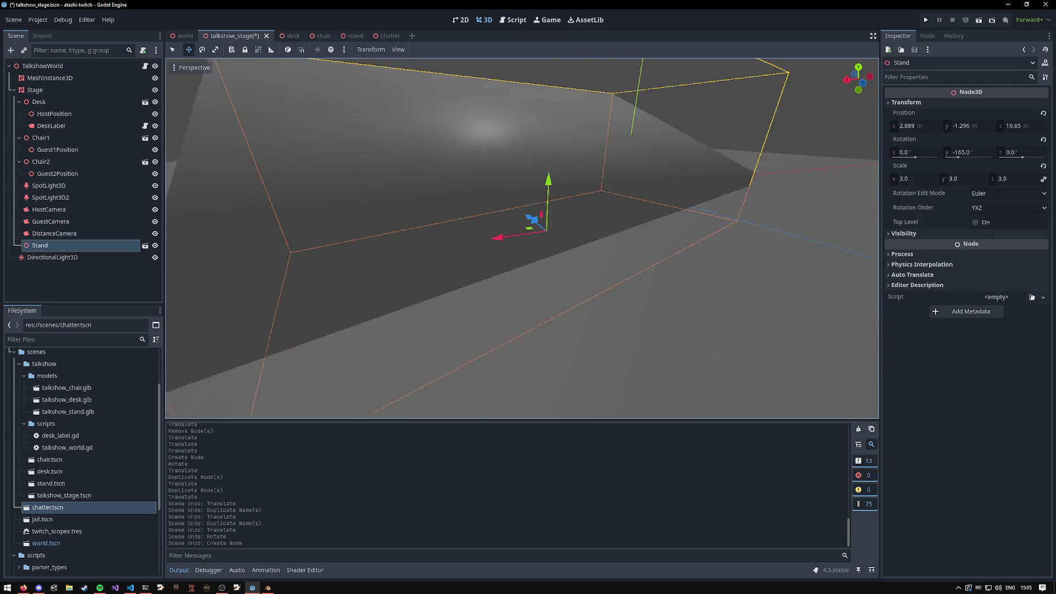
Step: Bring the whole Stand into view and save talkshow_stage.tscn
key("s")
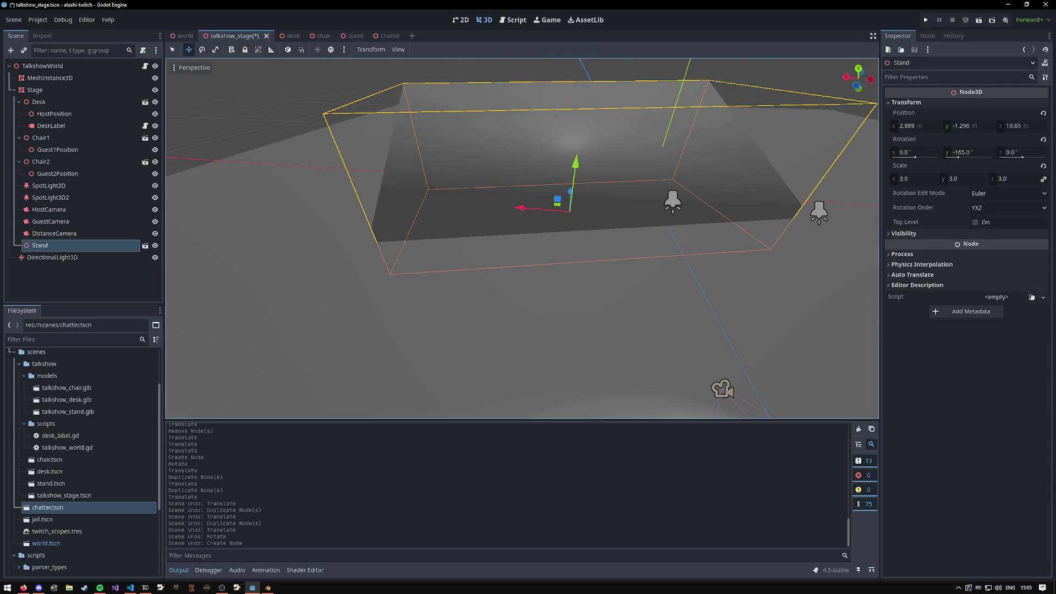
key("ctrl+s")
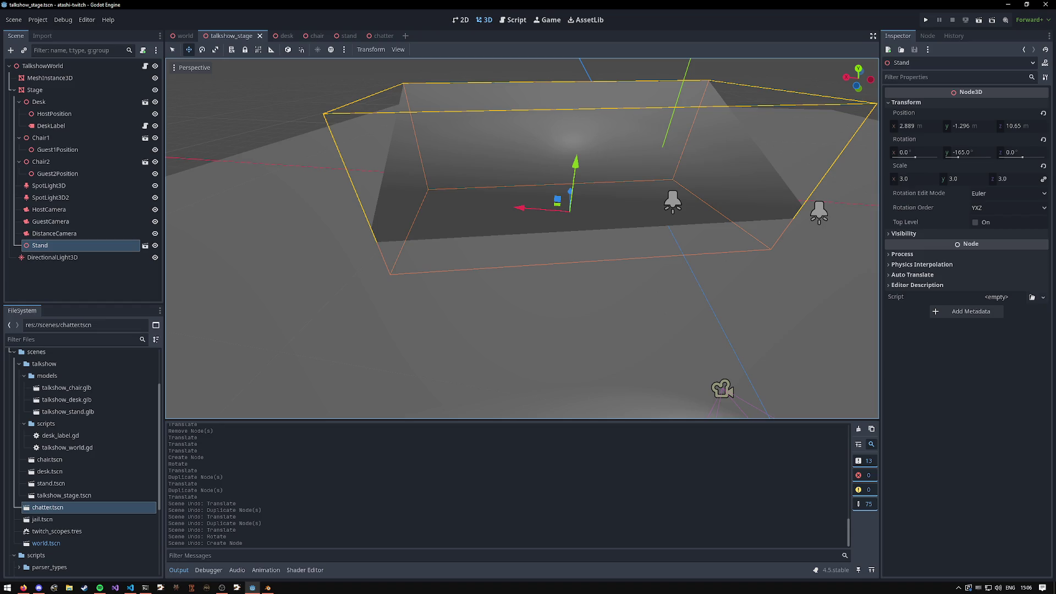
Step: Attach a new stand.gd script in scenes/talkshow/scripts to Stand, then switch to VS Code
scroll(523, 238, "down", 3)
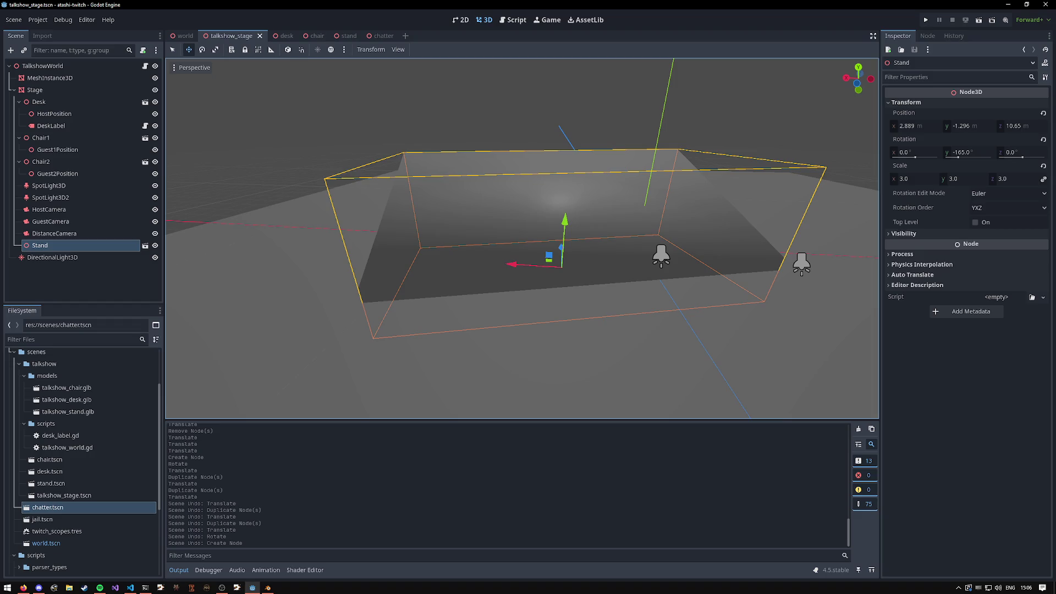
mouse_move(522, 238)
left_mouse_down()
mouse_move(604, 275)
mouse_move(770, 380)
left_mouse_up()
left_click_drag(797, 290, 847, 326)
mouse_move(522, 238)
left_mouse_down()
mouse_move(660, 253)
mouse_move(534, 242)
mouse_move(566, 259)
mouse_move(528, 241)
mouse_move(600, 277)
left_mouse_up()
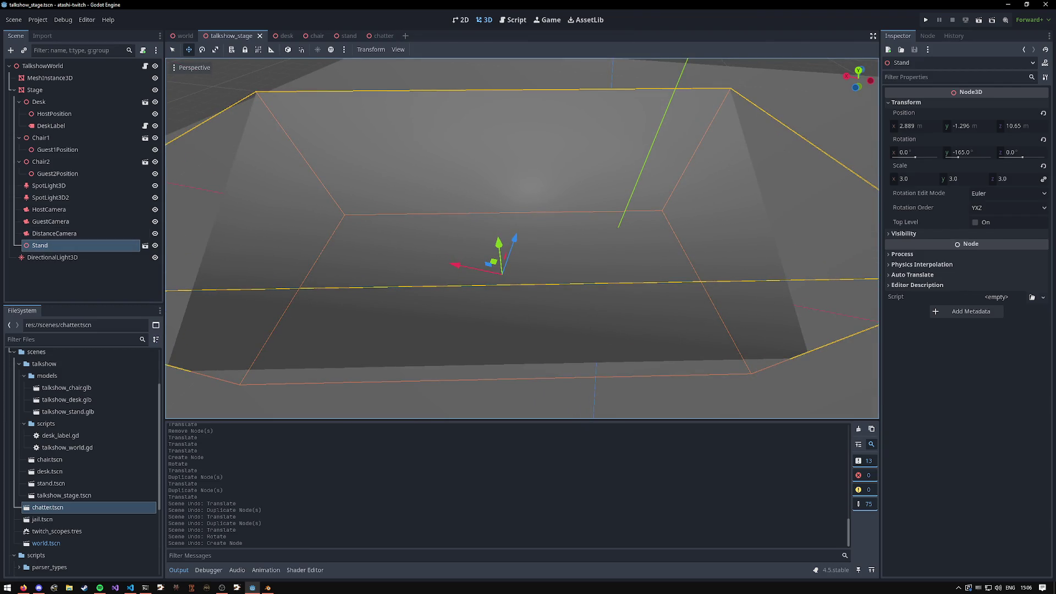
left_click(996, 297)
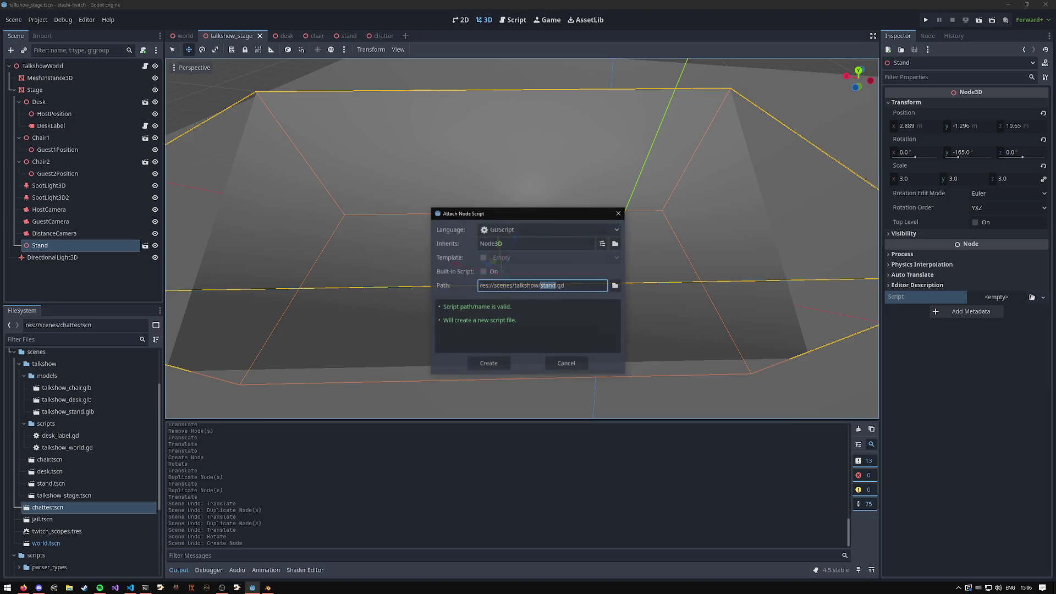
left_click(556, 285)
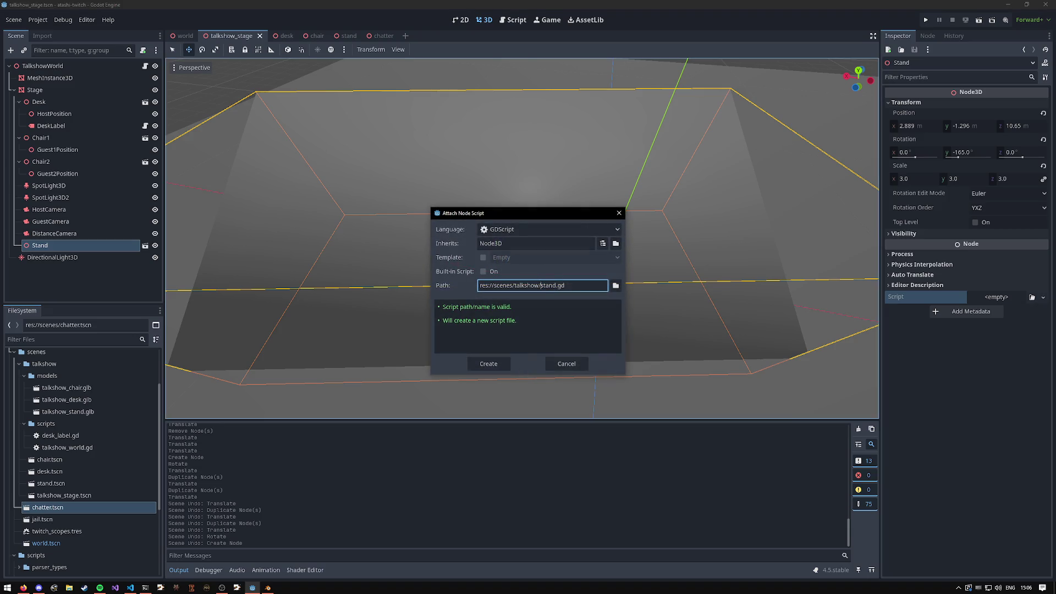
type("scripts/")
key("Return")
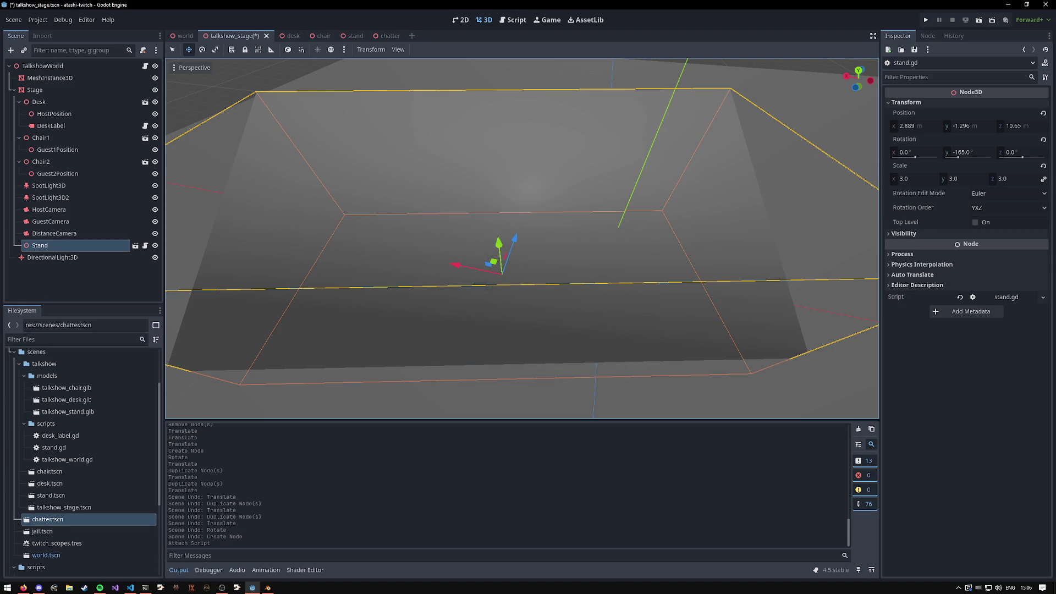
left_click(130, 587)
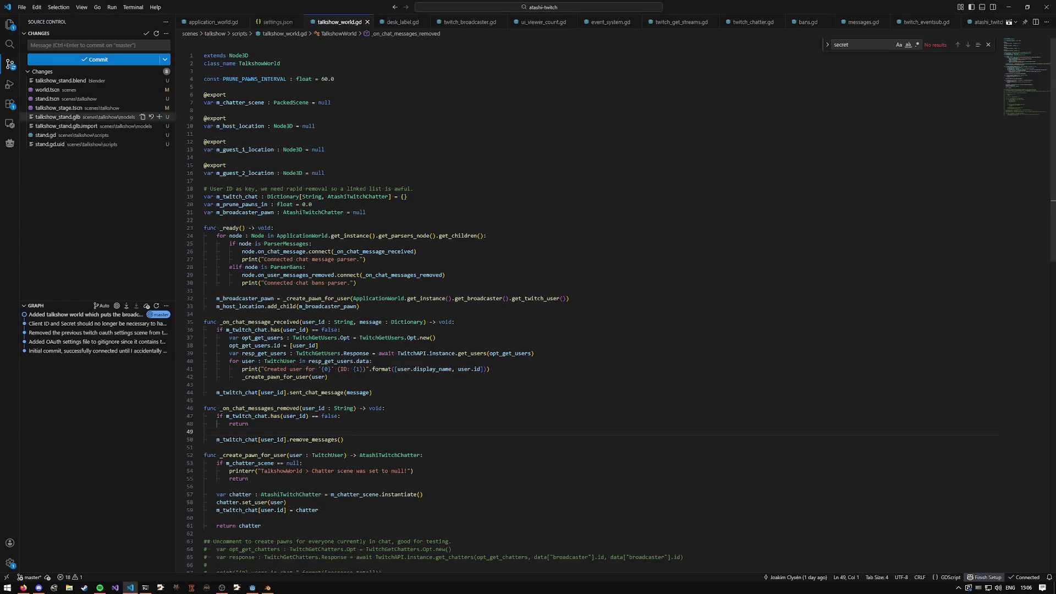
Step: Open stand.gd from the file tree and declare class_name TalkshowStand
left_click(9, 24)
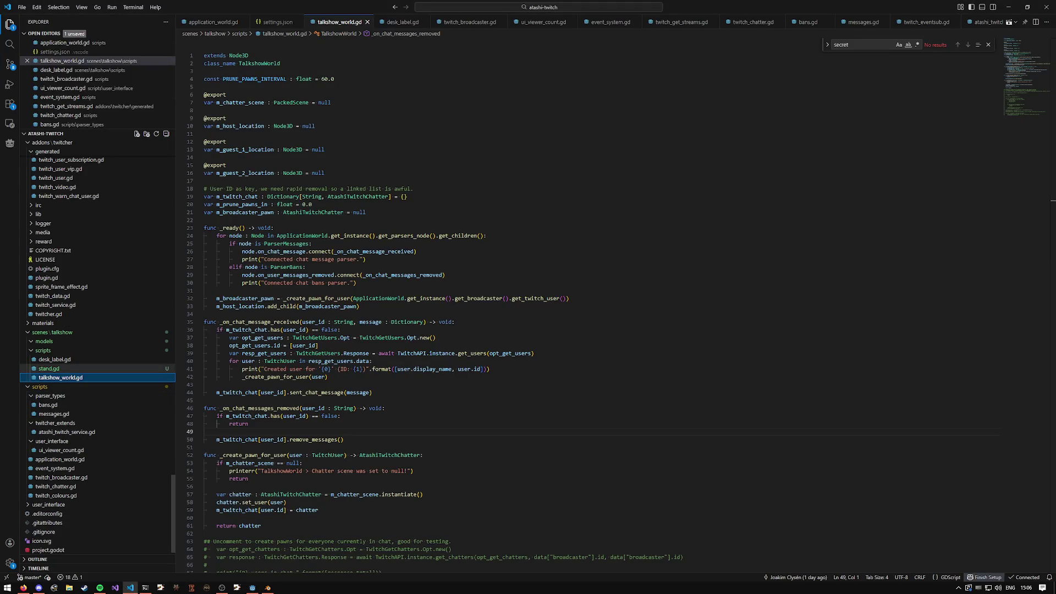
left_click(49, 368)
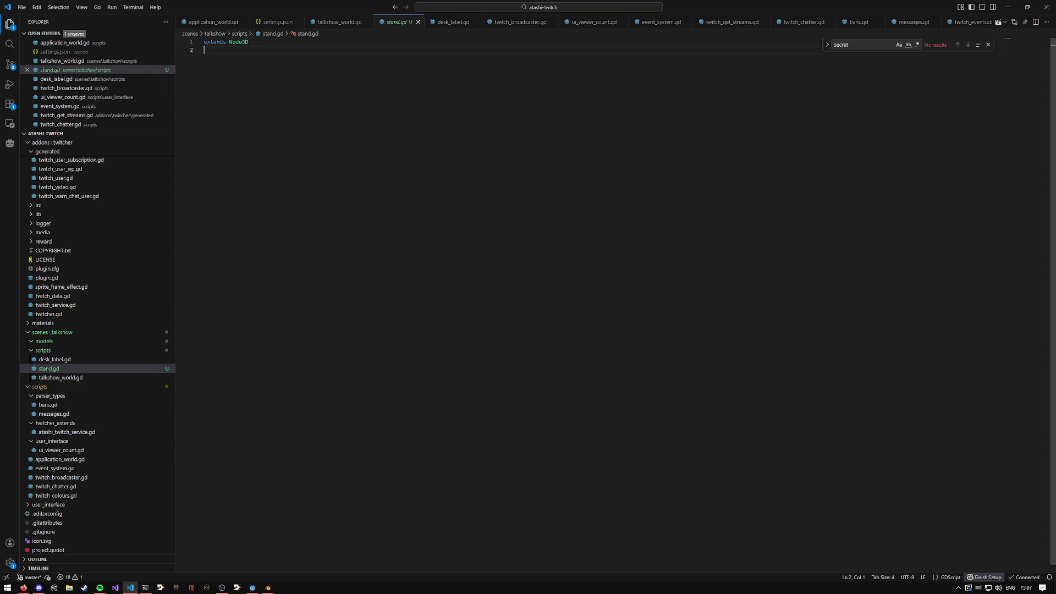
type("class_name Talks")
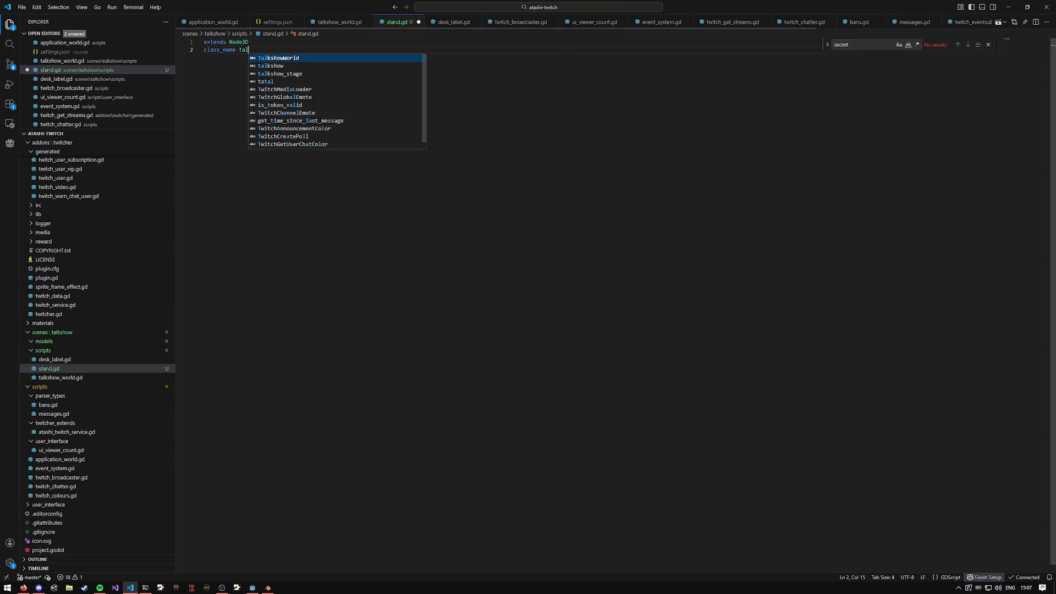
type("howStand")
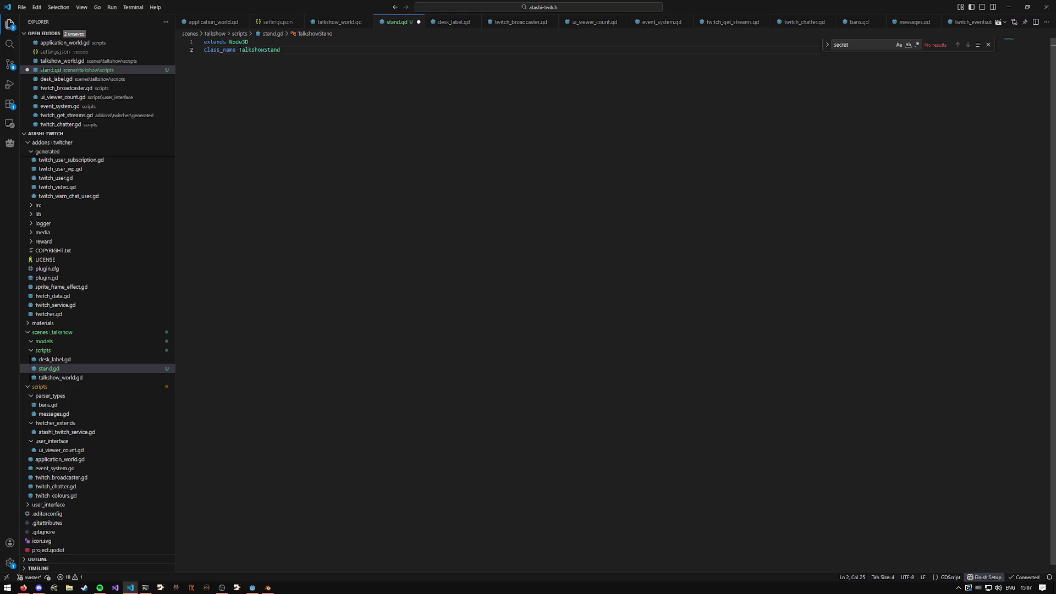
key("Return")
key("Return")
Step: Add a stub add_chatter(twitch_chatter : AtashiTwitchChatter) -> void with pass, save, and open talkshow_world.gd
type("func ")
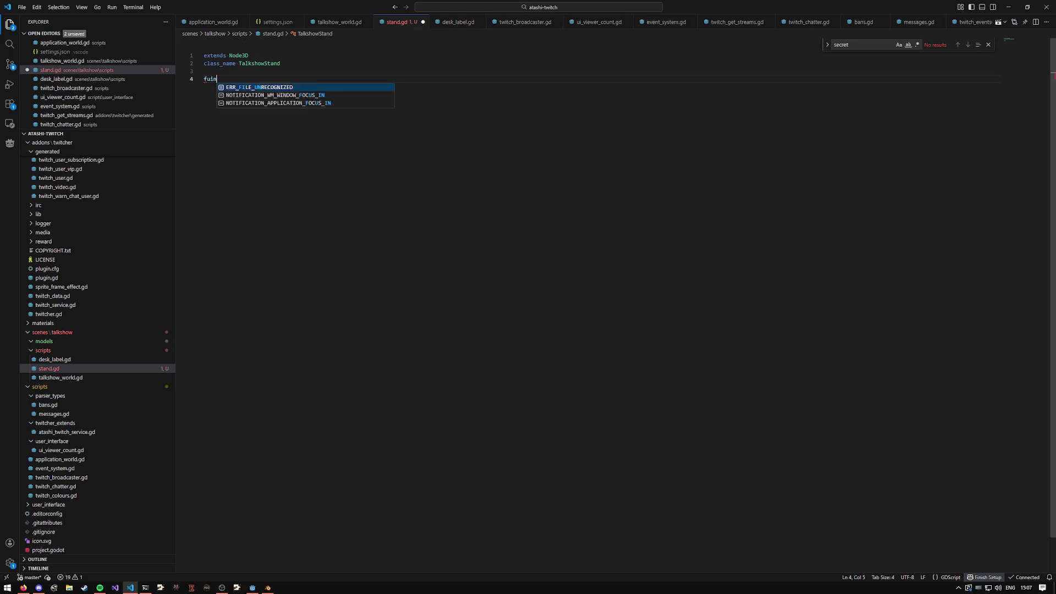
type("add_")
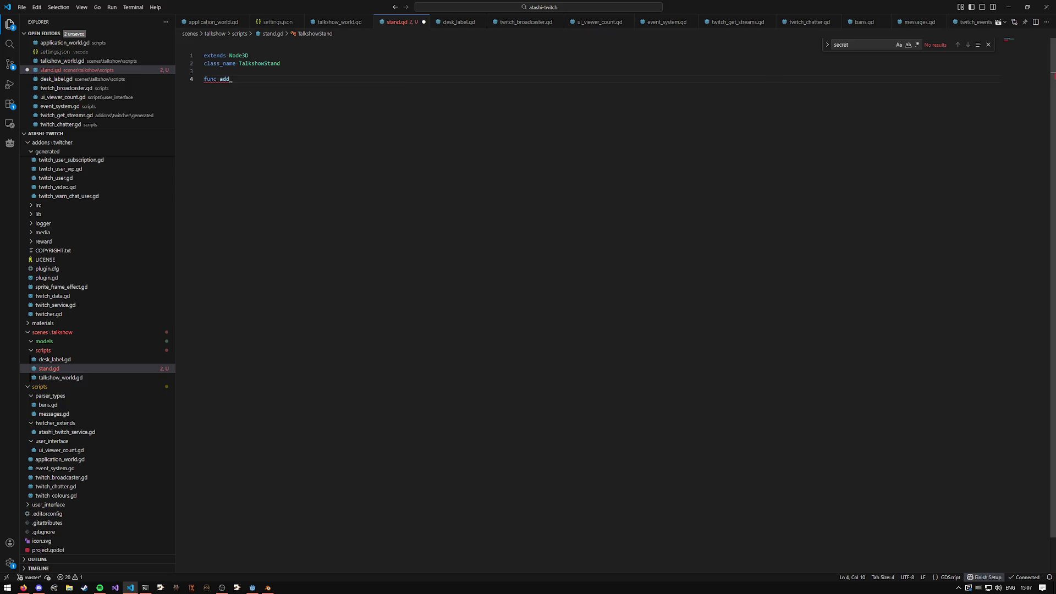
type("chatter")
key("BackSpace")
type("(twitch_c")
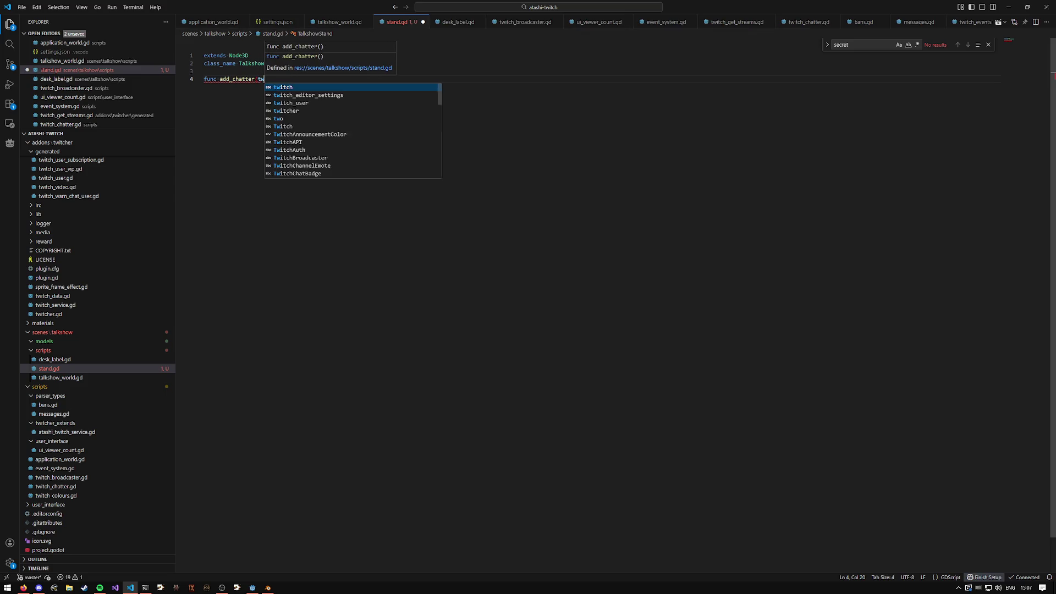
type("hatter : ")
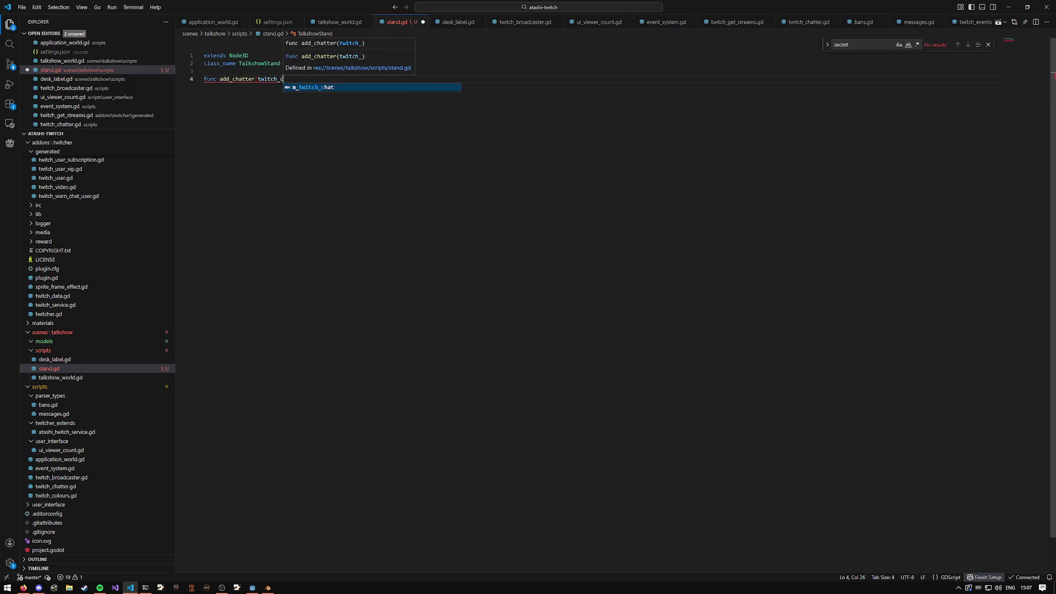
type("AtashiTwitchChatter) -")
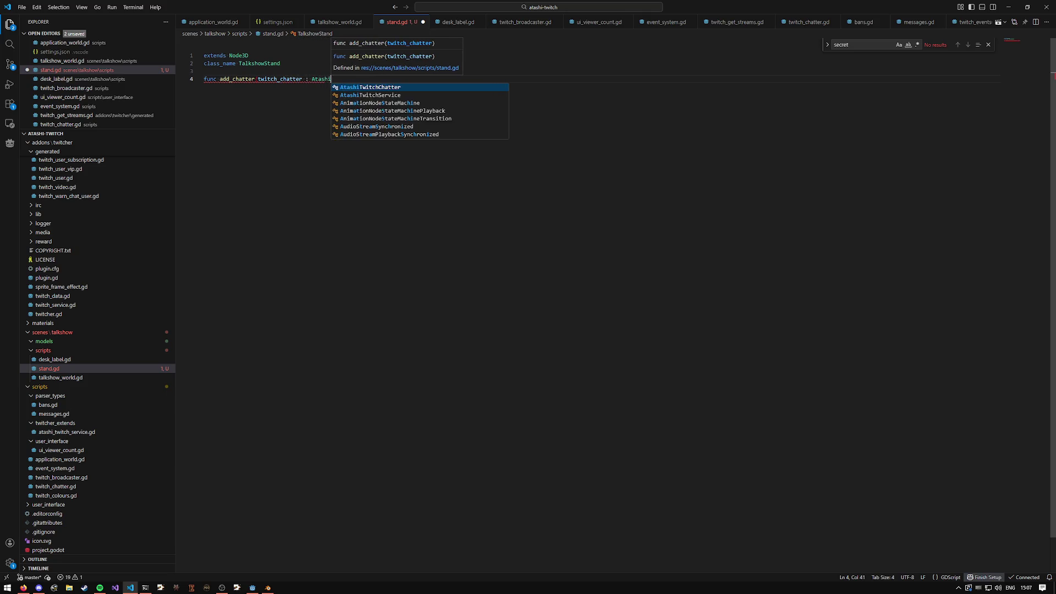
type("> void:")
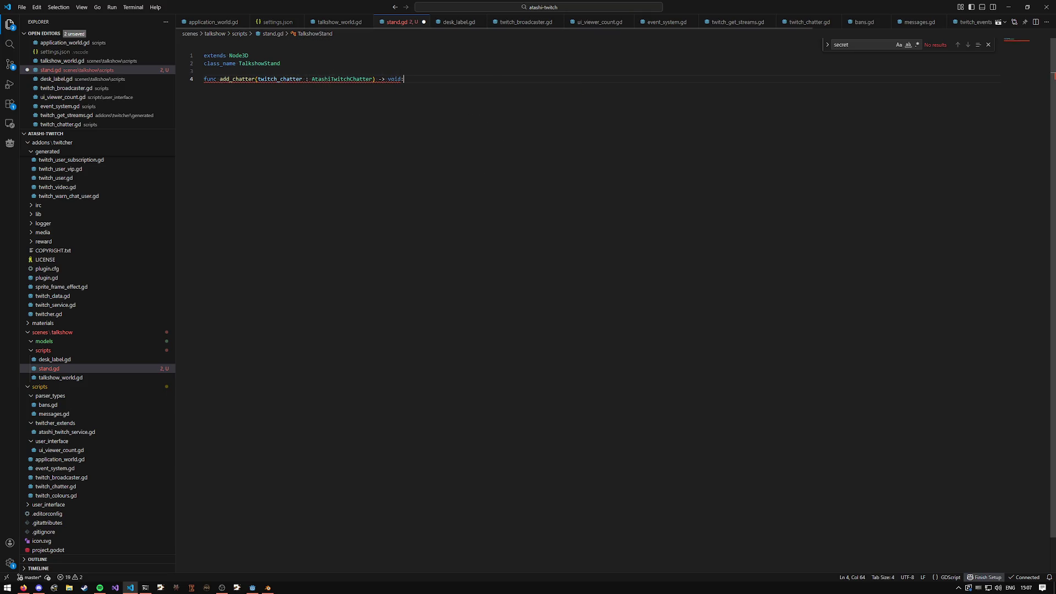
key("Return")
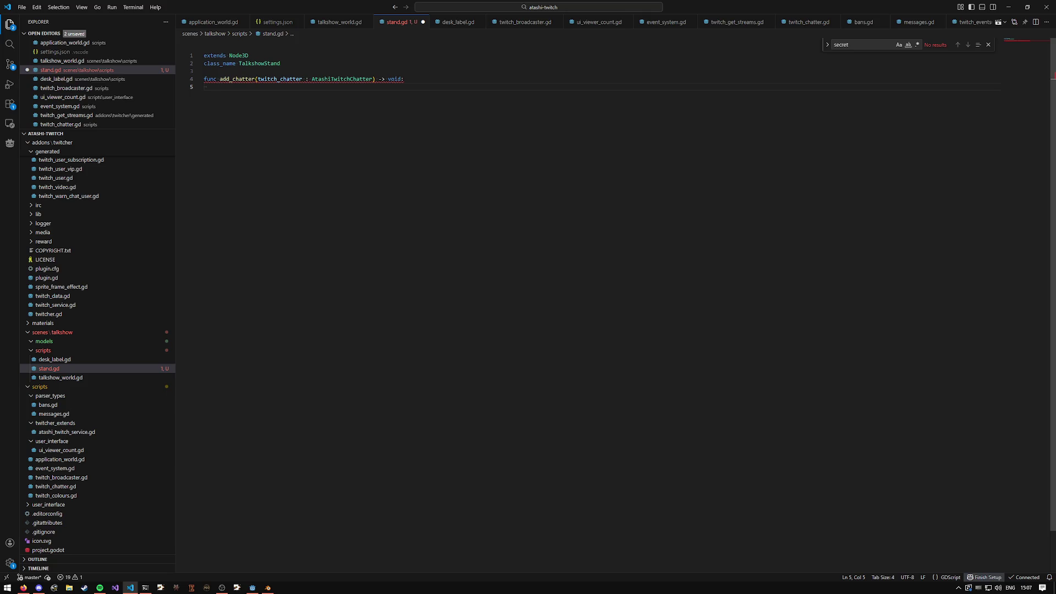
type("pass")
key("ctrl+s")
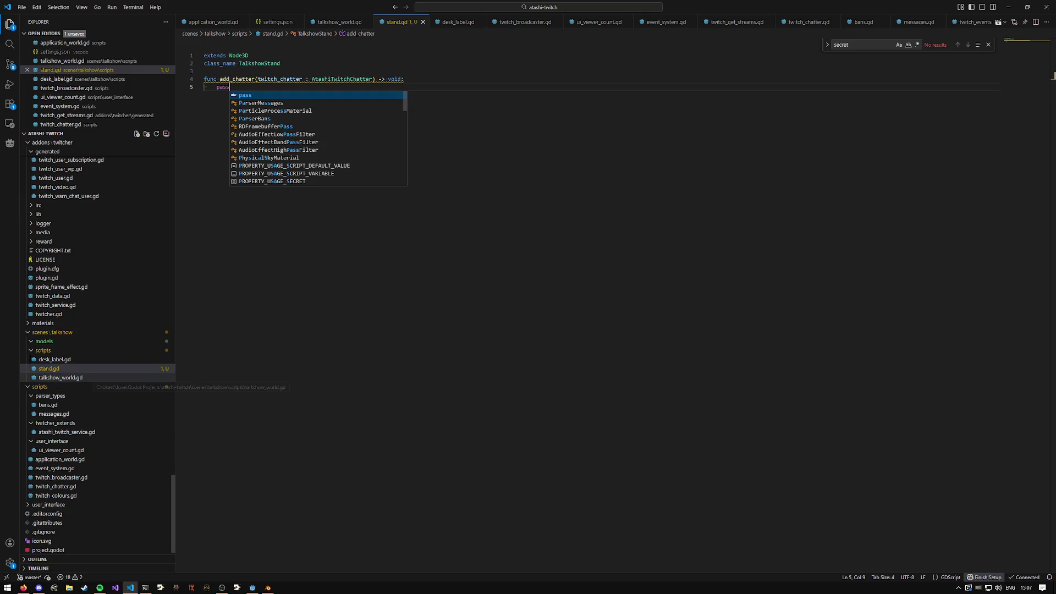
left_click(60, 377)
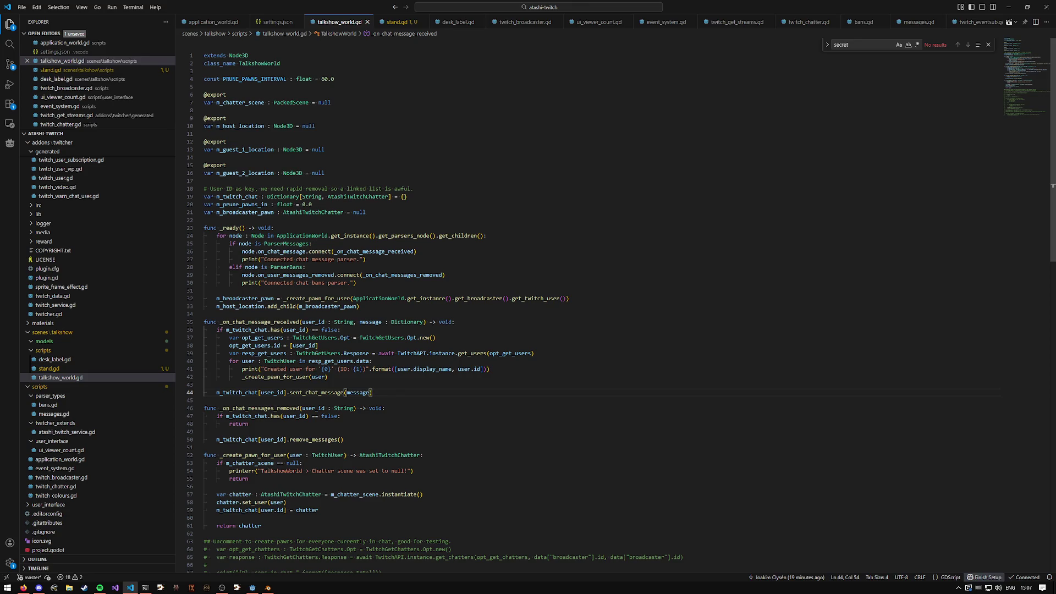
Step: Store the _create_pawn_for_user result on line 42 in var chatter : AtashiTwitchChatter
double_click(247, 329)
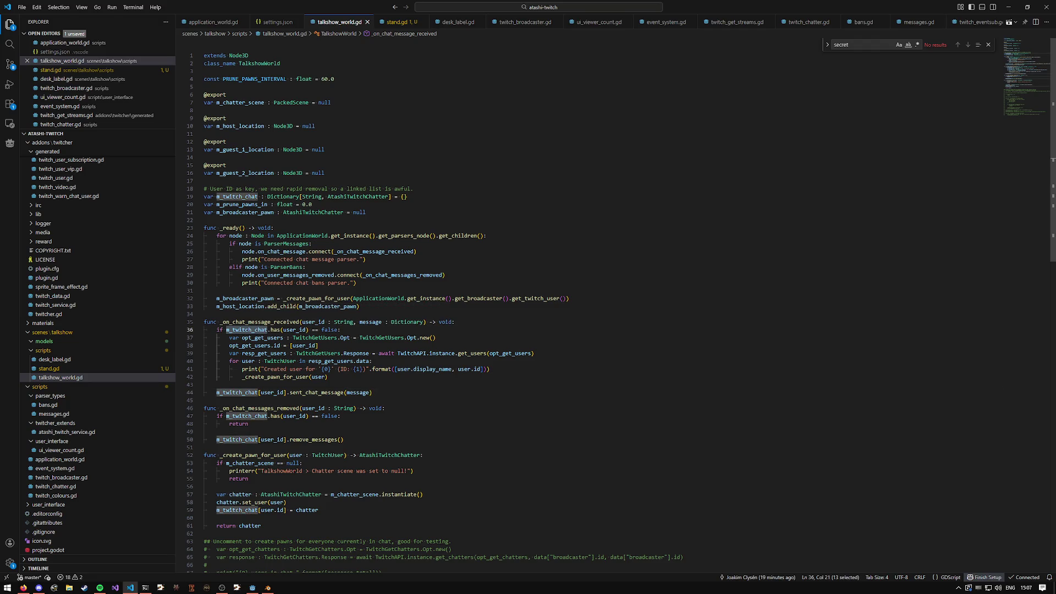
left_click(247, 401)
left_click(280, 377)
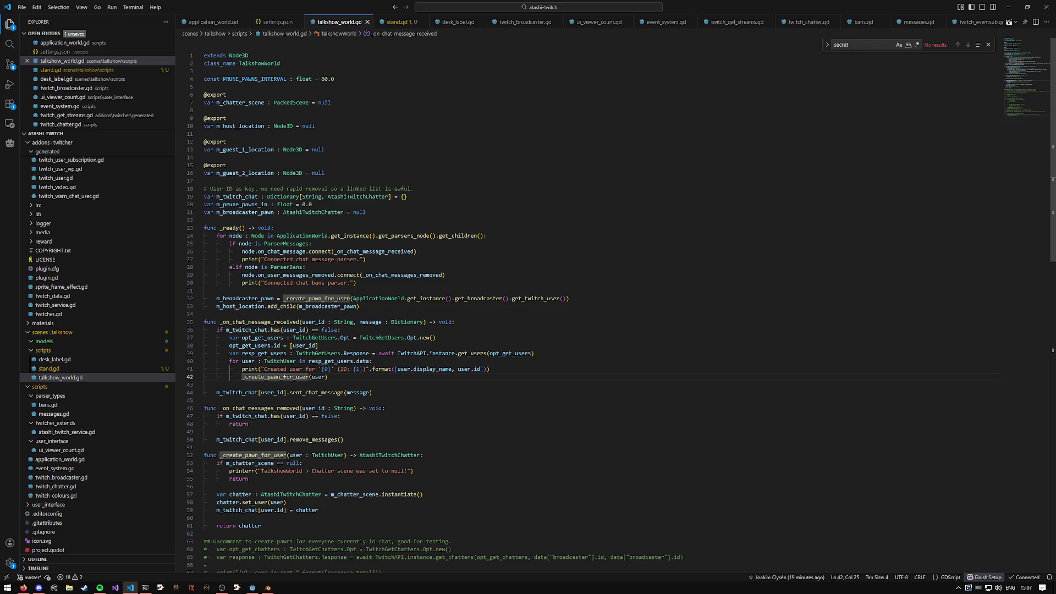
left_click(328, 376)
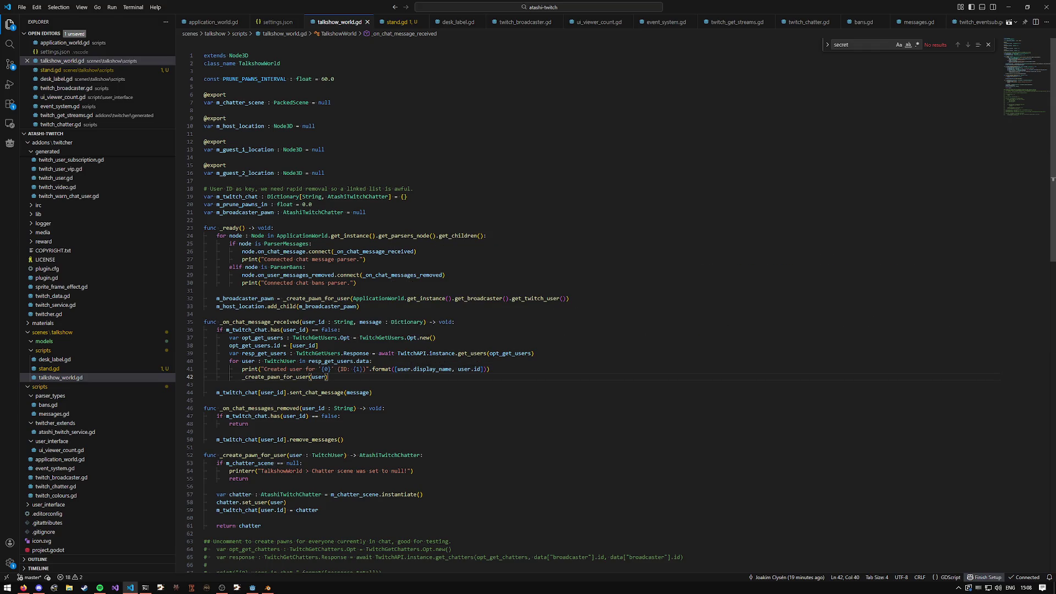
key("Home")
type("var chatter")
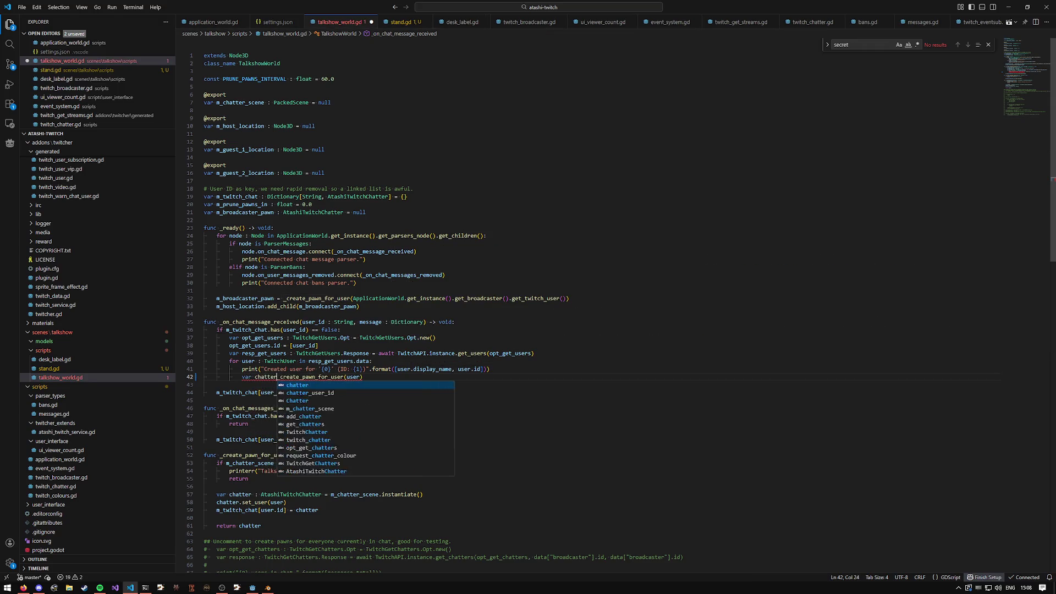
type(" : ")
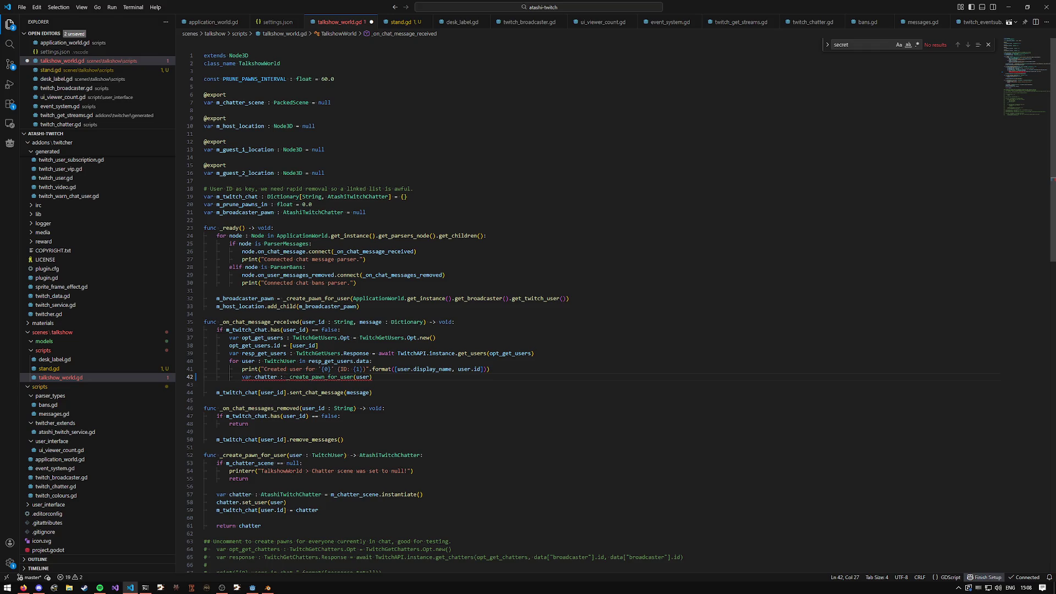
type("AtashiTwitchChatter =")
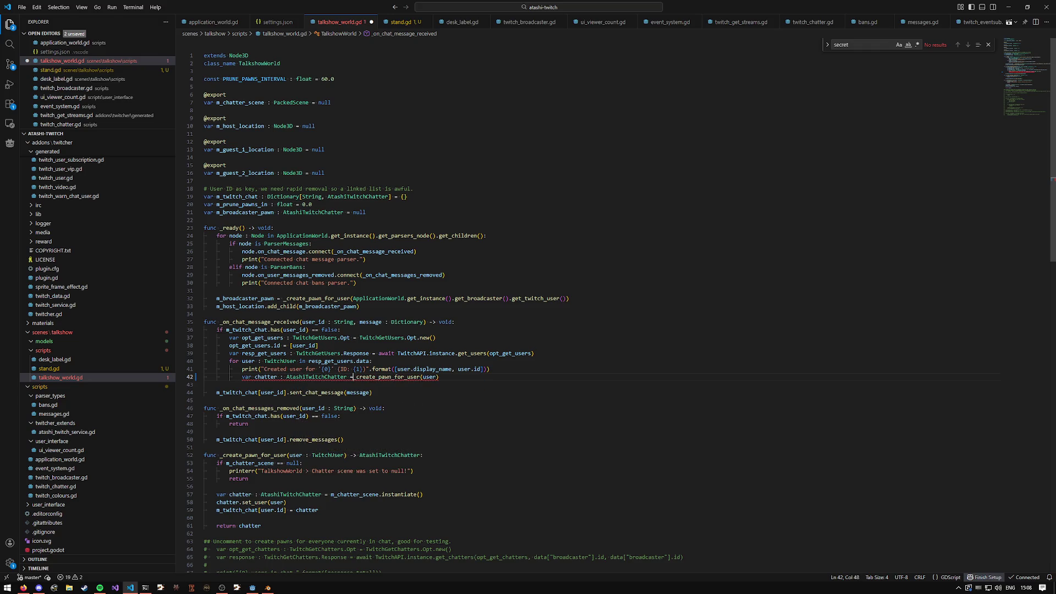
Step: Call m_audience_stand.add_chatter(chatter) after the assignment and save talkshow_world.gd
key("End")
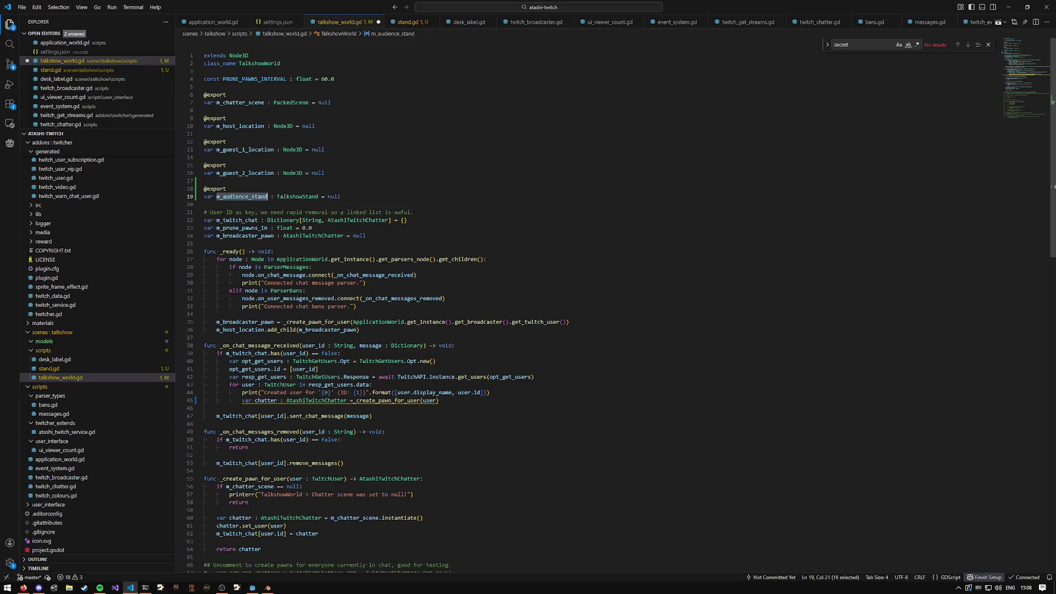
type("m_audience_stand.")
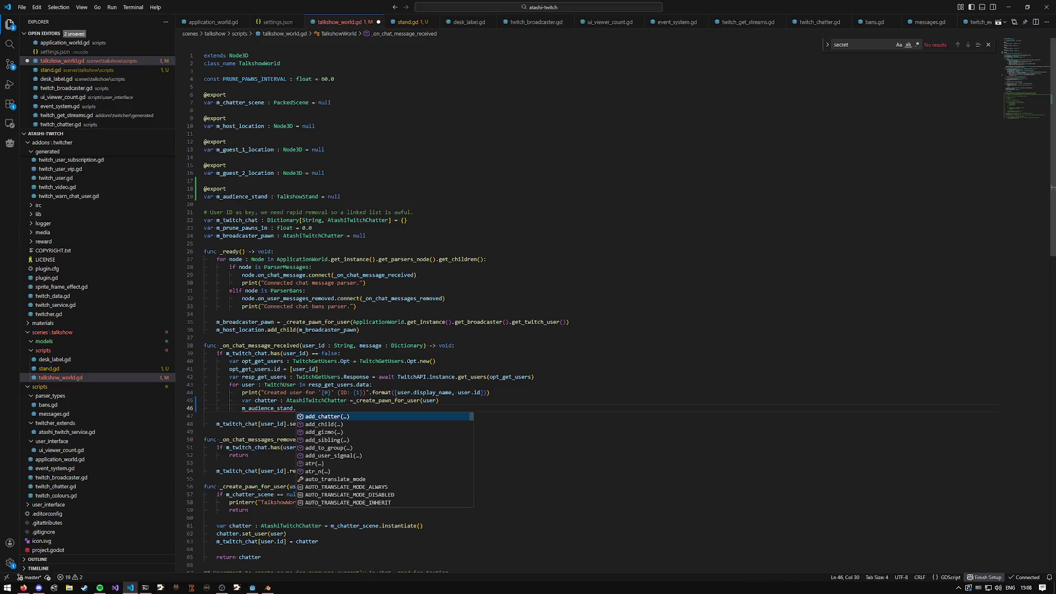
key("Return")
type("chatter(chatt")
key("Return")
type(")")
key("ctrl+s")
Step: Jump to add_chatter's definition in stand.gd, then switch to the Godot editor
left_click(439, 400)
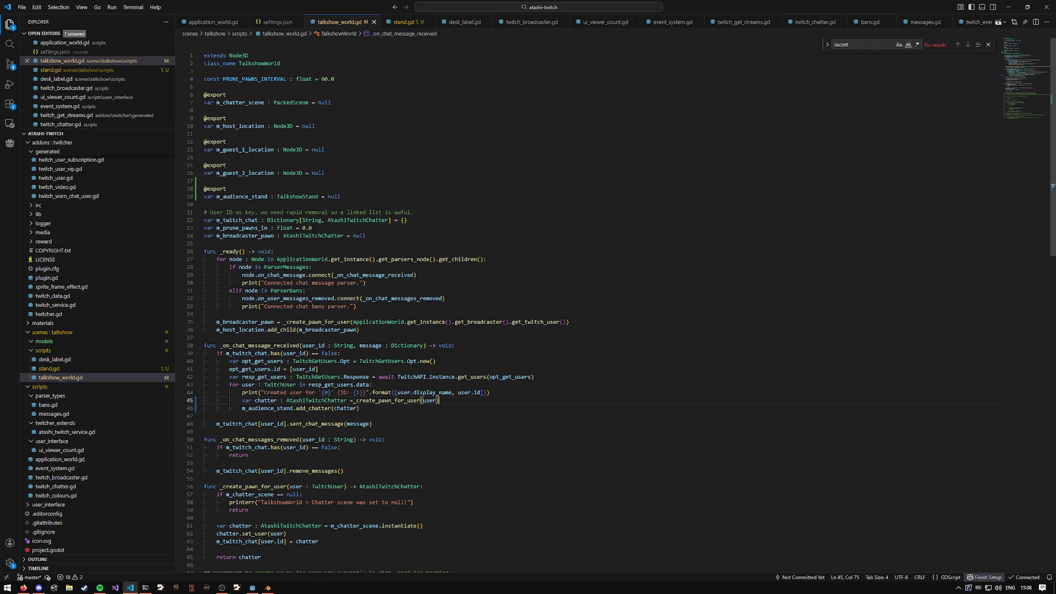
left_click(359, 408)
key("F12")
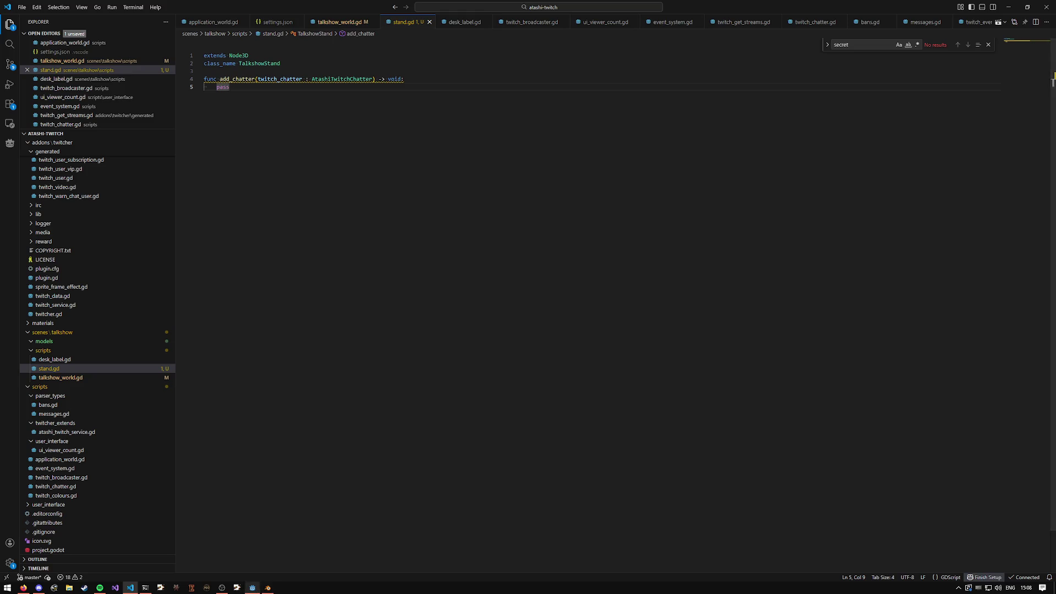
key("alt+Tab")
Step: Try instancing chatter.tscn under the Stand node, then delete that Chatter instance
scroll(677, 389, "up", 5)
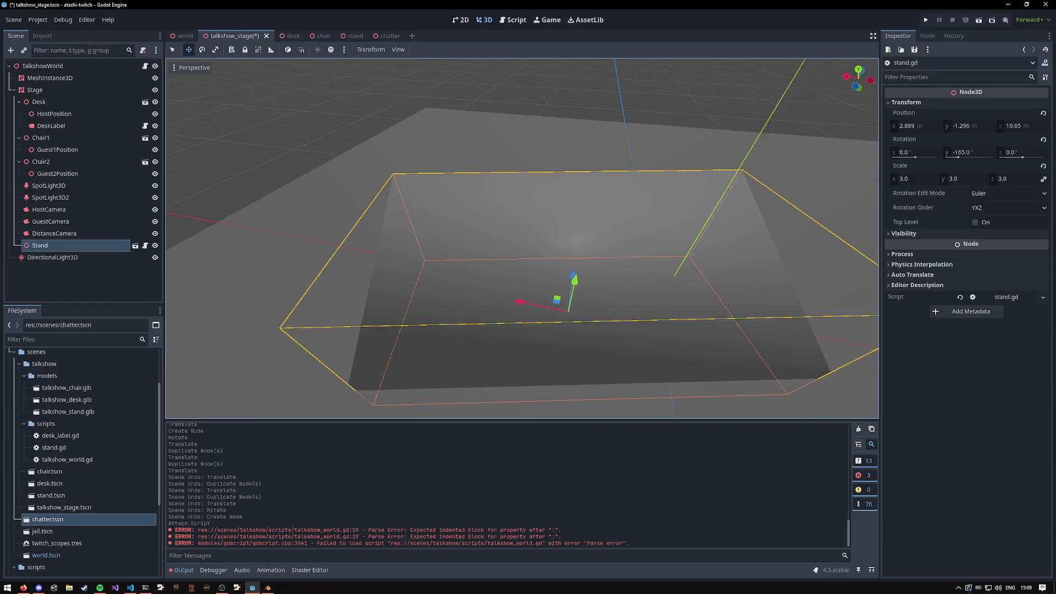
scroll(794, 381, "down", 3)
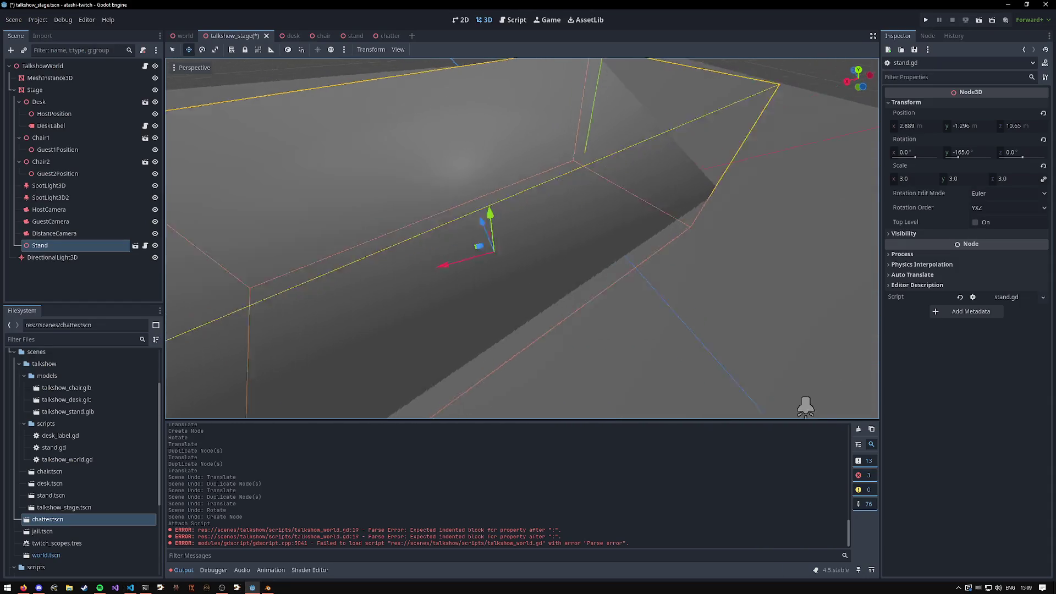
key("d")
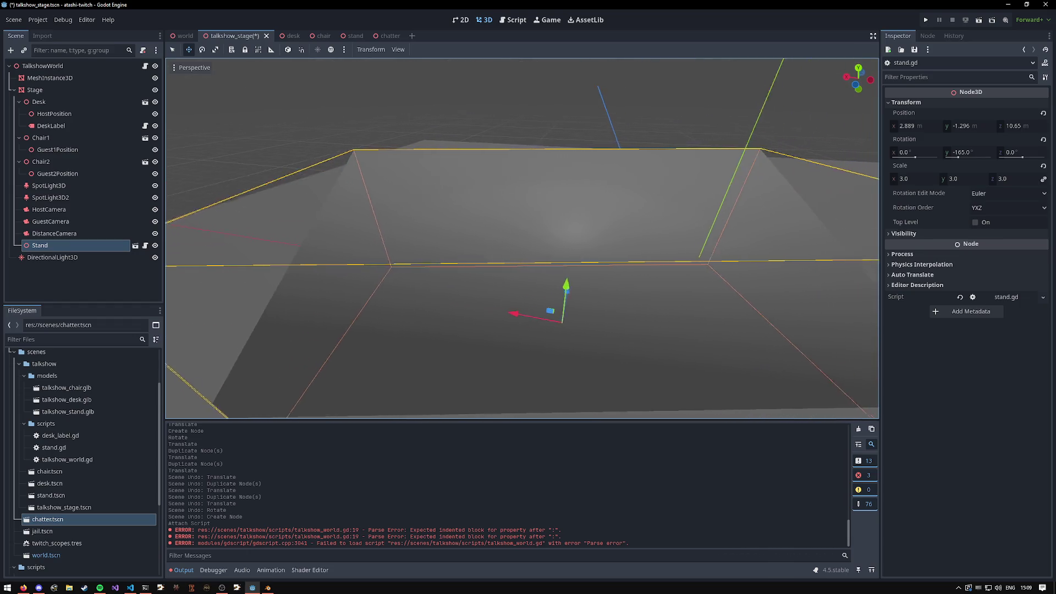
key("a")
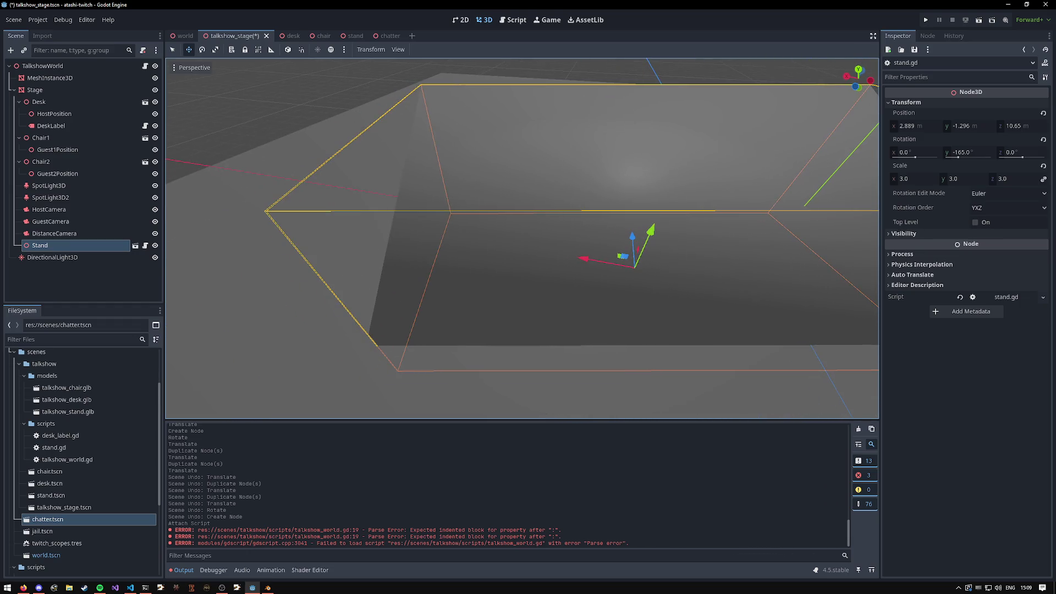
key("s")
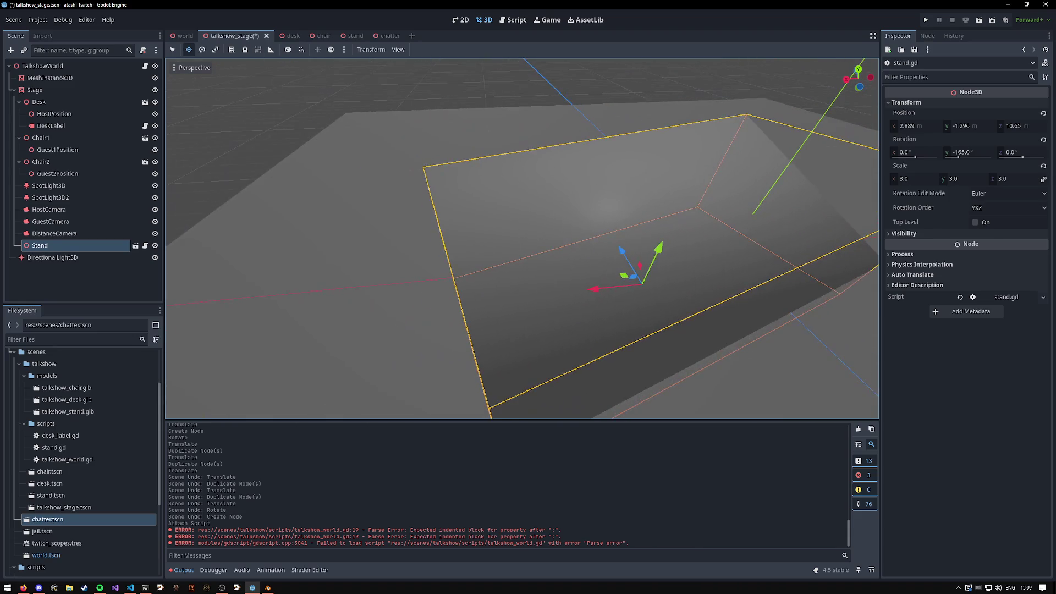
mouse_move(48, 519)
left_mouse_down()
mouse_move(217, 270)
mouse_move(50, 246)
left_mouse_up()
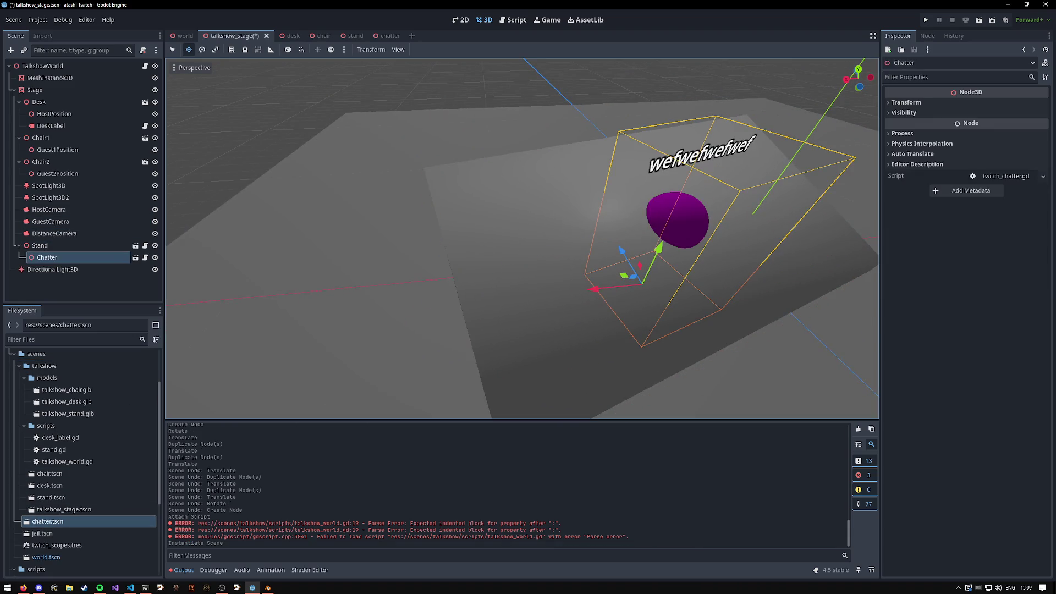
key("ctrl+z")
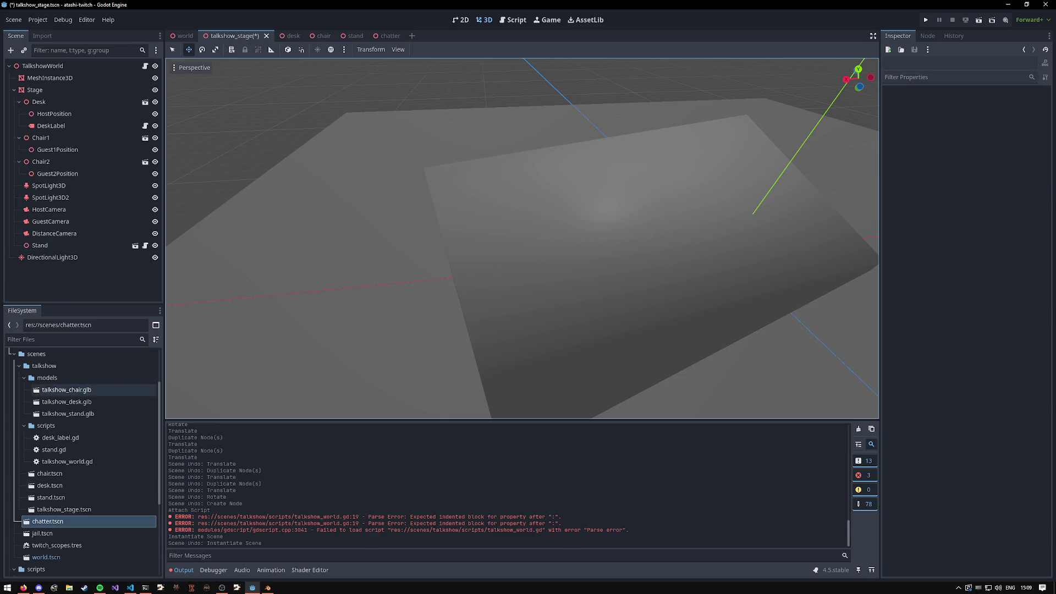
left_click_drag(48, 520, 270, 380)
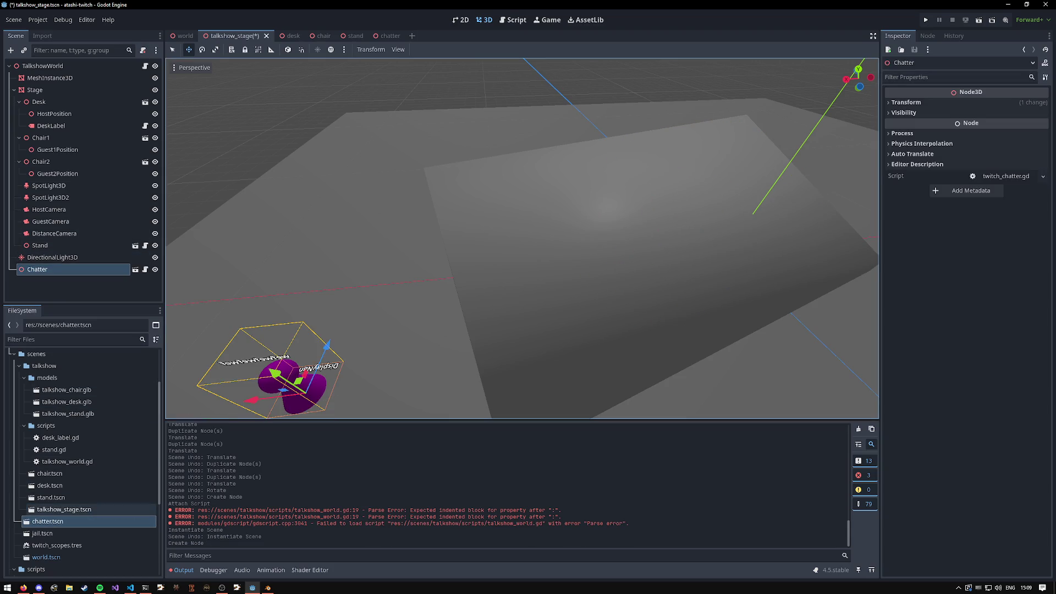
left_click_drag(37, 269, 39, 246)
left_click(47, 257)
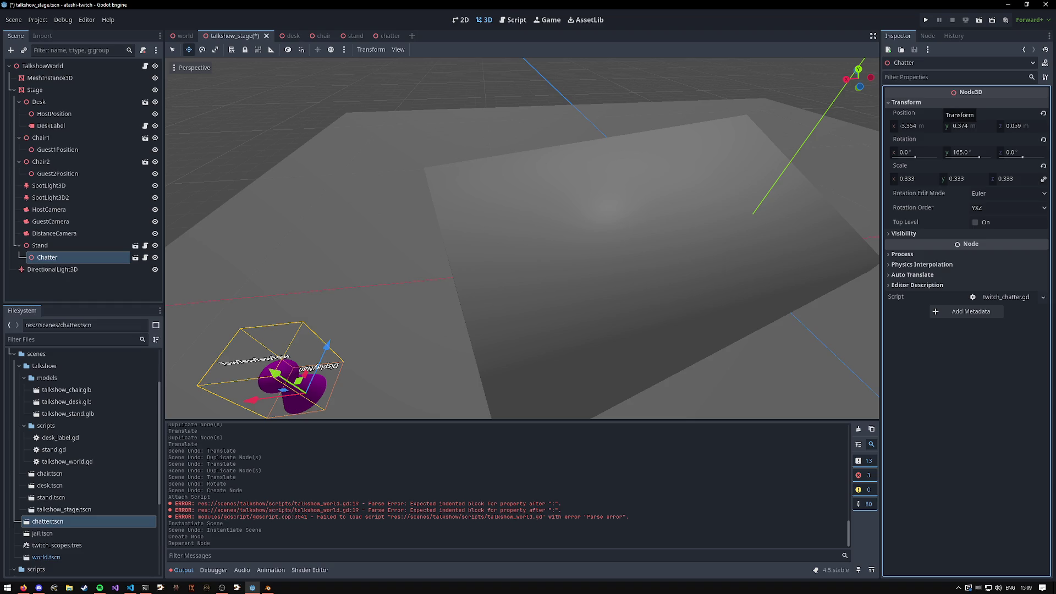
key("Delete")
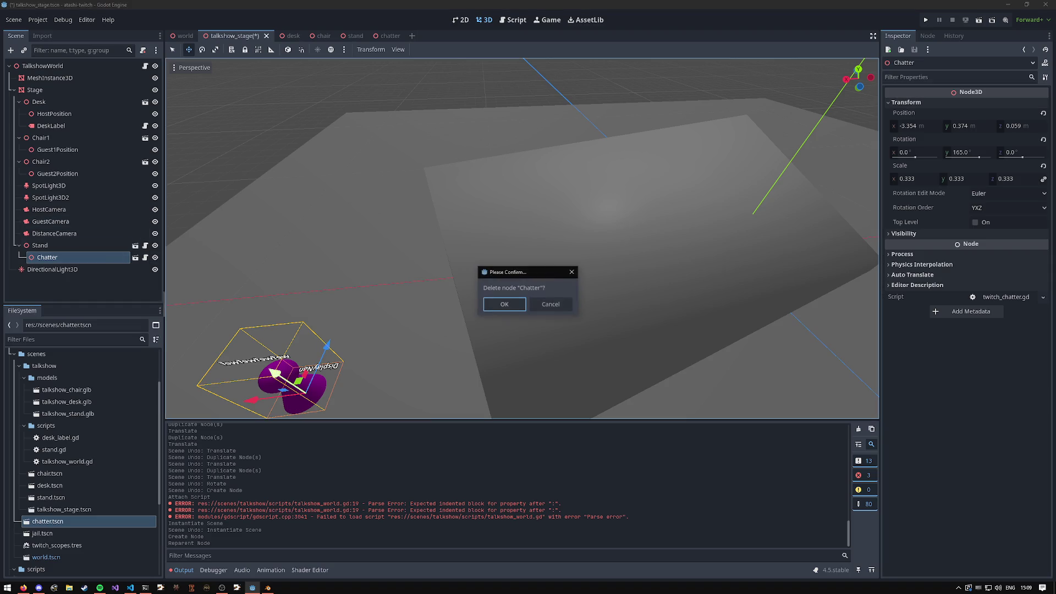
left_click(504, 303)
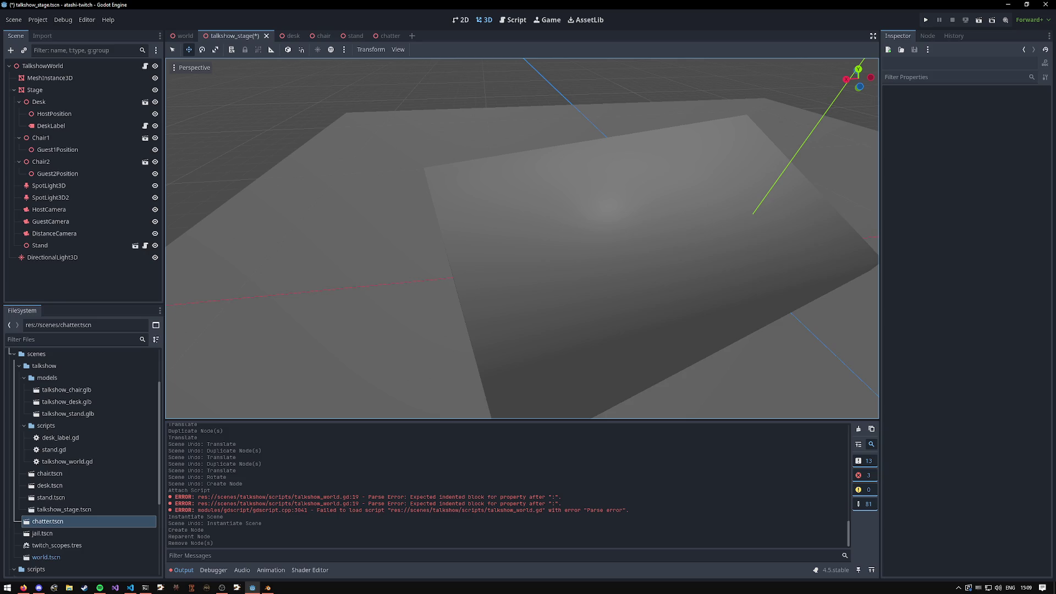
left_click(40, 246)
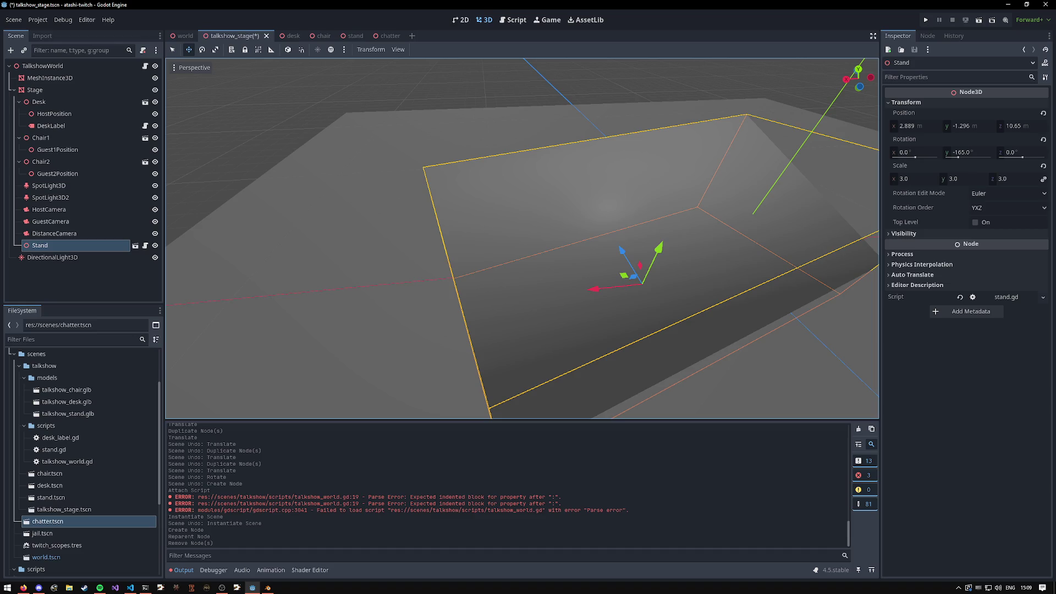
Step: Instance a chatter under Stand, position it on X and Z, and duplicate it as Chatter2 beside it
left_click_drag(47, 521, 291, 338)
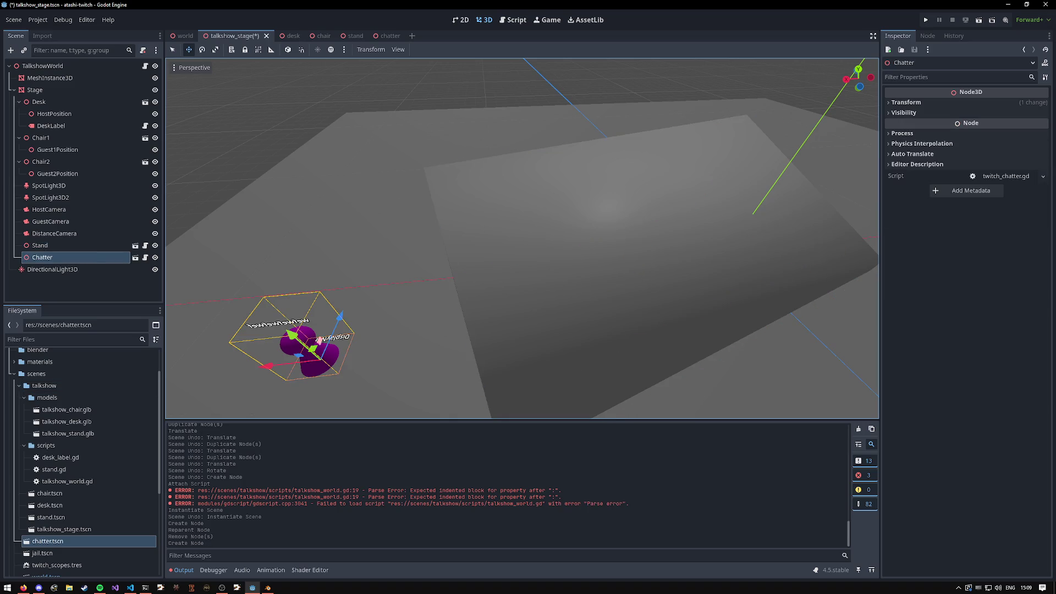
left_click_drag(42, 256, 46, 248)
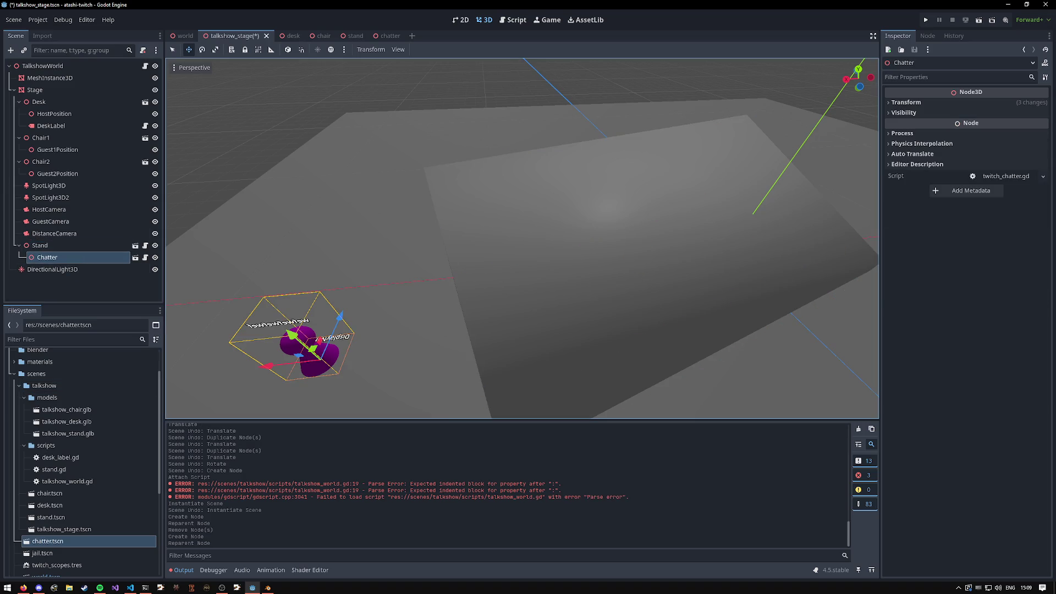
mouse_move(266, 366)
left_mouse_down()
mouse_move(497, 338)
mouse_move(456, 342)
left_mouse_up()
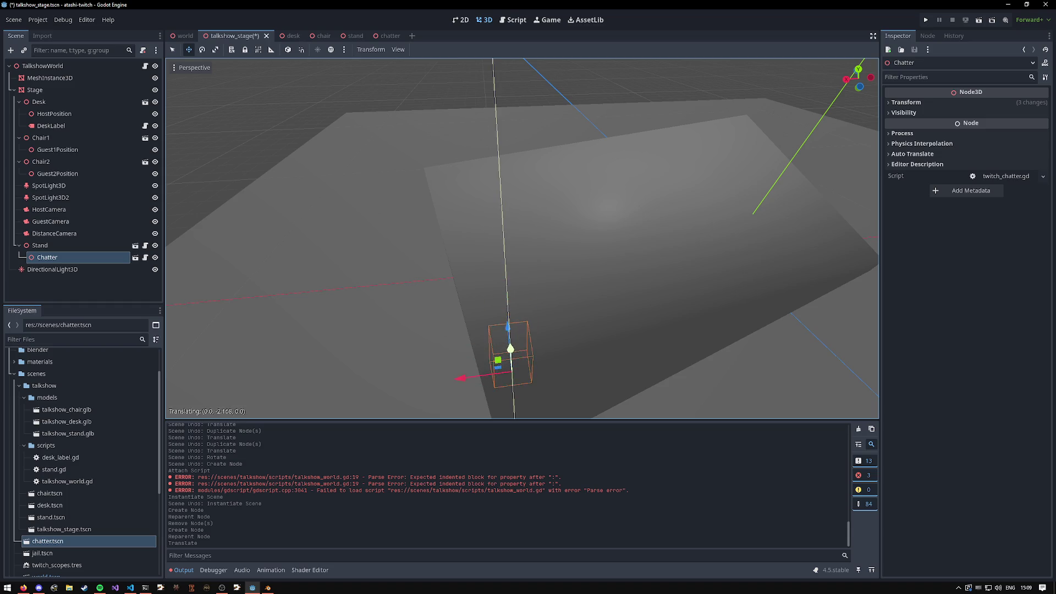
key("ctrl+z")
mouse_move(537, 283)
left_mouse_down()
mouse_move(491, 330)
mouse_move(497, 311)
left_mouse_up()
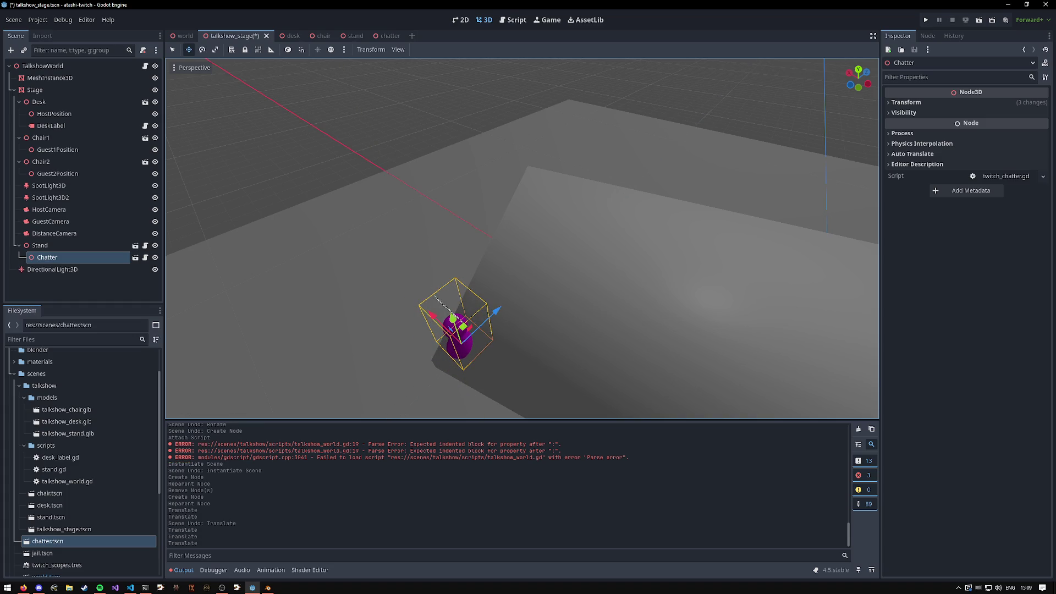
key("ctrl+d")
left_click_drag(432, 315, 455, 336)
left_click_drag(518, 333, 527, 325)
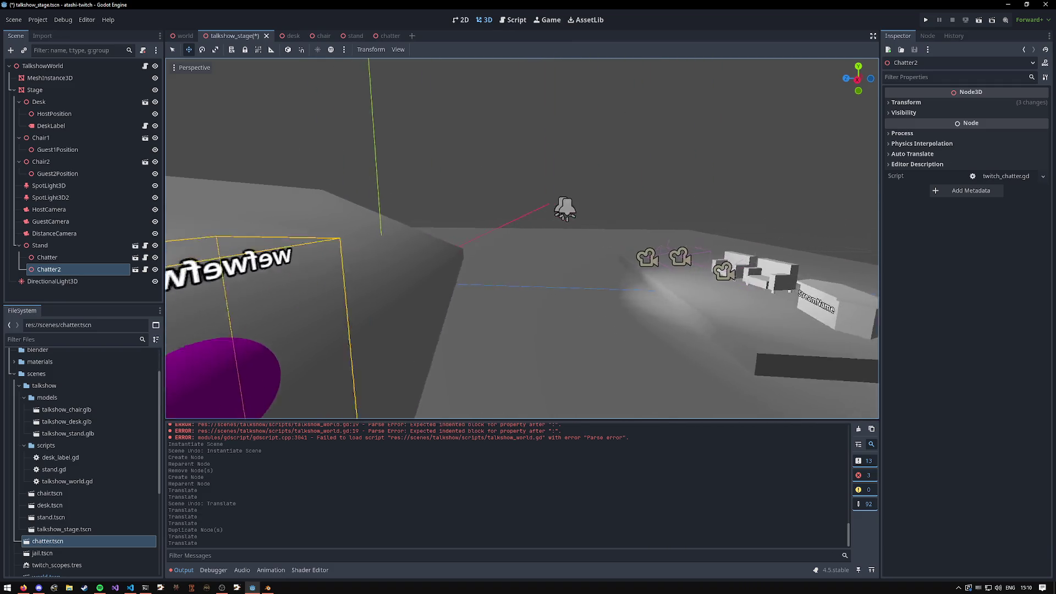
Step: Delete Chatter2 and Chatter, then return to the code editor
key("Delete")
key("Return")
key("Delete")
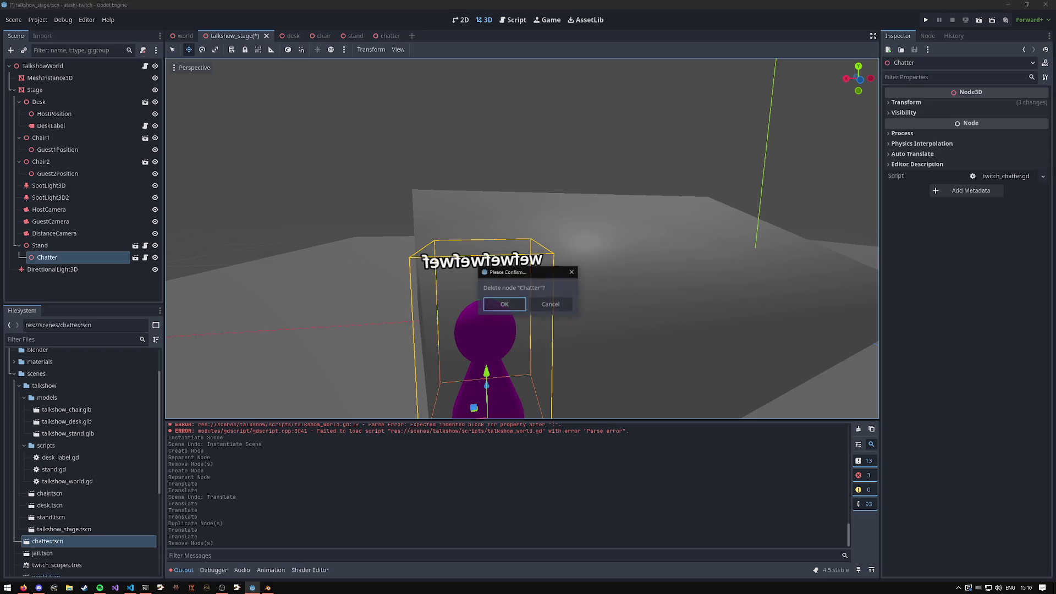
key("Return")
key("alt+Tab")
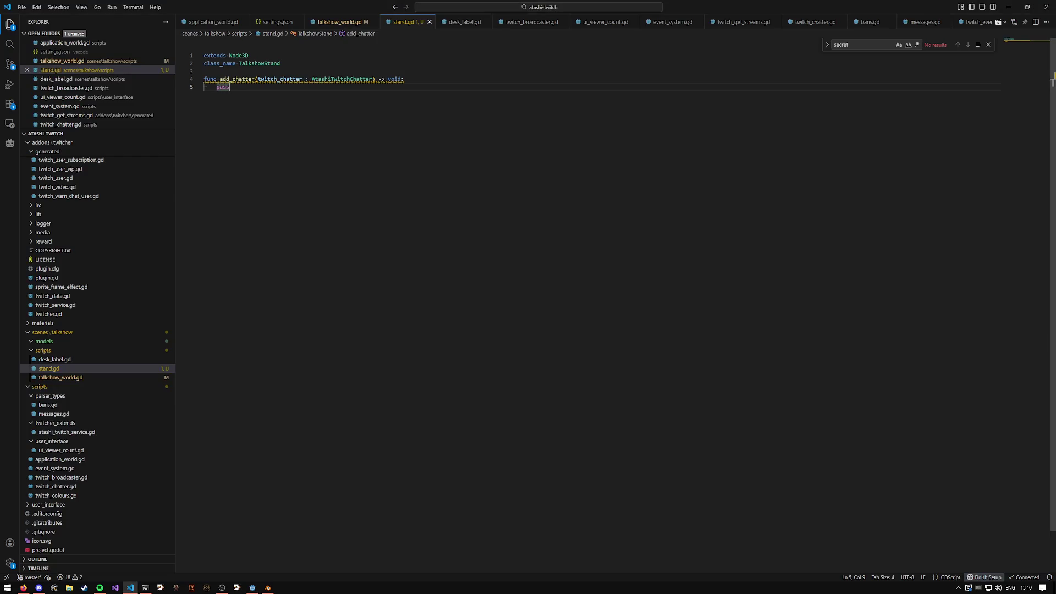
Step: Replace pass in add_chatter with add_child(twitch_chatter)
type("add_ch")
key("Return")
type("twi")
key("Return")
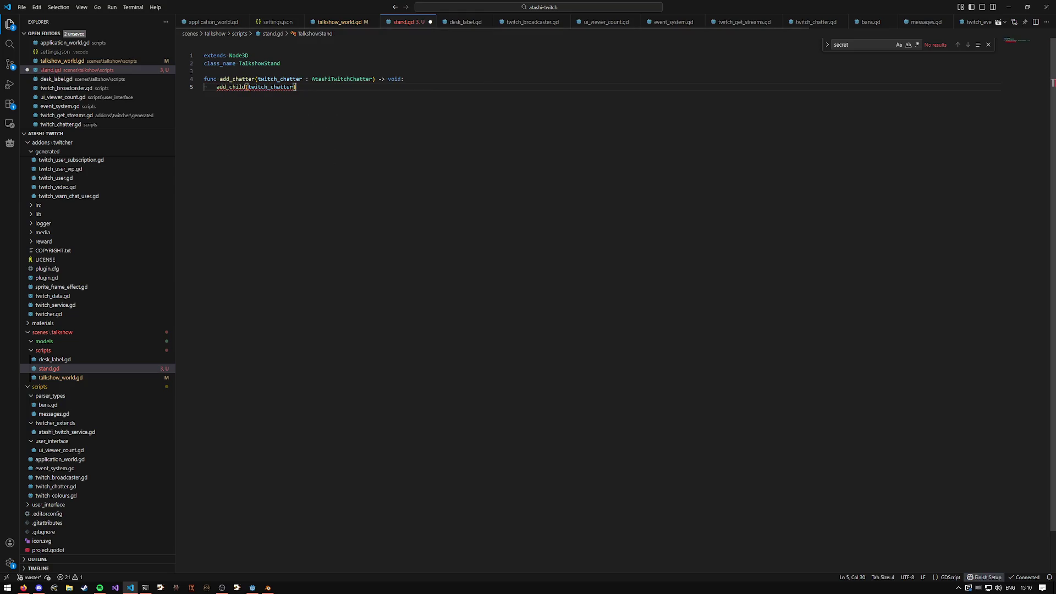
Step: Declare var m_audience_size : int = 0 and increment it with += 1 in add_chatter, then save
double_click(259, 63)
key("Return")
key("Return")
type("var m_")
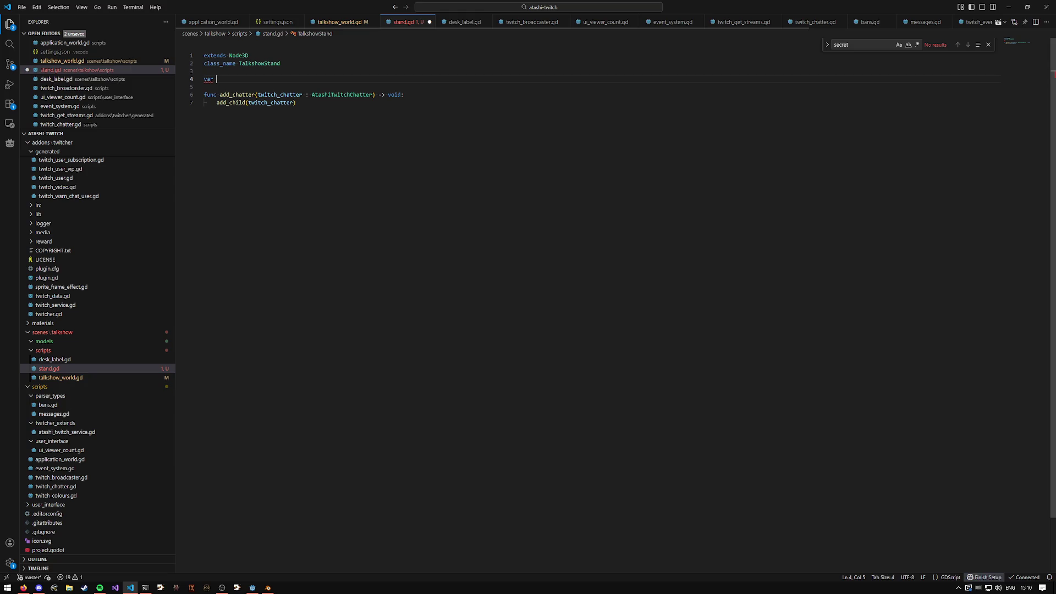
type("audience_size :")
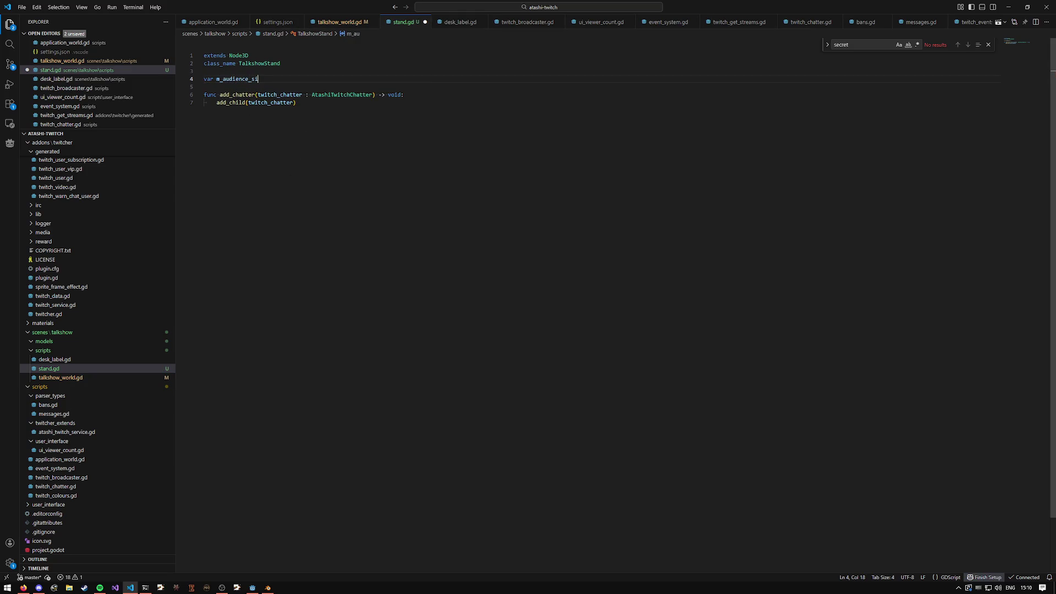
type(" i")
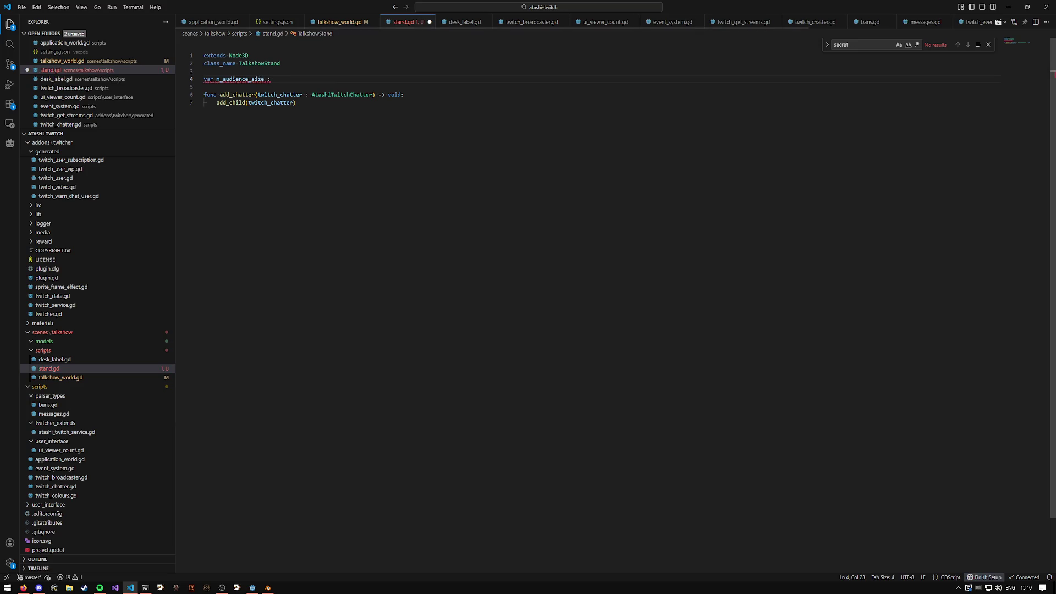
type("nt = 0")
double_click(240, 78)
key("ctrl+c")
left_click(406, 94)
key("Return")
key("ctrl+v")
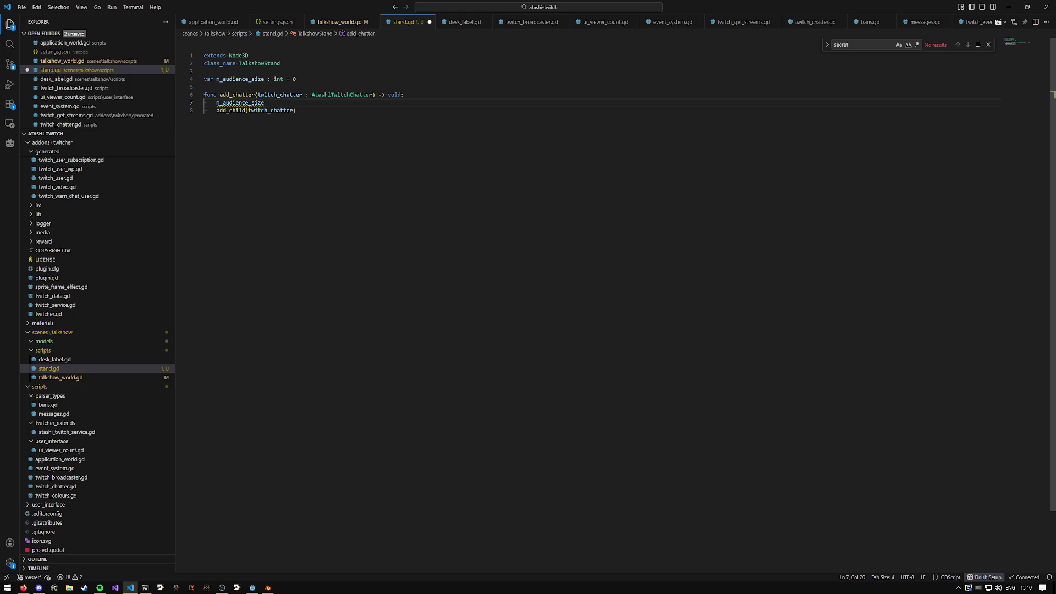
type("++")
key("BackSpace")
key("BackSpace")
type("+= 1")
key("ctrl+s")
Step: Skip three songs in the music player and open a new line below add_chatter
left_click(296, 110)
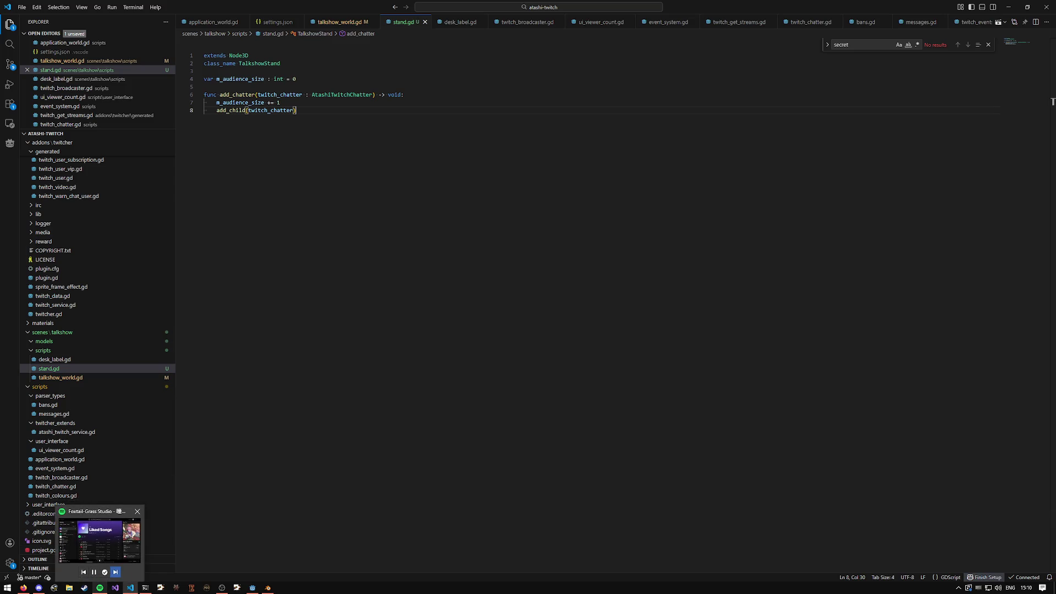
left_click(115, 572)
left_click(115, 571)
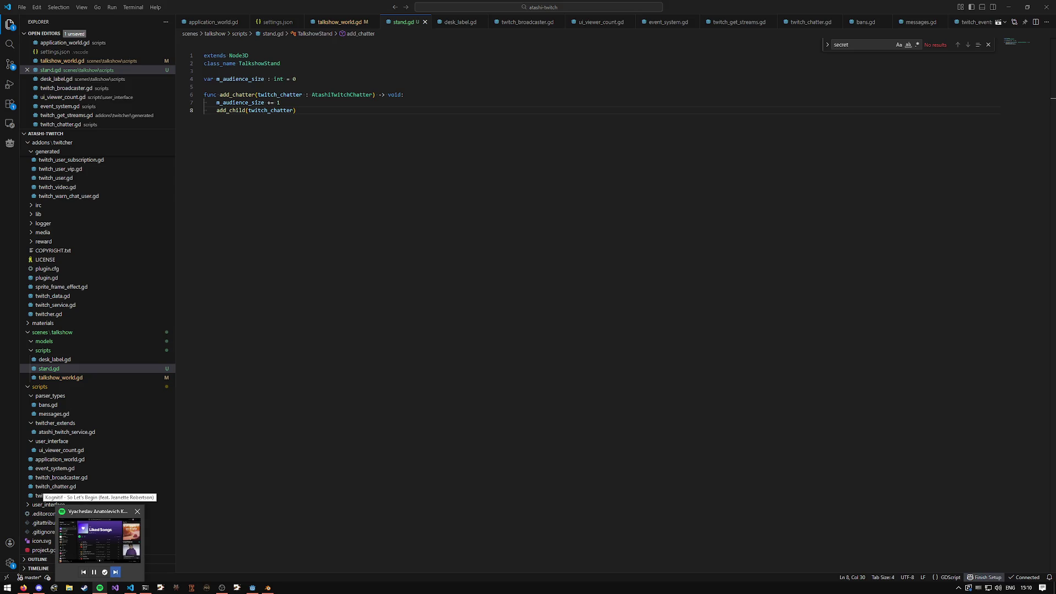
left_click(115, 572)
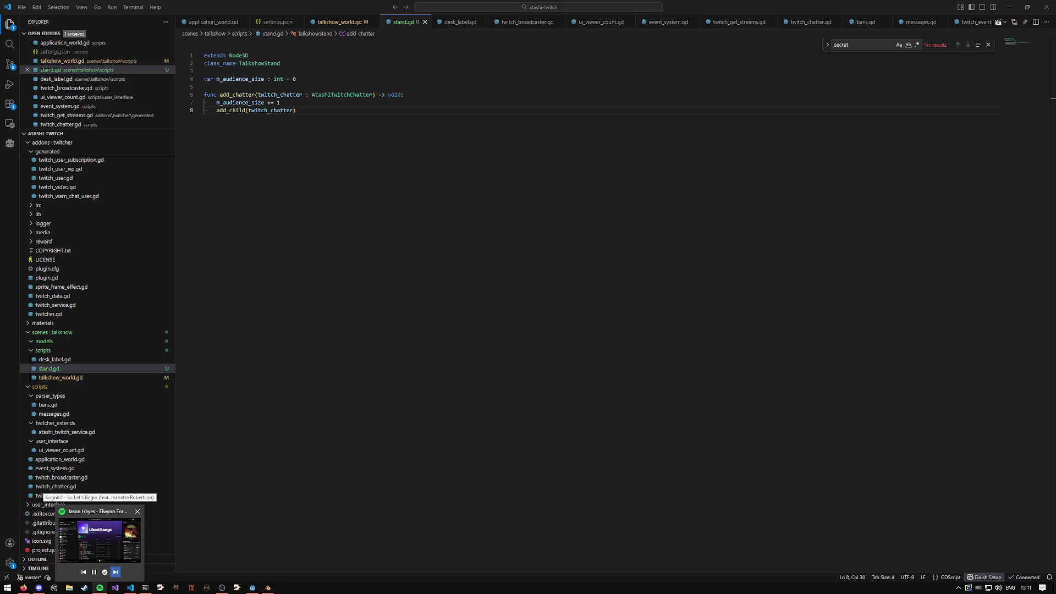
left_click(279, 103)
key("Down")
key("End")
key("Return")
key("Return")
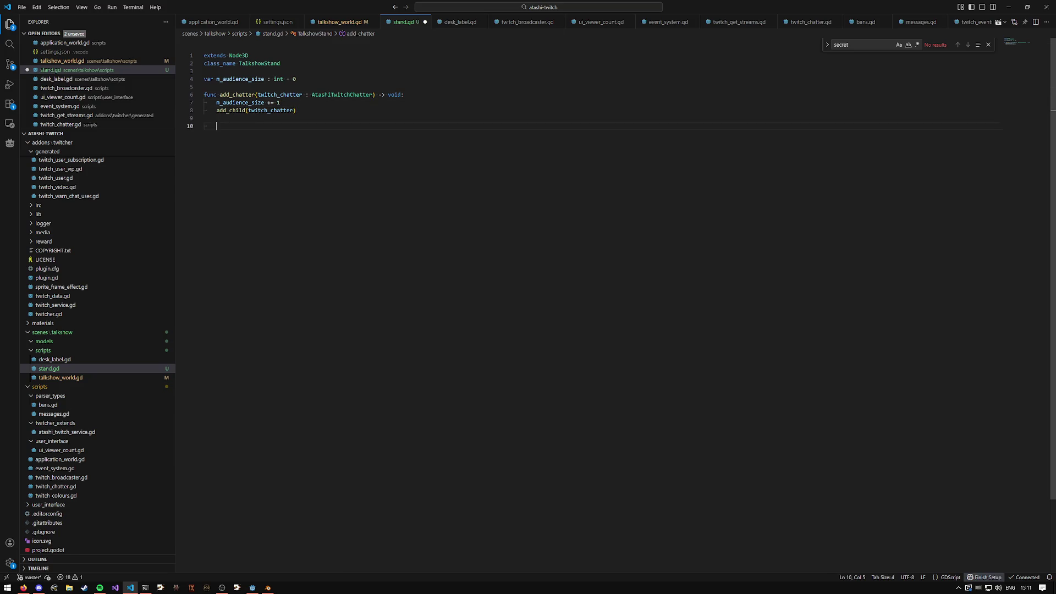
Step: Declare func remove_chatter(twitch_chatter : AtashiTwitchChatter) returning bool
key("BackSpace")
type("func remove_chatter ")
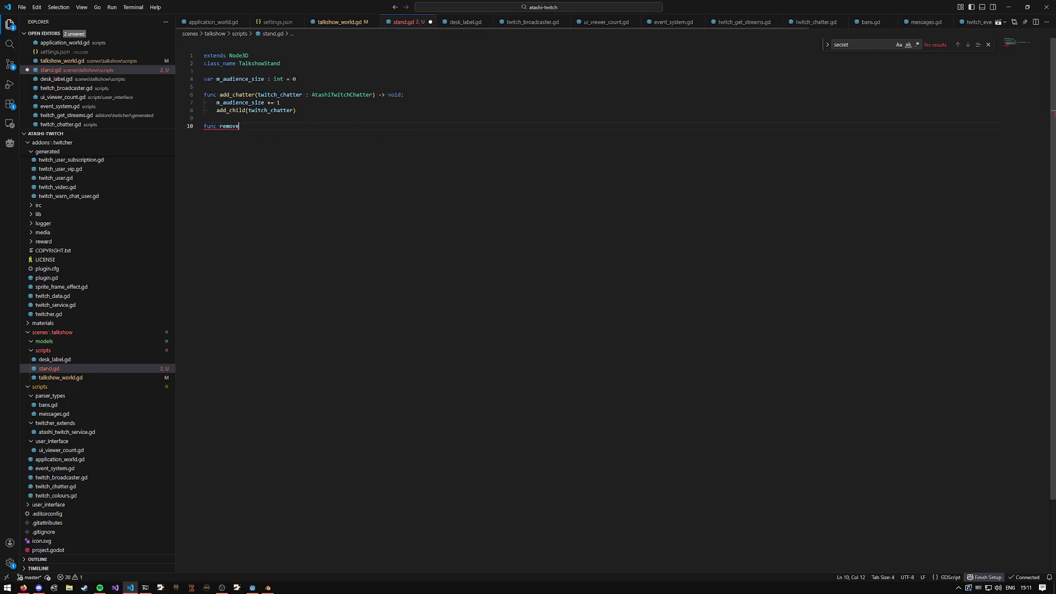
type("twitch_chatt")
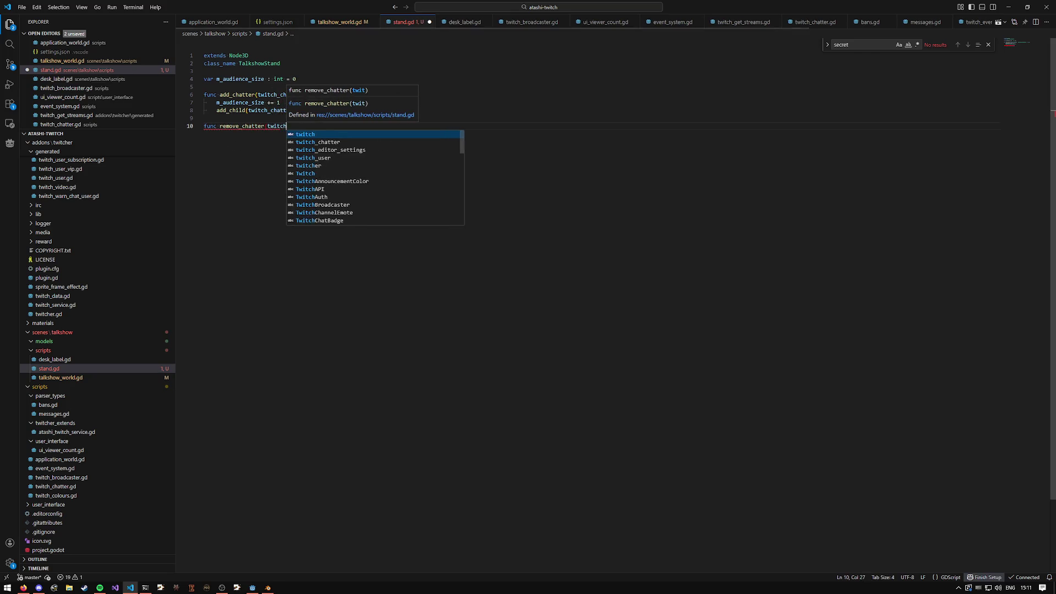
type("er : AtashiTwitchChatter")
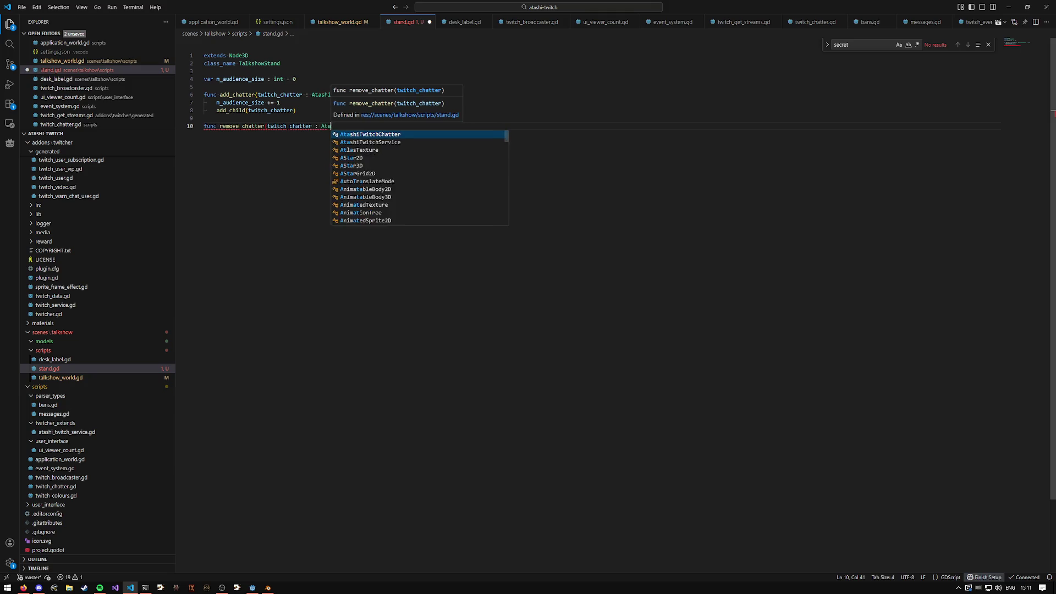
type(") -> void:")
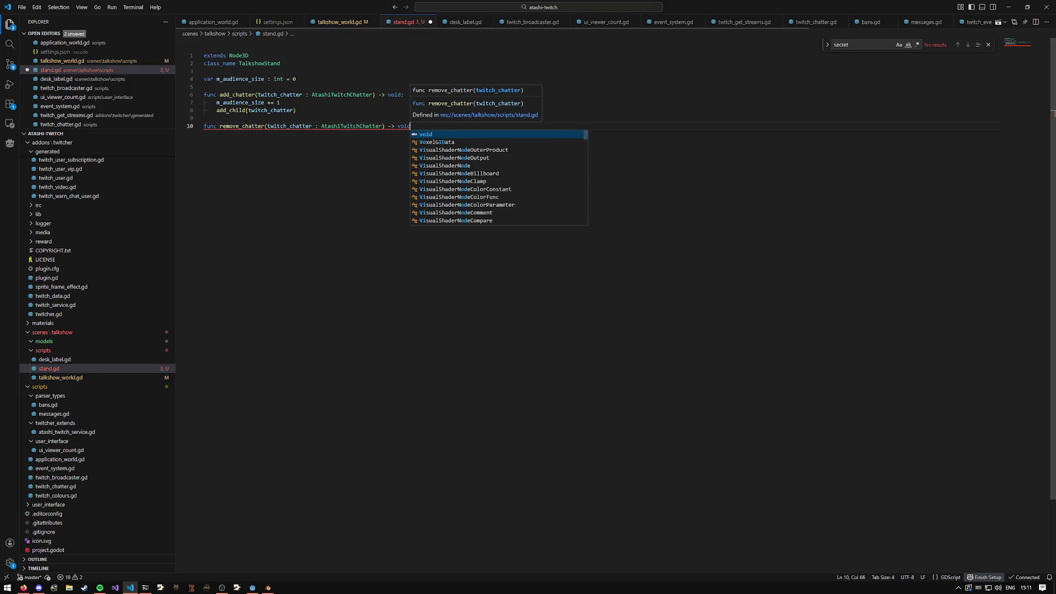
key("Return")
double_click(405, 126)
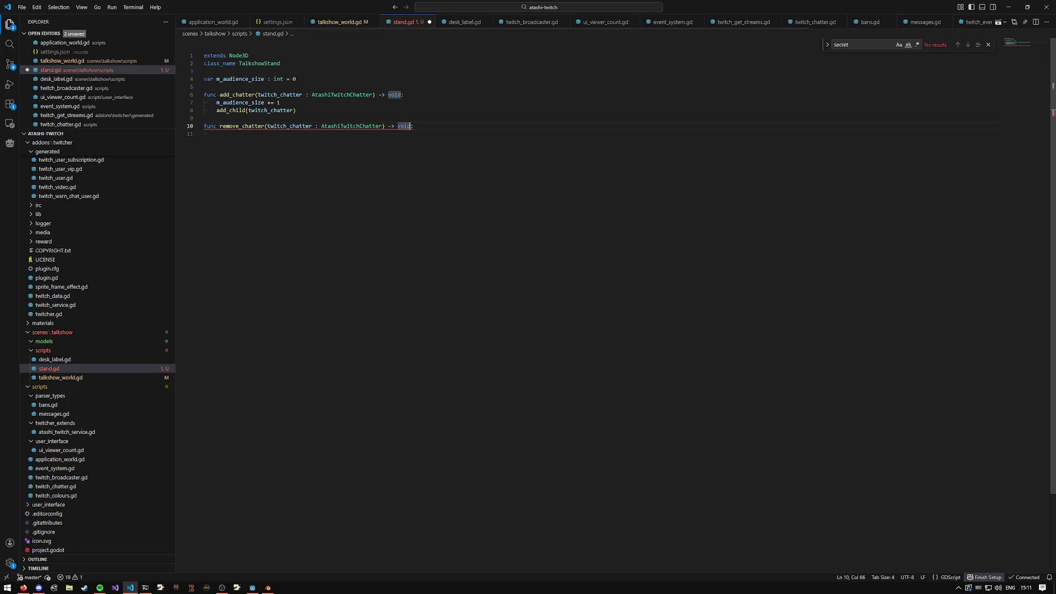
type("bool")
left_click(204, 134)
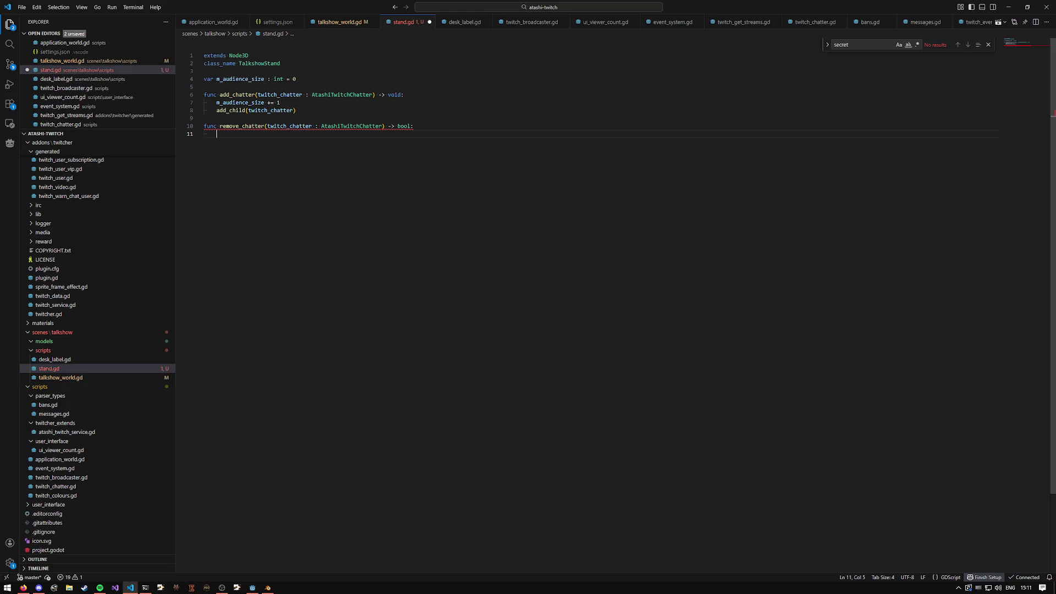
Step: Loop over get_children() as chatter, checking equality, and rename the parameter to chatter_to_remove
type("for child")
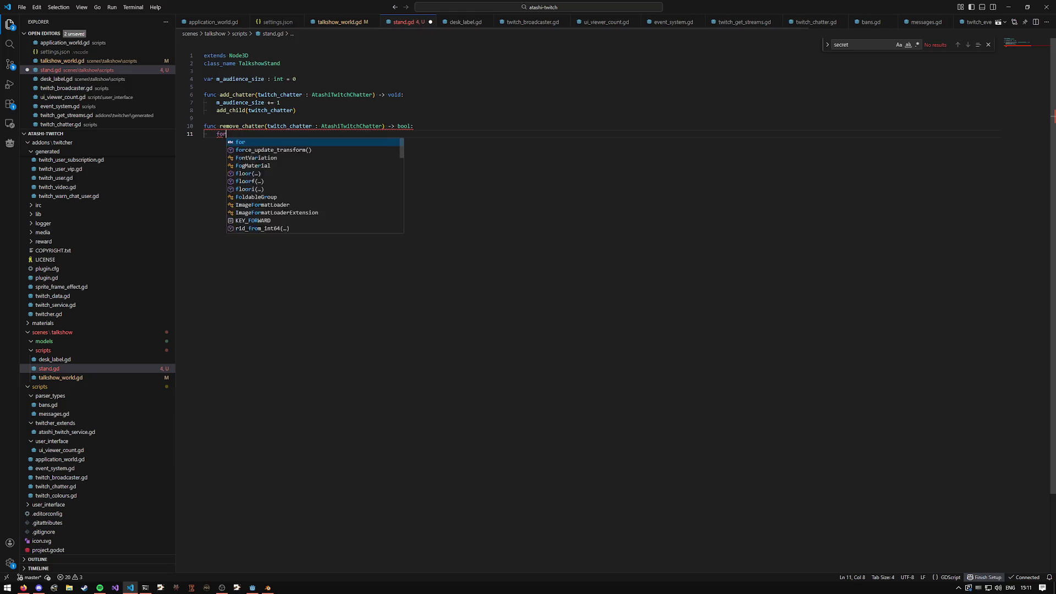
key("BackSpace")
key("BackSpace")
key("BackSpace")
type("chatter : AtashiTwitchChatter i")
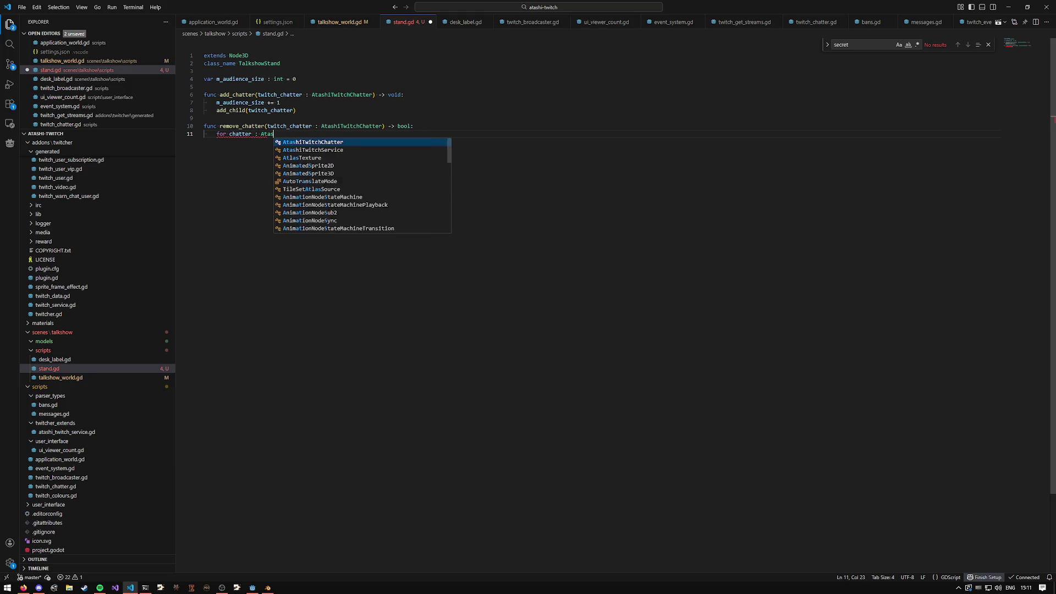
type("n get_chi")
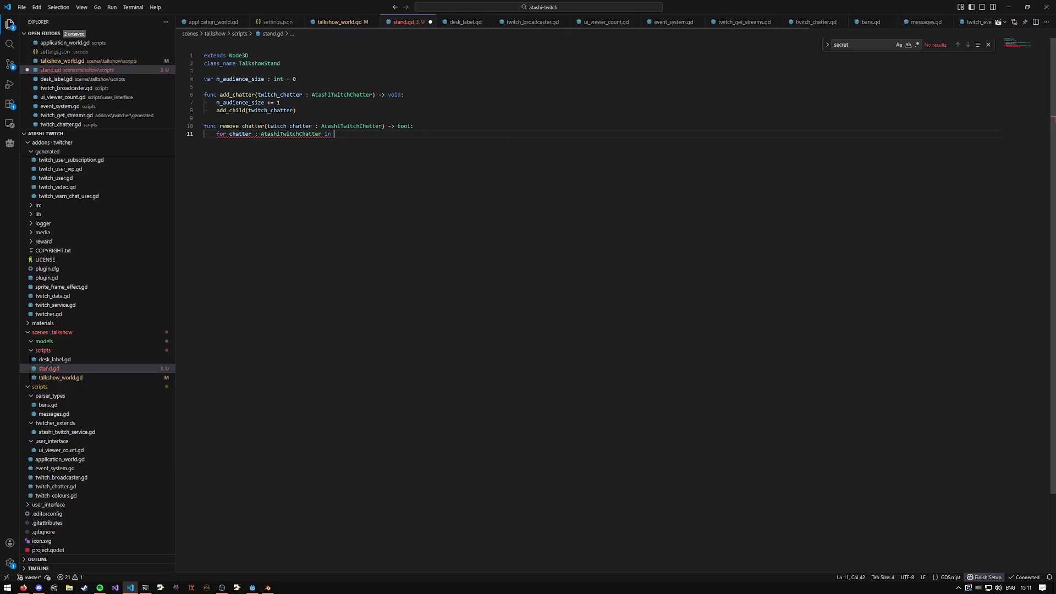
key("Down")
key("Down")
key("Return")
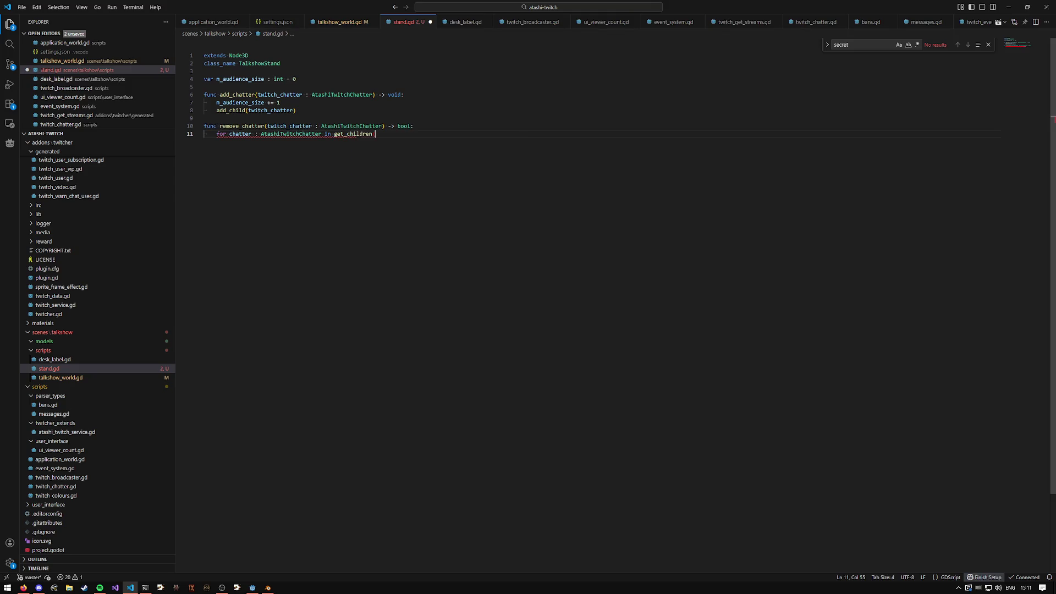
type("):")
key("Return")
type("if chatter ")
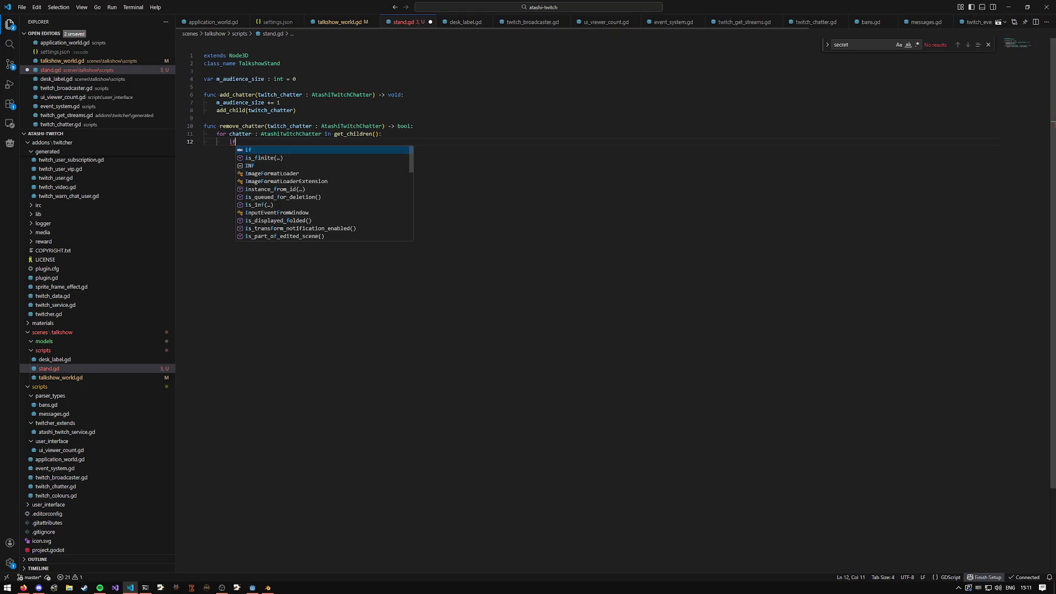
type("== twitch_chatter")
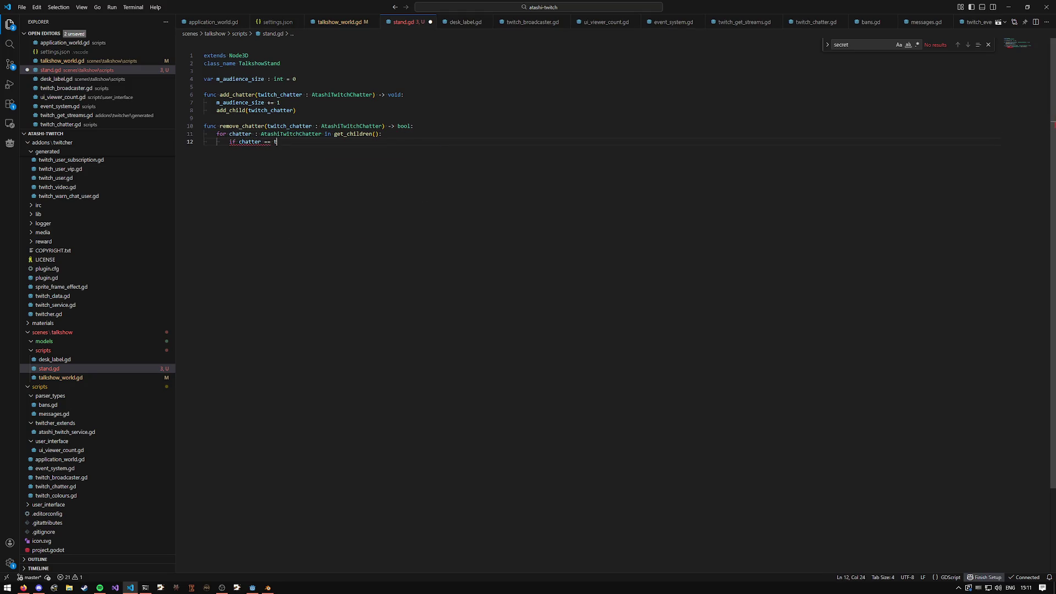
key("F2")
type("chatter_to_remove")
key("Return")
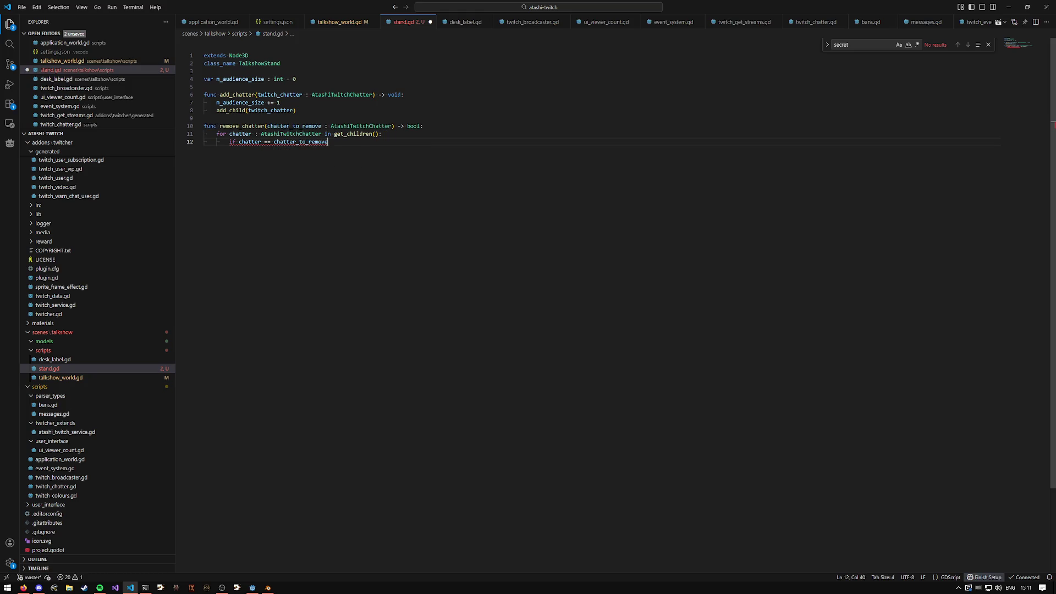
Step: On a match, remove_child(chatter), decrement m_audience_size by 1, and return true
type(":")
key("Return")
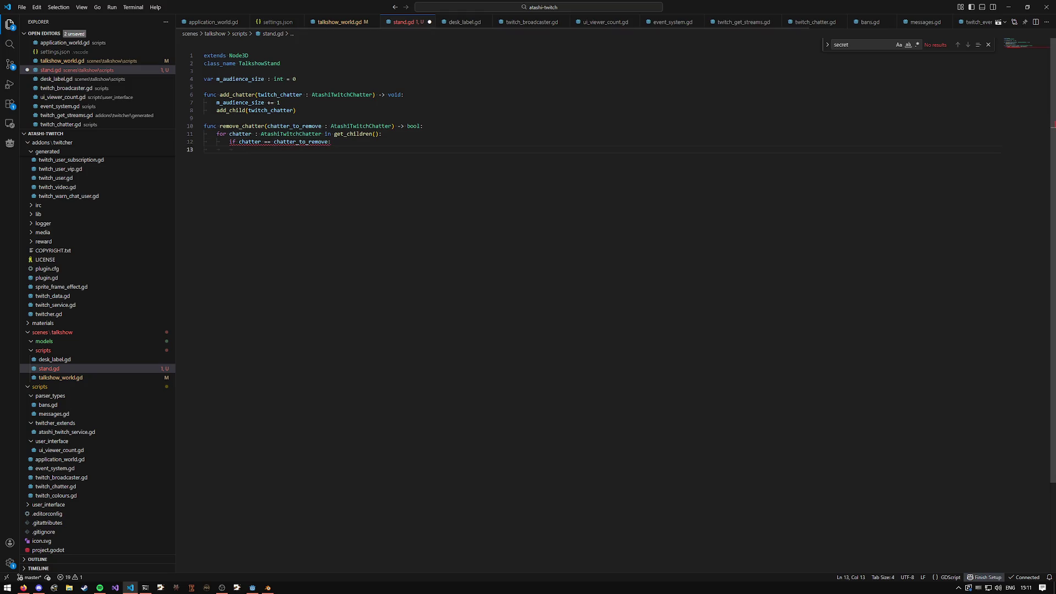
type("remove_child(chatter)")
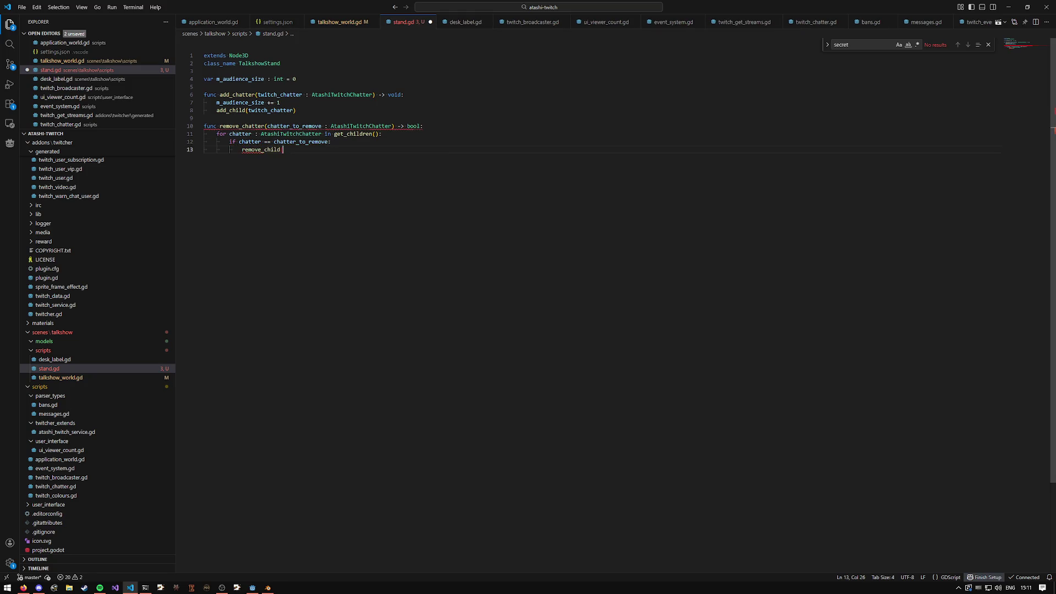
key("Escape")
key("Return")
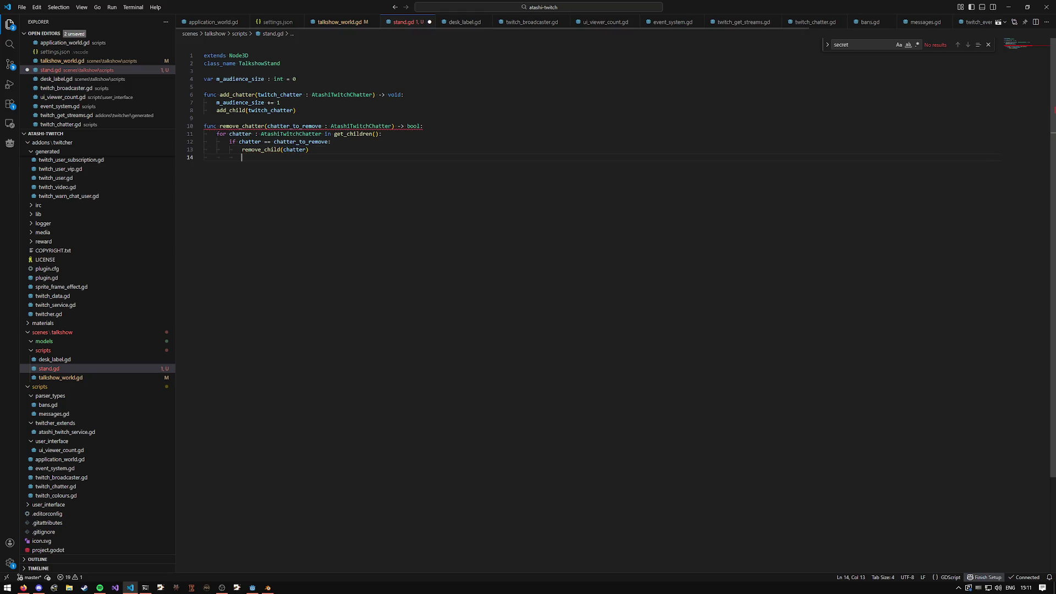
type("m_audience_size -= 1")
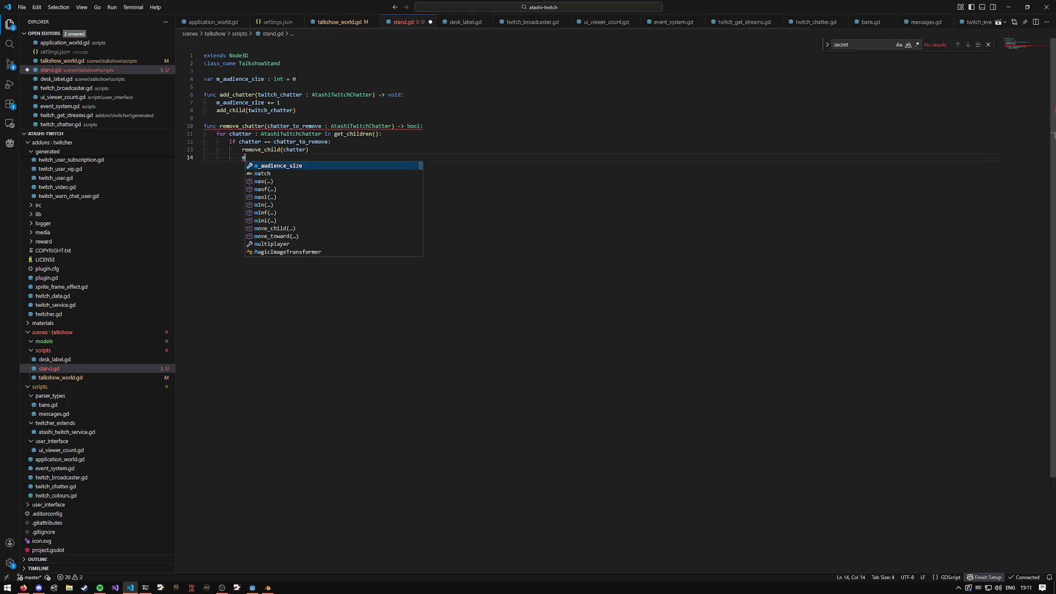
key("Return")
type("break")
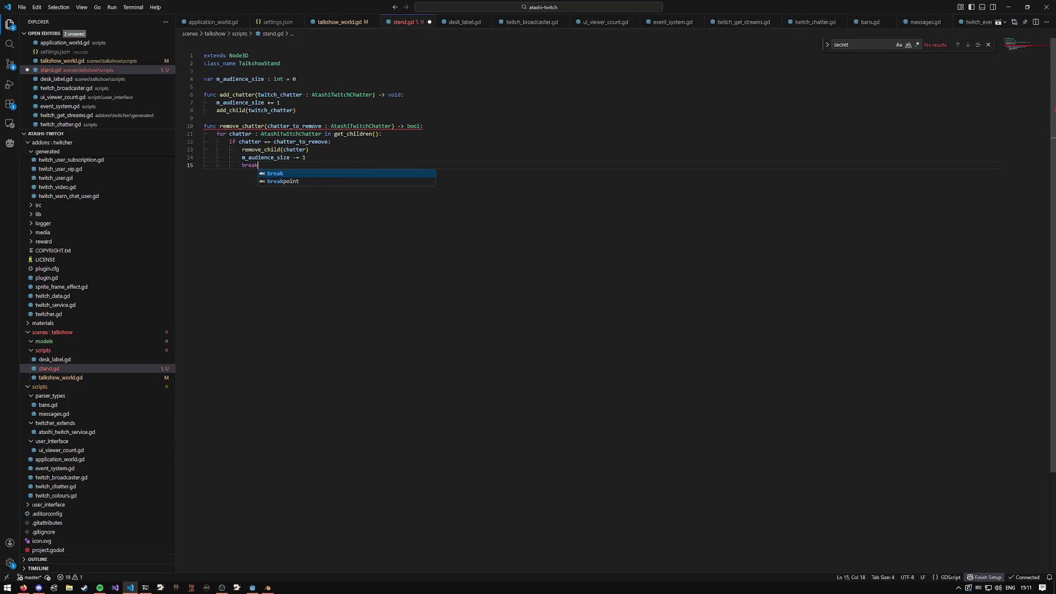
key("BackSpace")
key("BackSpace")
key("BackSpace")
type("return true")
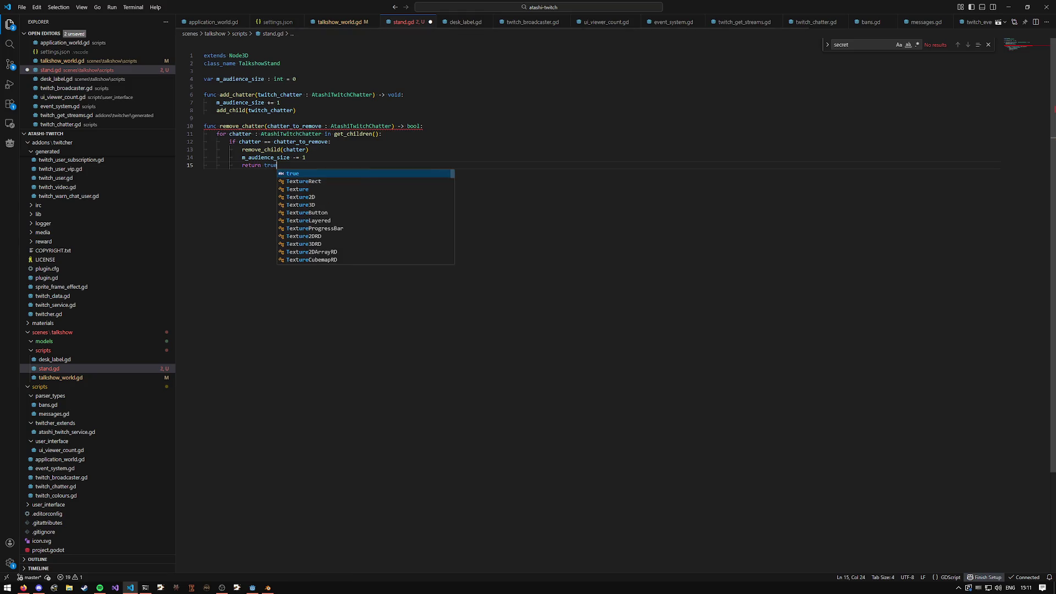
Step: Return false after the loop and save stand.gd
key("Return")
key("Return")
key("BackSpace")
key("BackSpace")
type("return false")
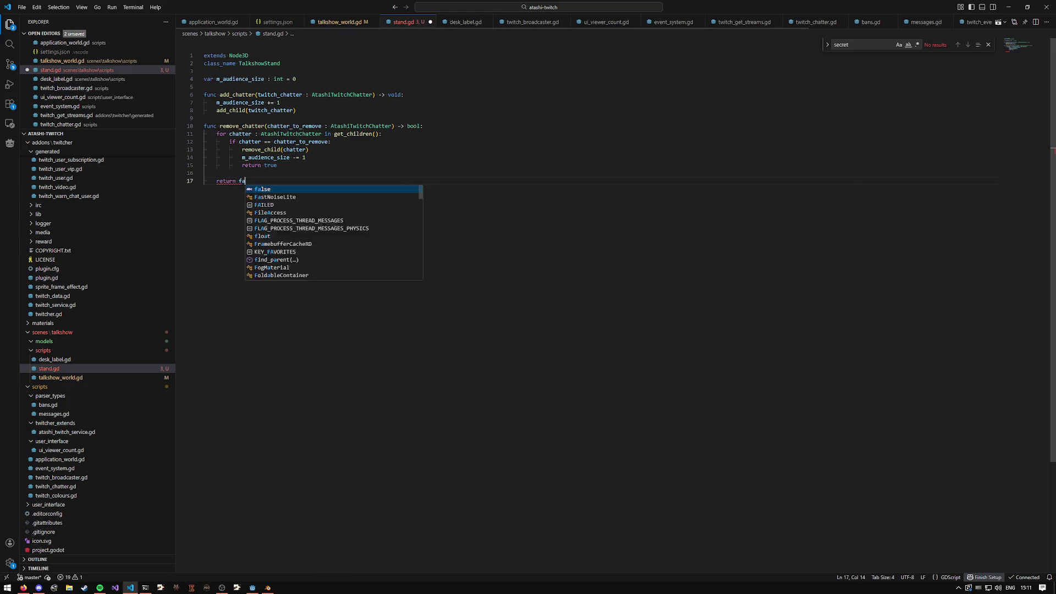
key("ctrl+s")
left_click(332, 141)
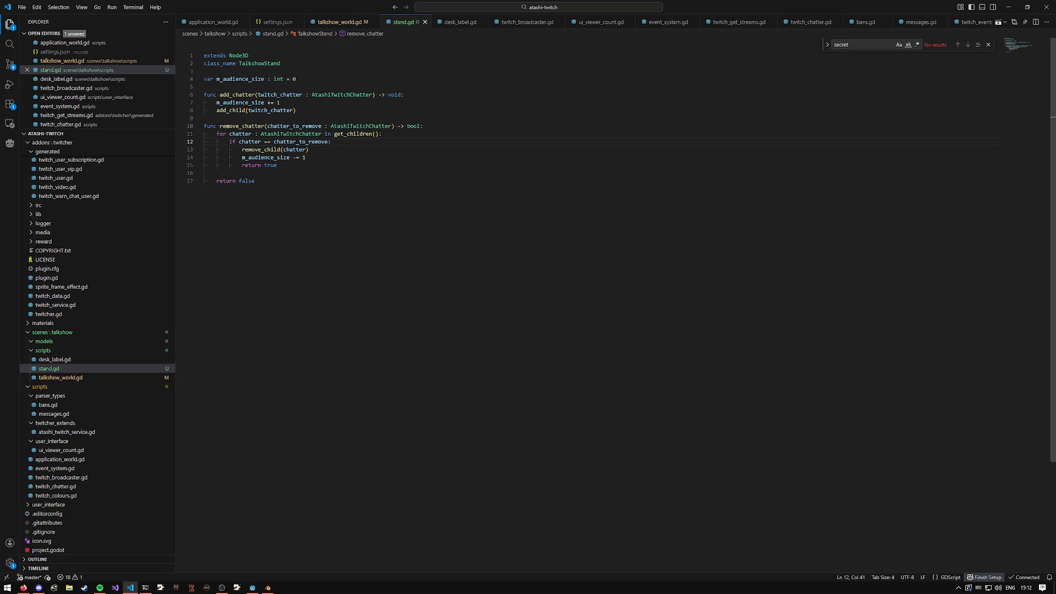
left_click(283, 63)
key("Down")
key("Return")
type("var")
key("BackSpace")
key("BackSpace")
key("BackSpace")
type("cons t")
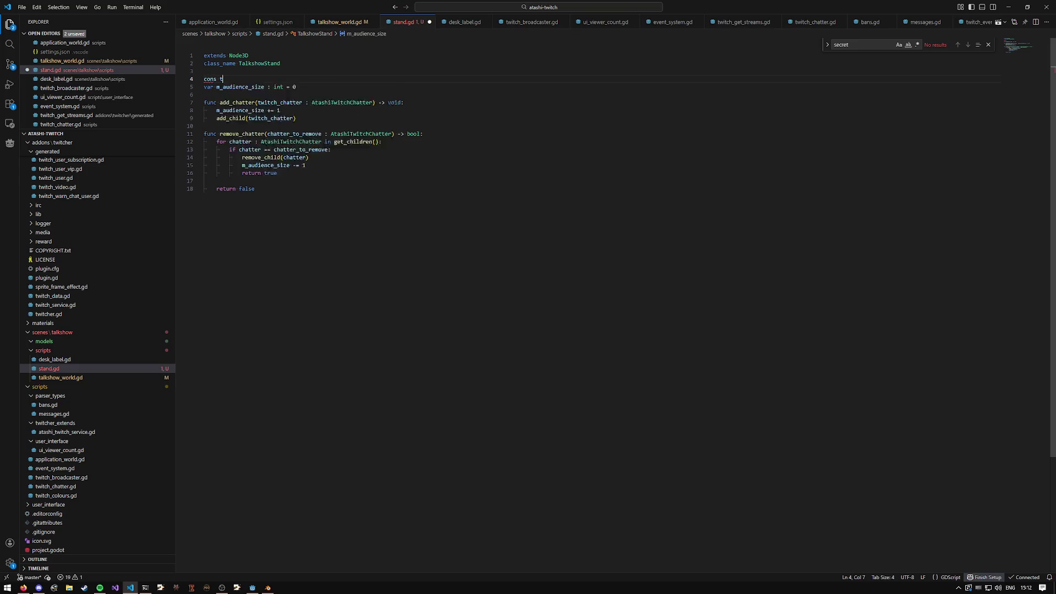
key("BackSpace")
key("BackSpace")
key("BackSpace")
type("var")
key("Home")
key("Return")
key("Up")
type("@export")
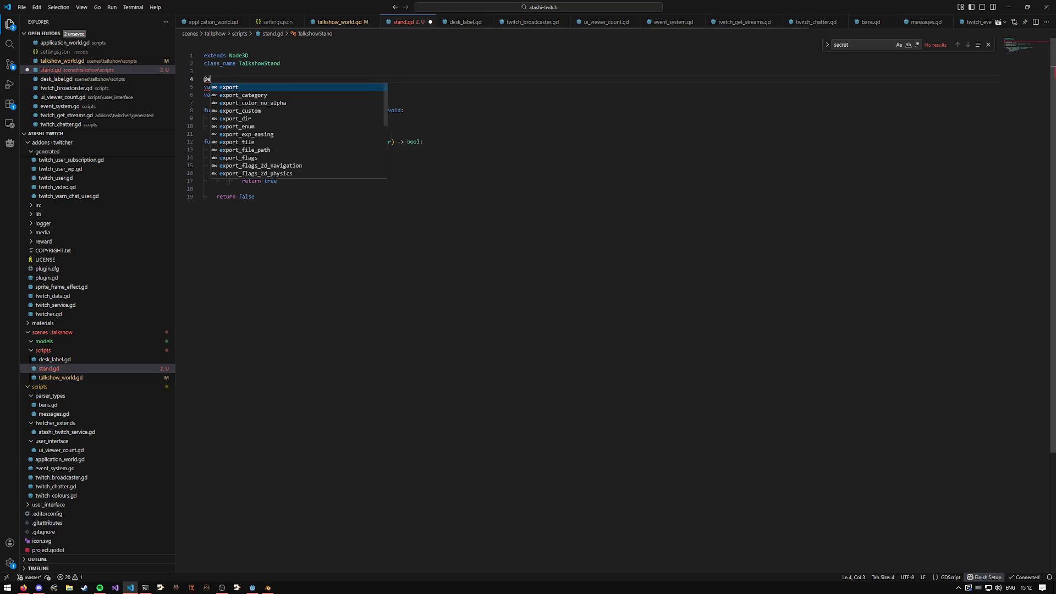
key("Escape")
key("Down")
type("m_")
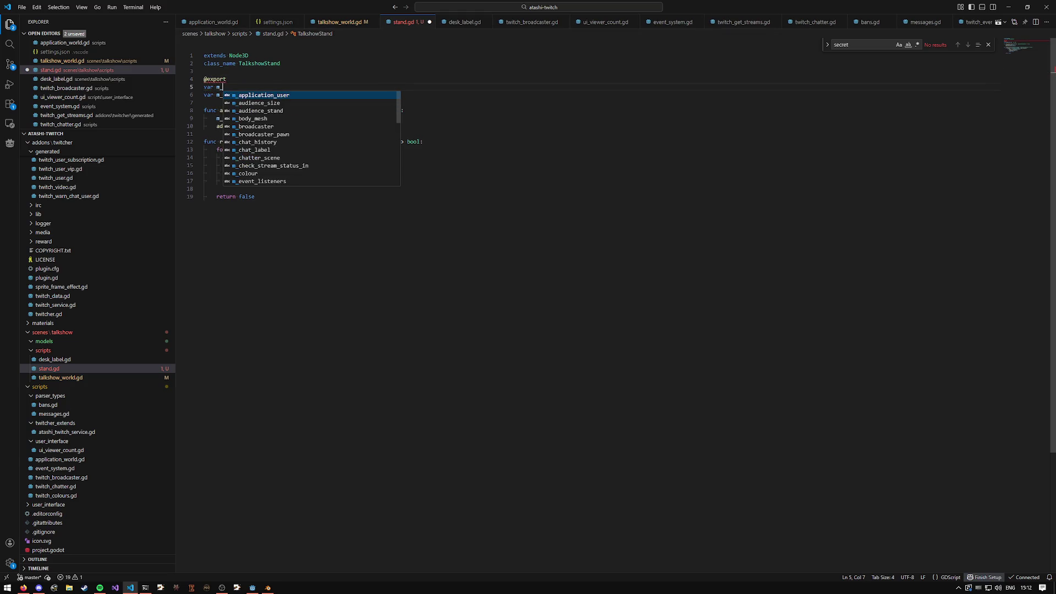
type("chatters_per_")
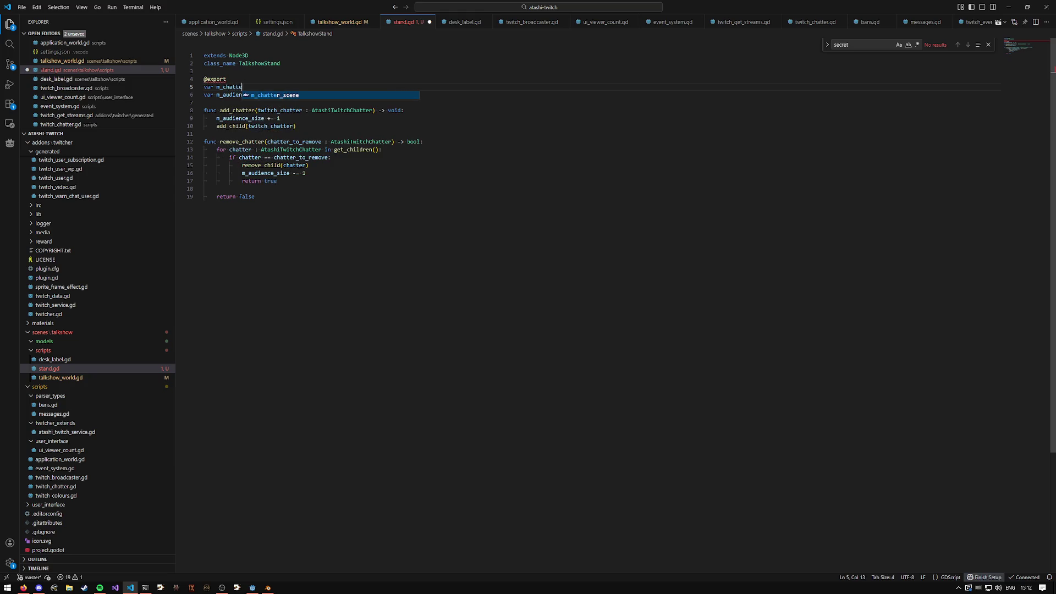
type("row = 10")
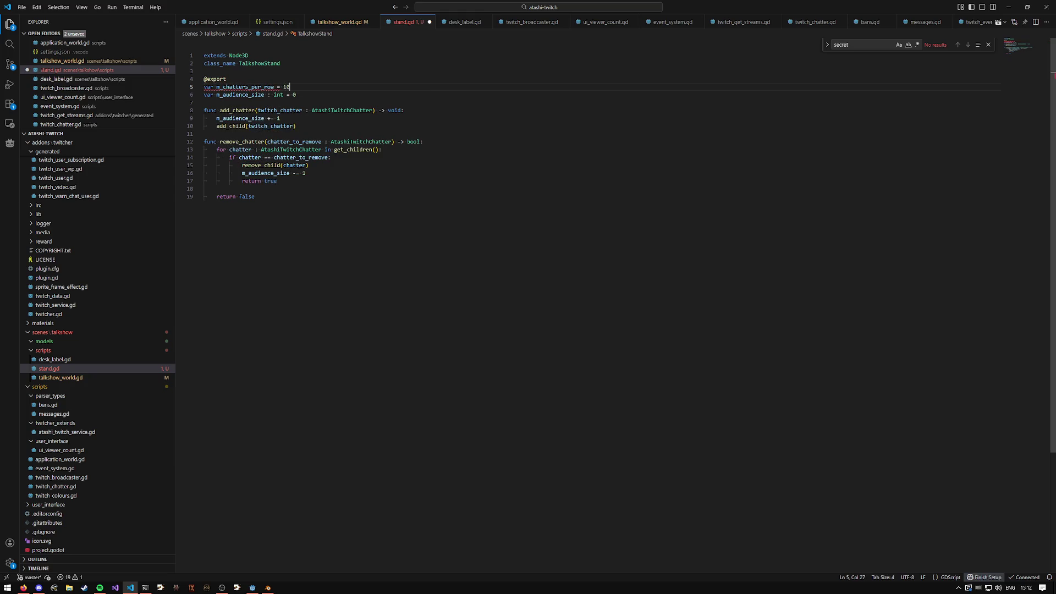
left_click(283, 86)
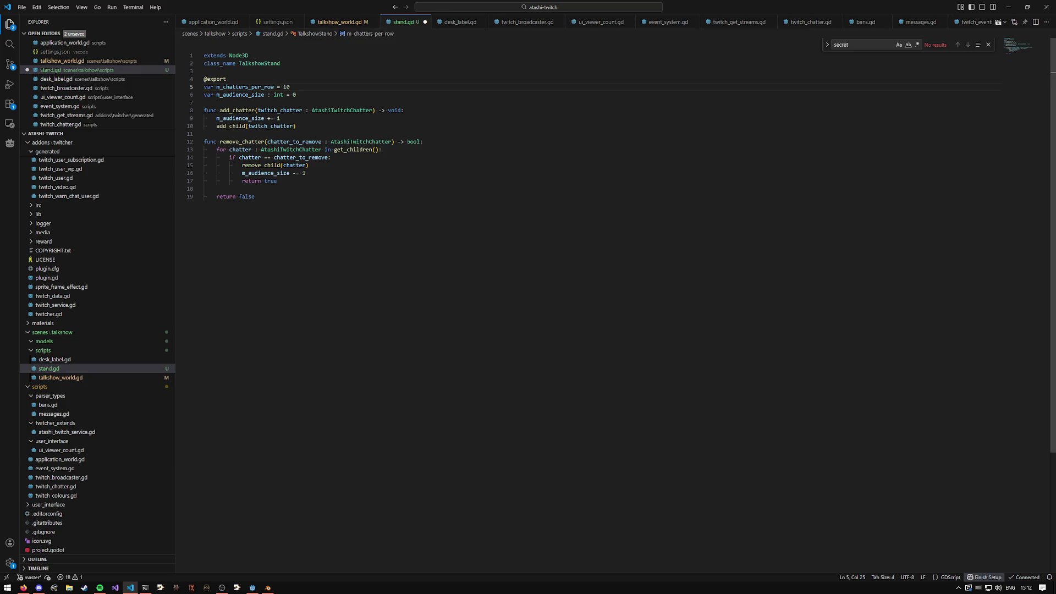
type(": int")
key("End")
key("Return")
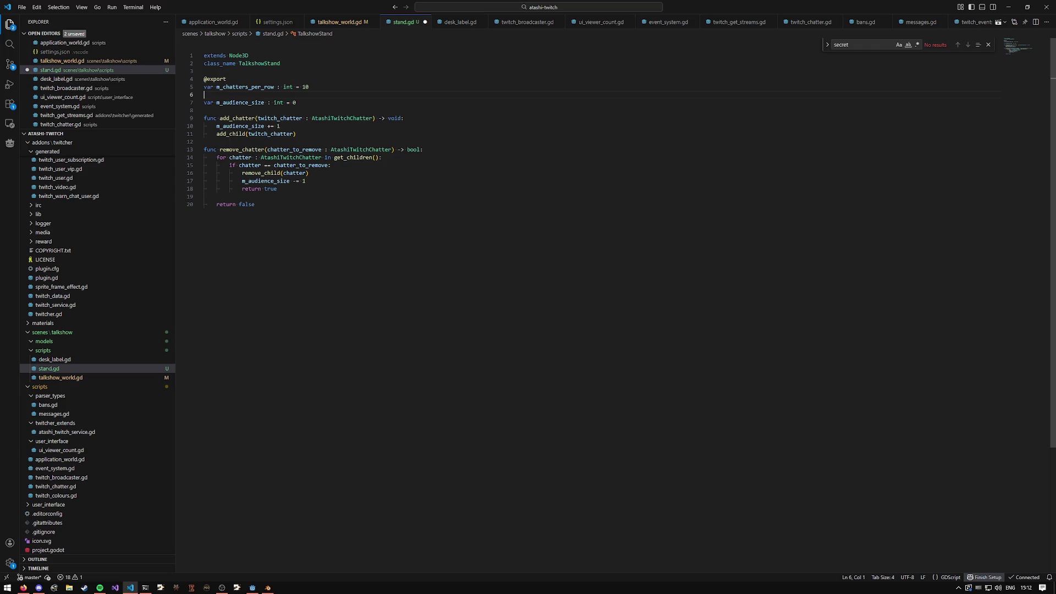
Step: Add an exported m_chatter_distance : Vector3 setting with values (2.0, 0.0, 2.0) below chatters-per-row
left_click(309, 87)
key("Return")
key("Return")
type("@export")
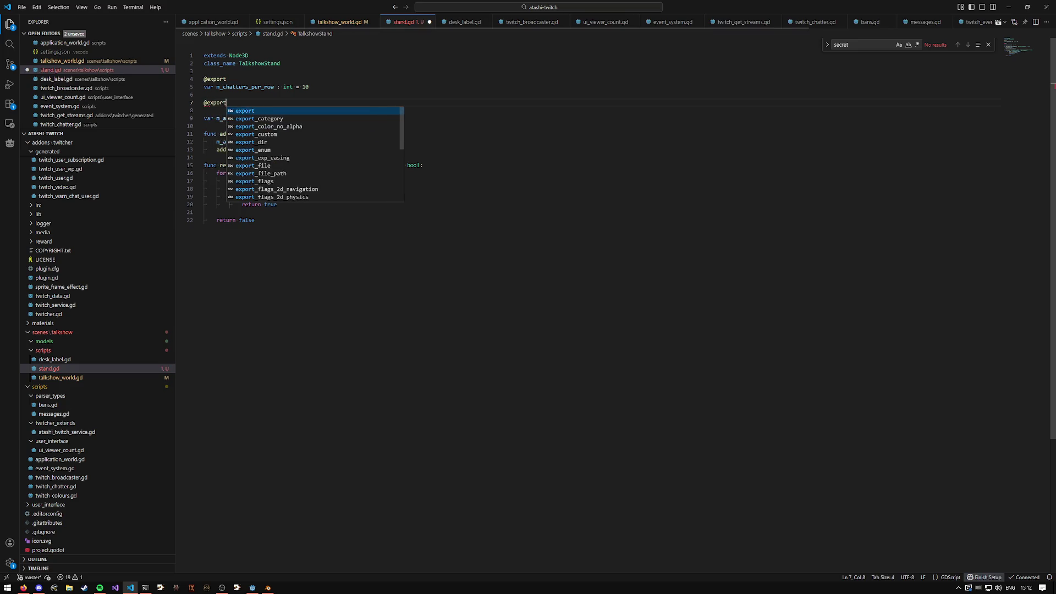
key("Return")
type("var m_chatter_distan")
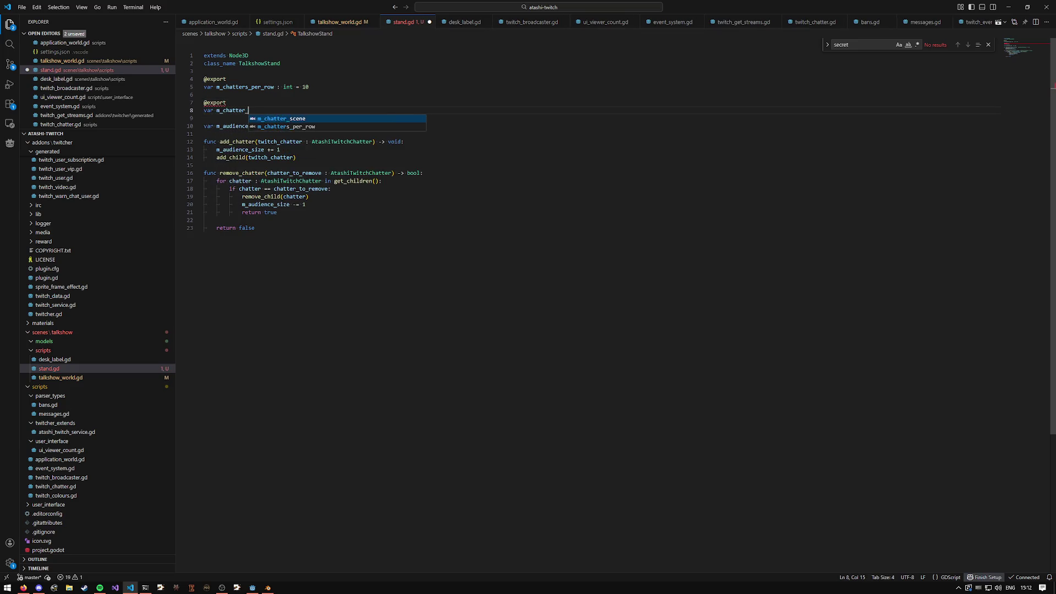
type("ce : Vector3")
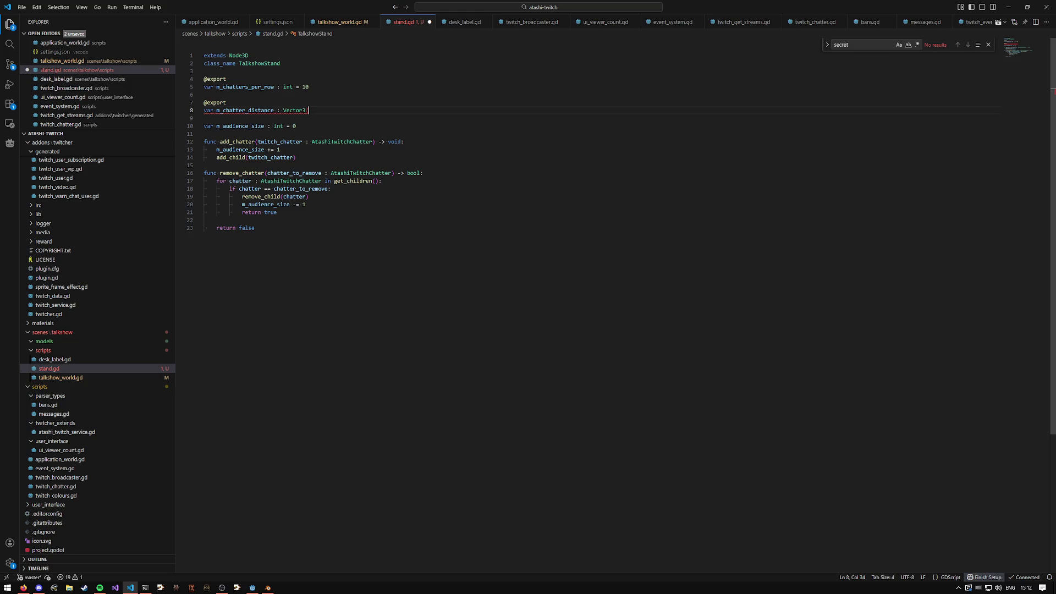
key("BackSpace")
type("(2.0, 2.0,")
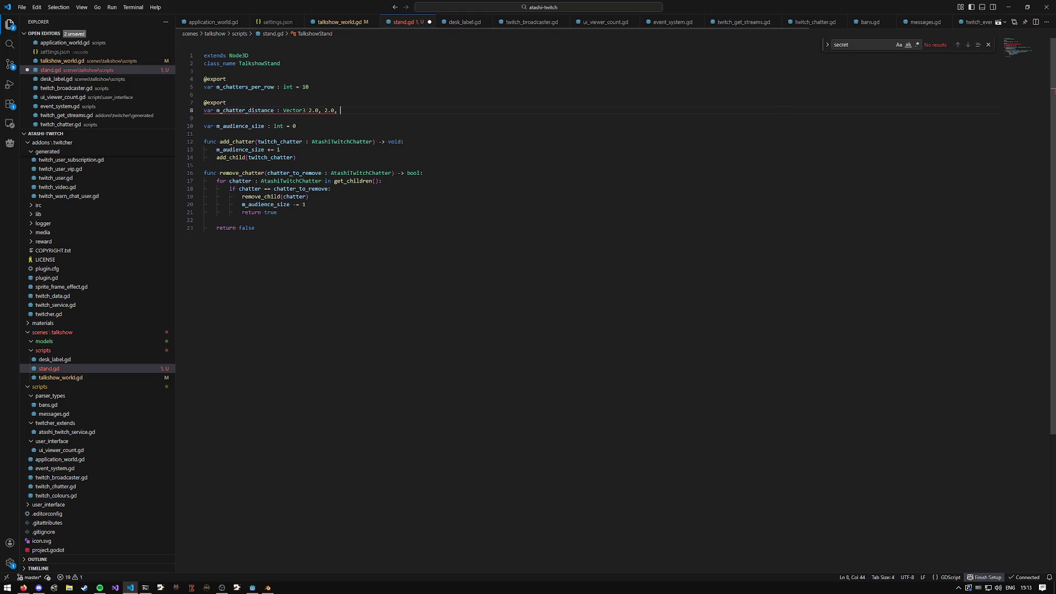
key("alt+Tab")
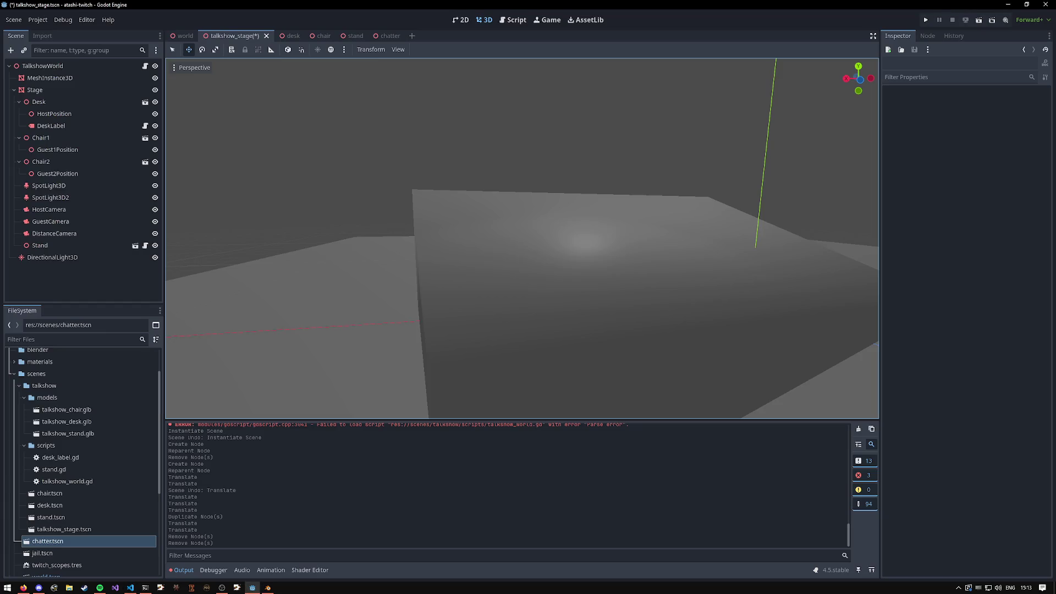
key("alt+Tab")
key("BackSpace")
key("BackSpace")
key("BackSpace")
type("0.0,")
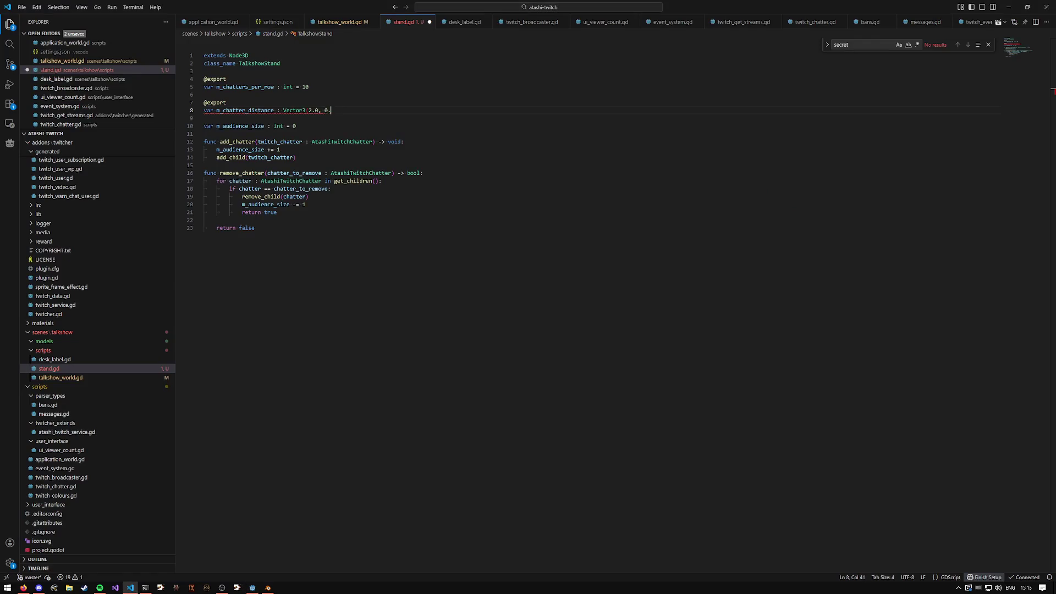
type(" 2.0)")
Step: Add exported m_height_increase_per_row : float = 0.5, complete the Vector3 default, and save
key("Return")
key("Return")
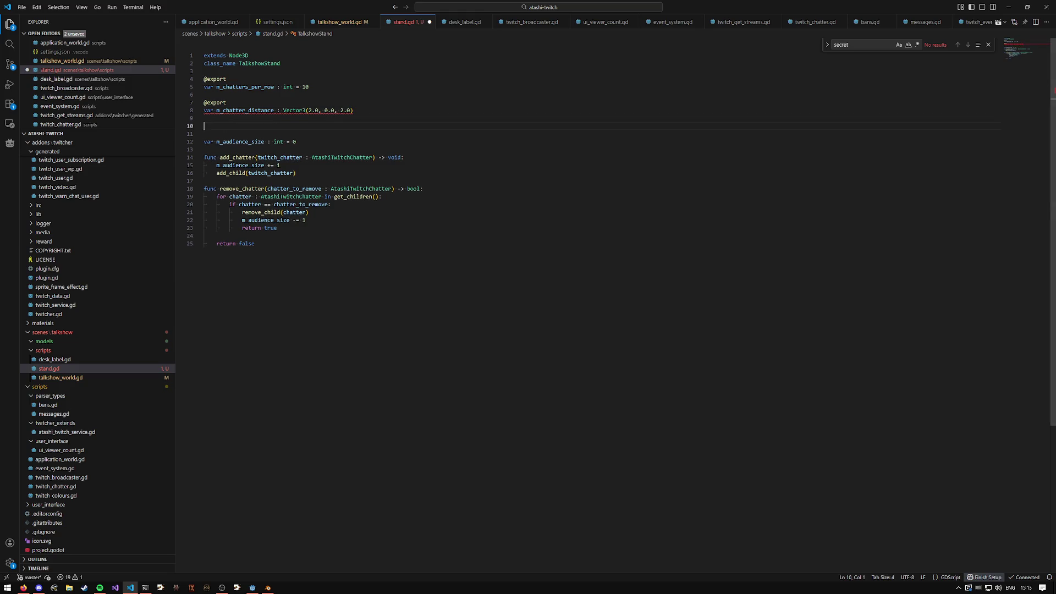
type("@export")
key("Return")
type("var m_height")
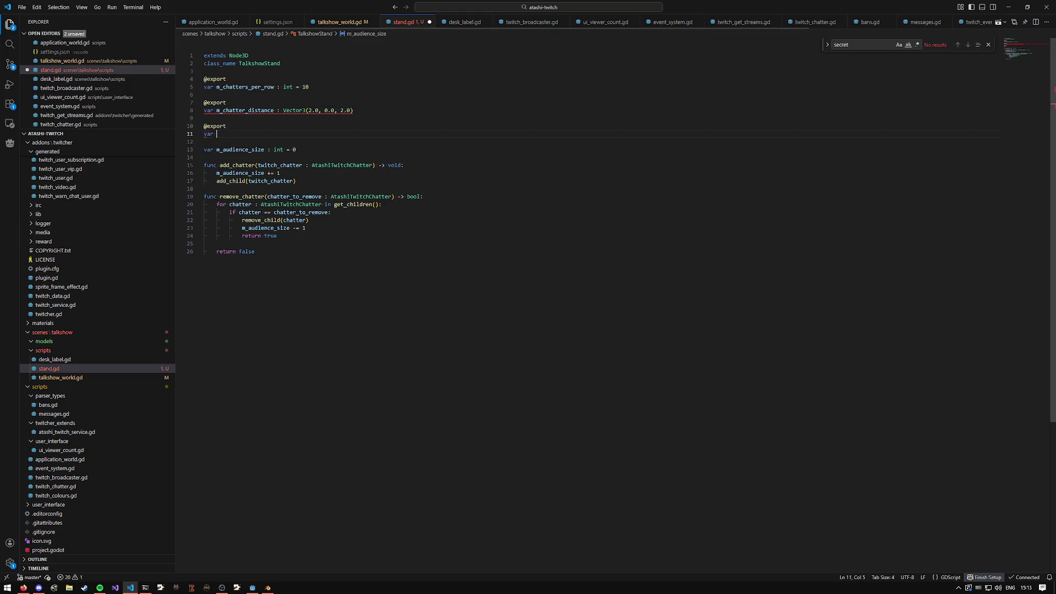
key("BackSpace")
type("_increase_per")
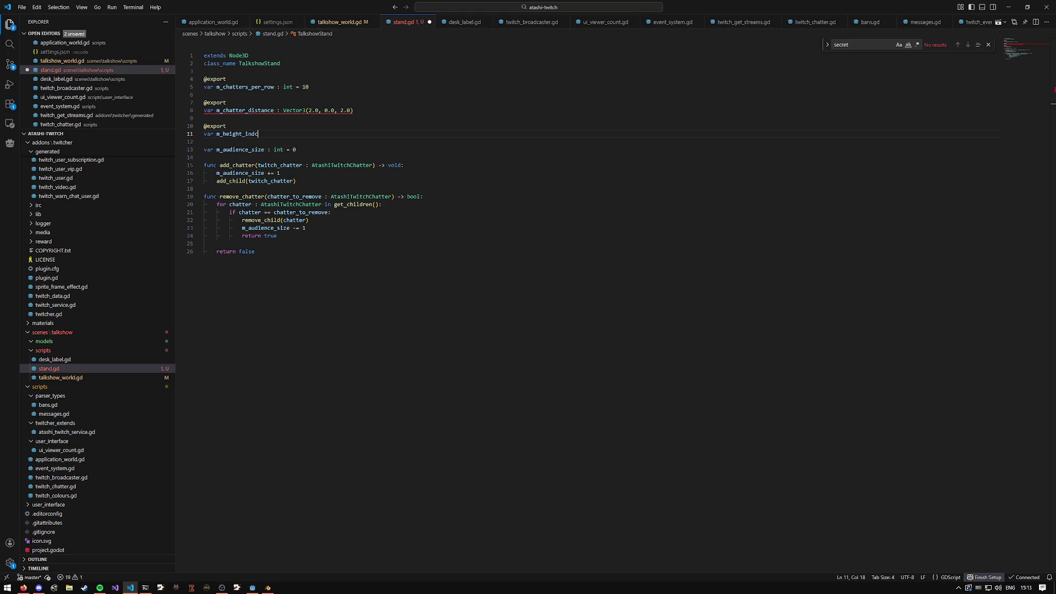
type("_row : float")
type(" = ")
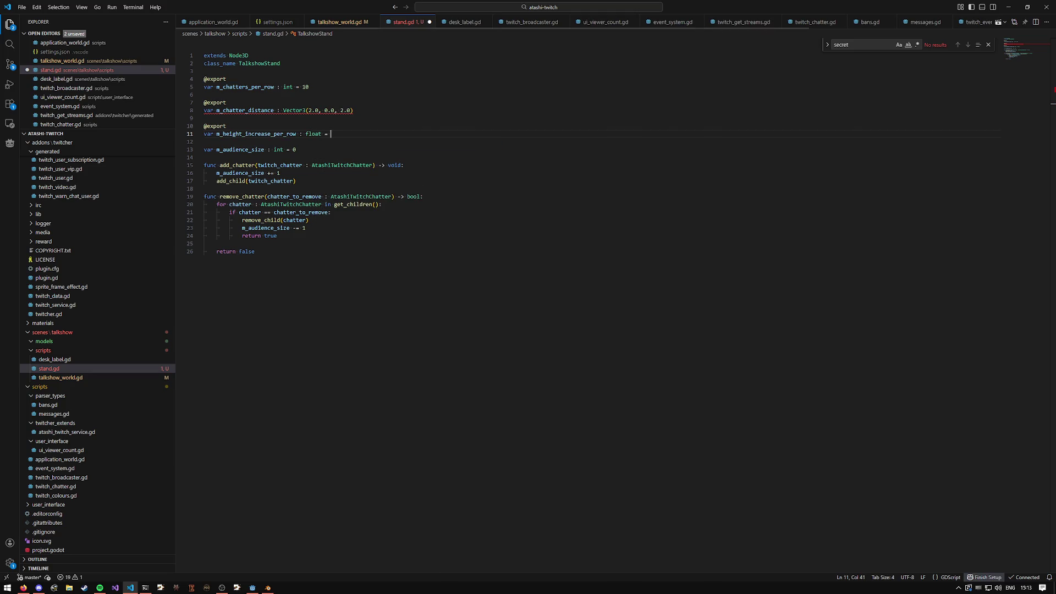
type("0.5")
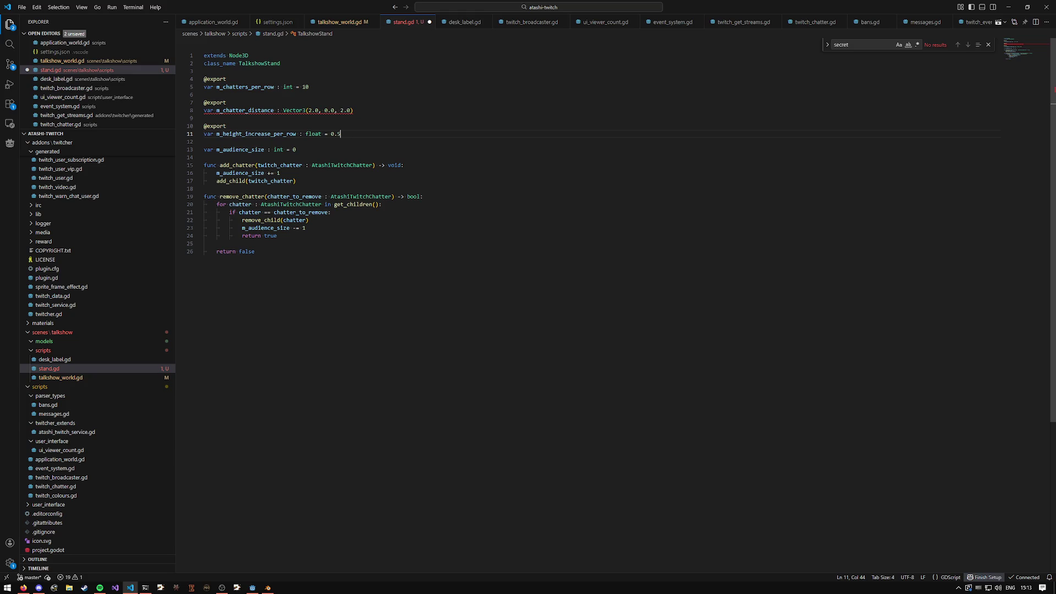
left_click(306, 110)
type("= Vector3")
key("ctrl+s")
left_click(204, 71)
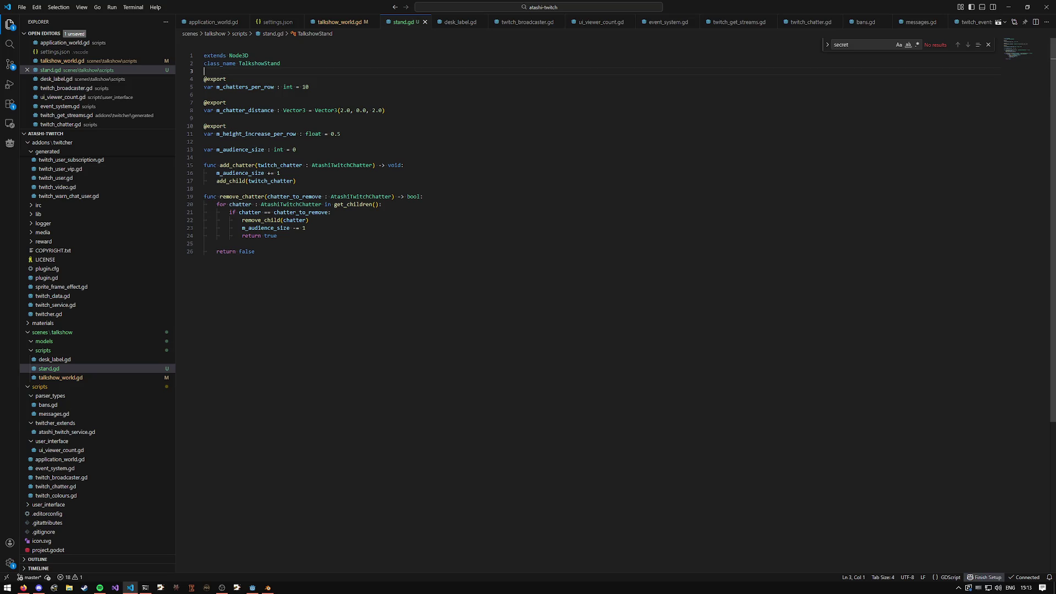
left_click(297, 181)
Step: Declare var row : int = m_audience_size / m_chatters_per_row inside add_chatter
key("Return")
key("Return")
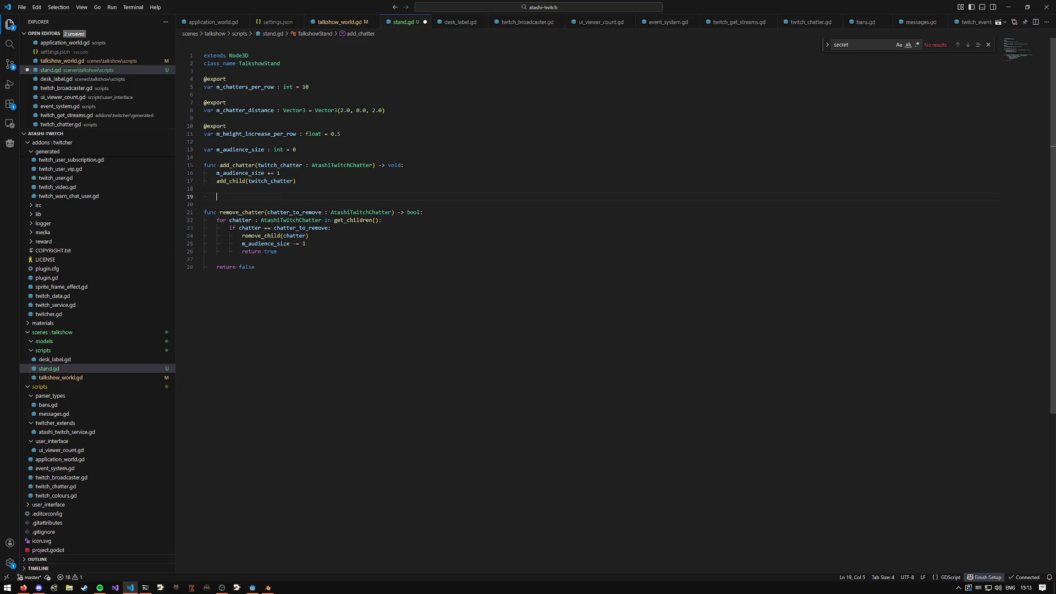
type("var row")
type(" : int =")
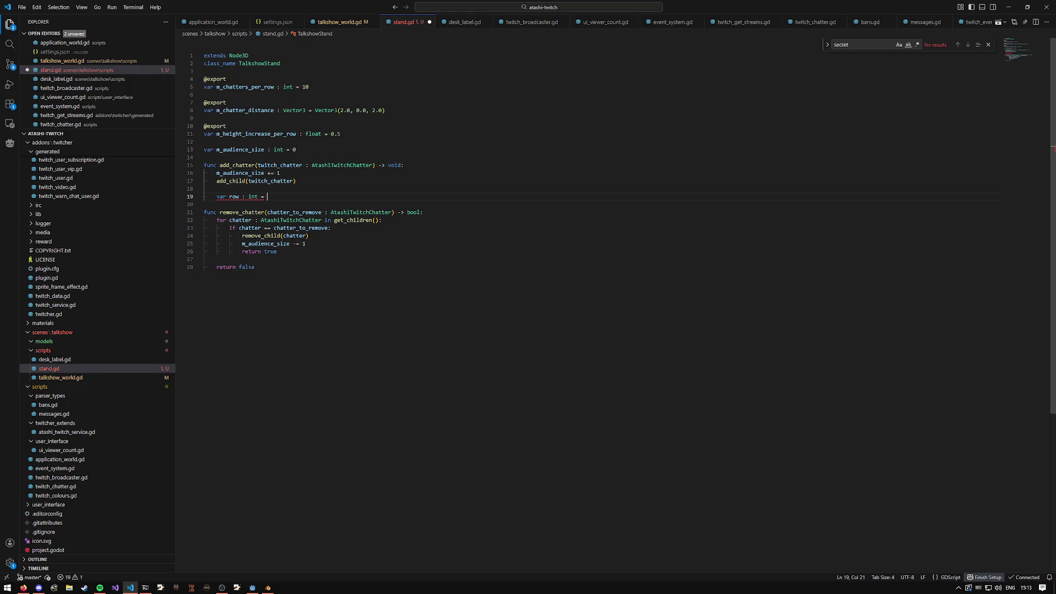
type("m_audience_size ")
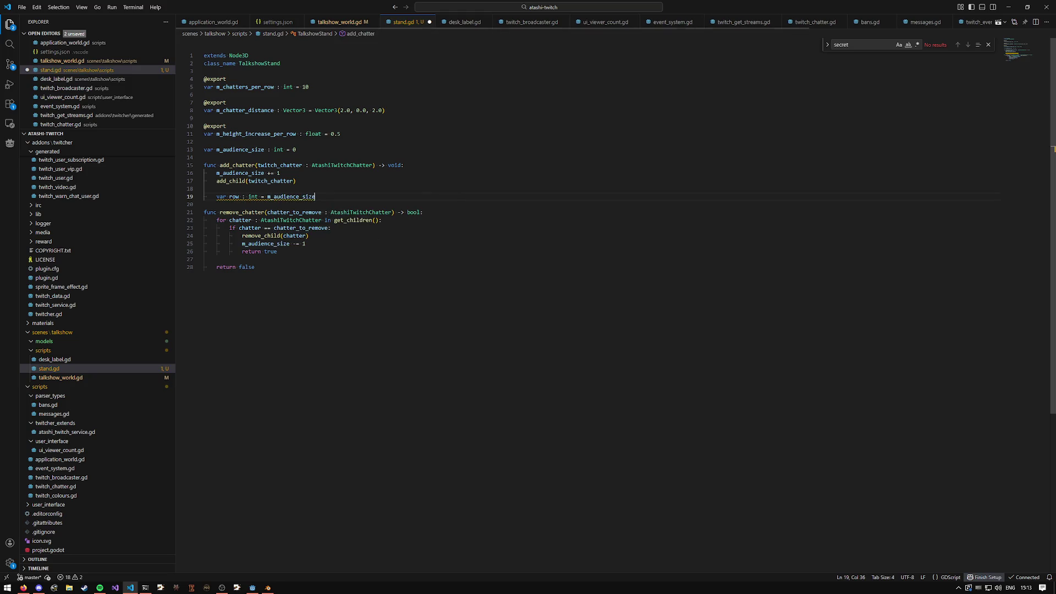
type("% ")
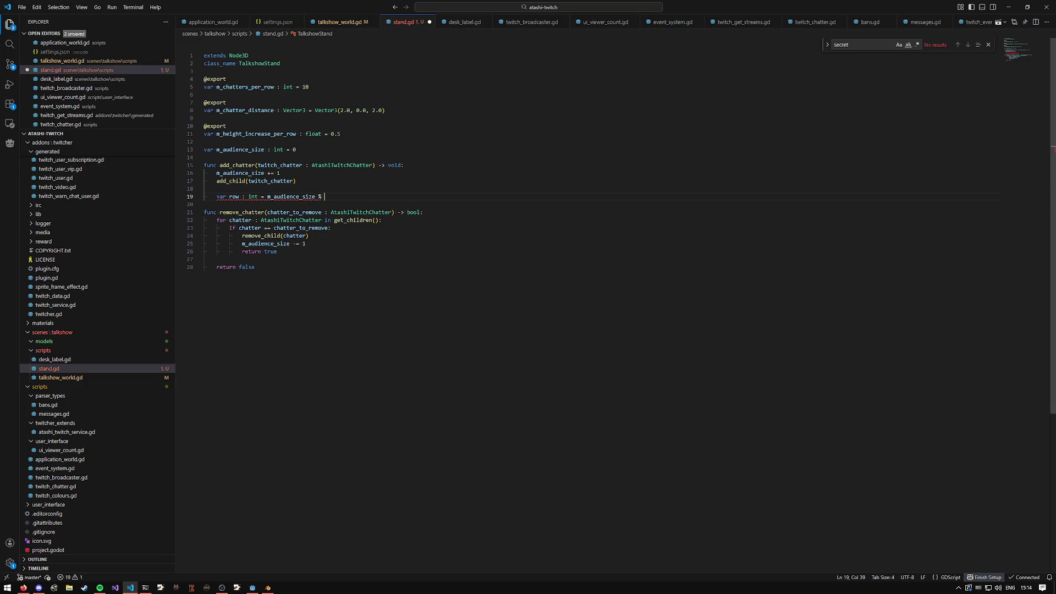
type("m_chatters_per_row")
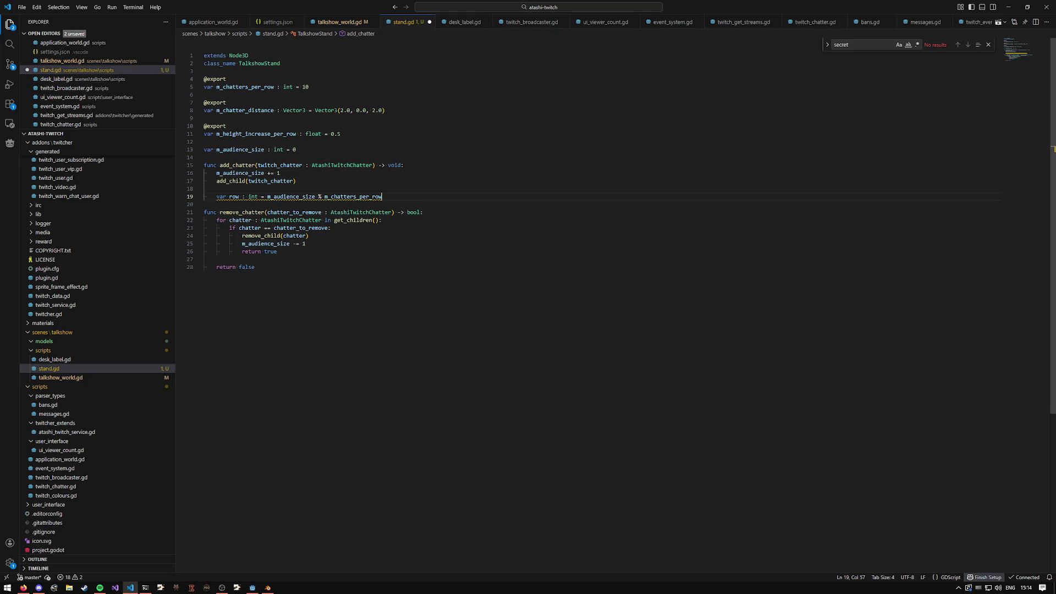
key("Left")
key("BackSpace")
type("/")
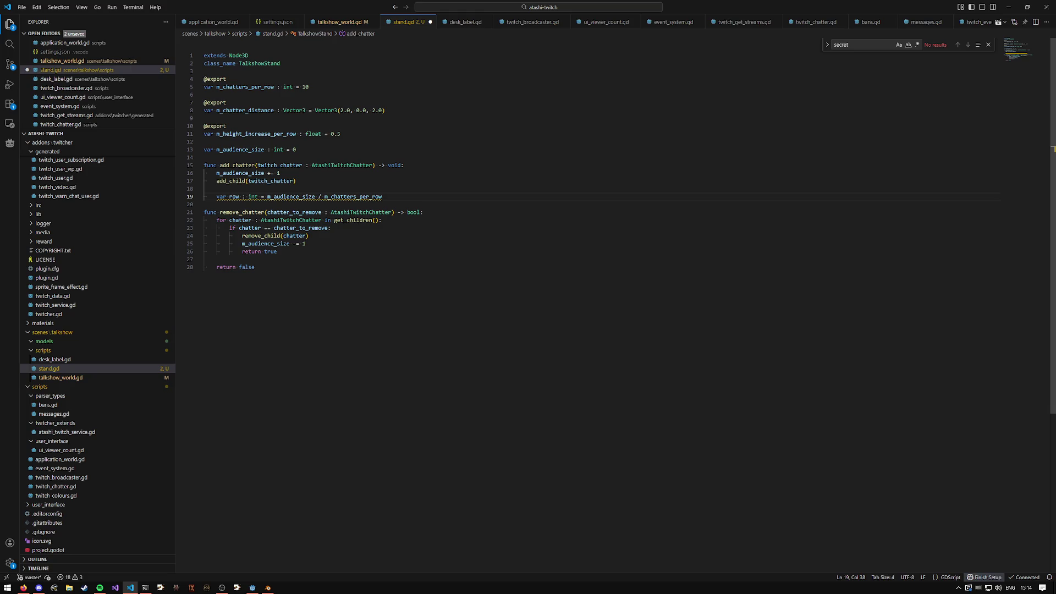
Step: Wrap the row division in trunc() and save stand.gd
left_click(268, 197)
type("trucnc")
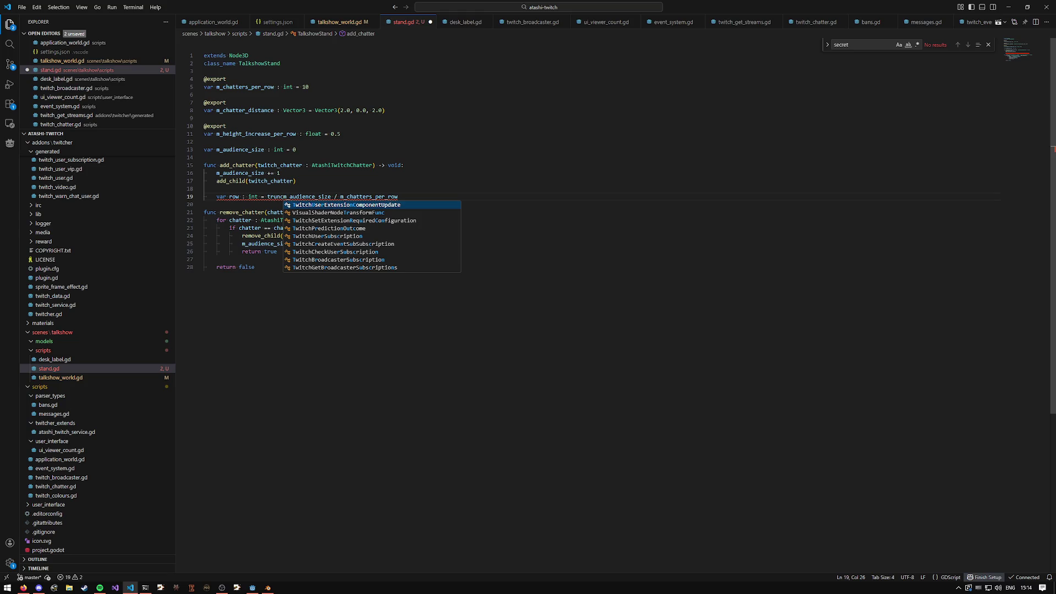
type("(")
key("End")
type(")")
key("ctrl+s")
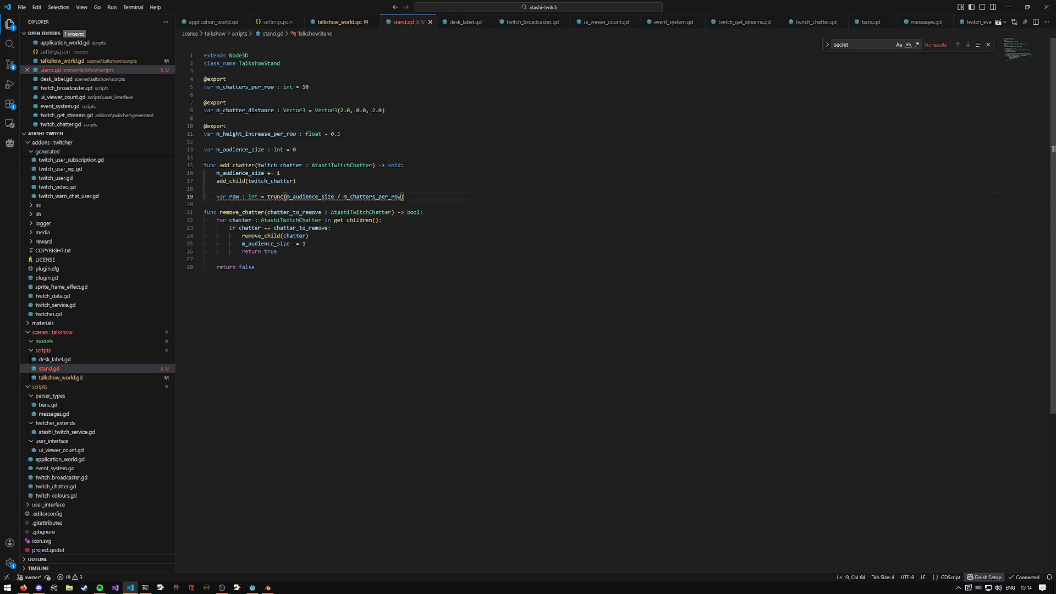
Step: Remove the trunc() wrapping and the stray trunc line, keeping plain division
mouse_move(284, 196)
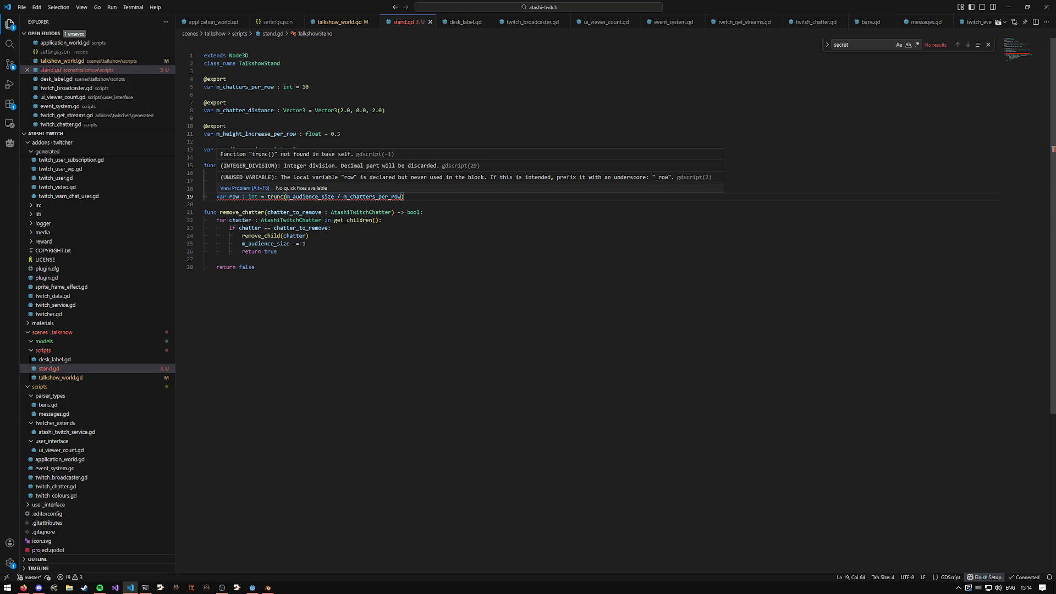
key("BackSpace")
left_click(286, 196)
key("BackSpace")
key("BackSpace")
key("BackSpace")
key("Up")
key("Return")
key("Up")
type("trunc")
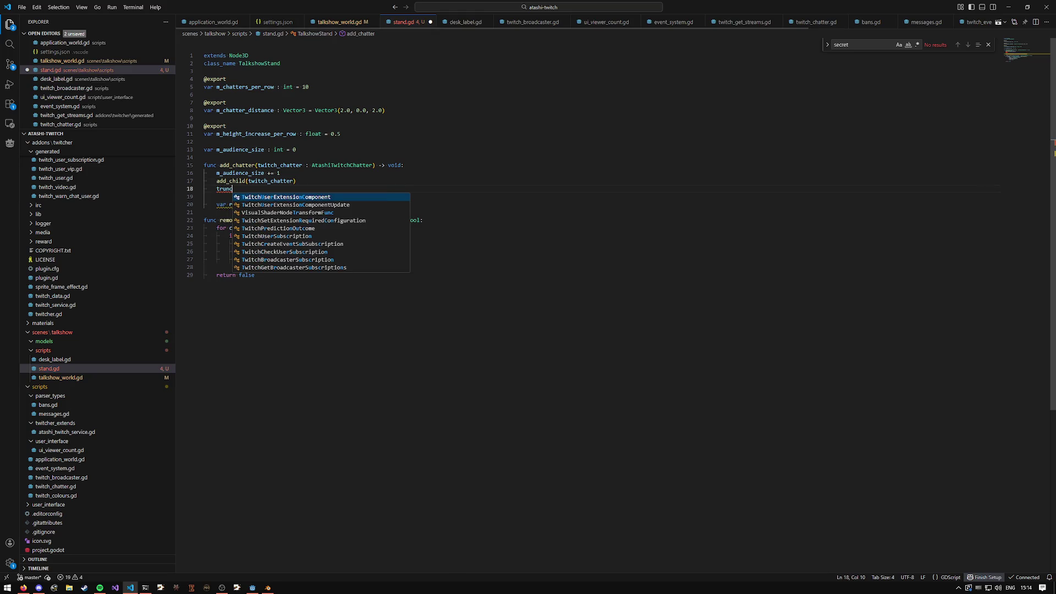
key("ctrl+z")
key("ctrl+z")
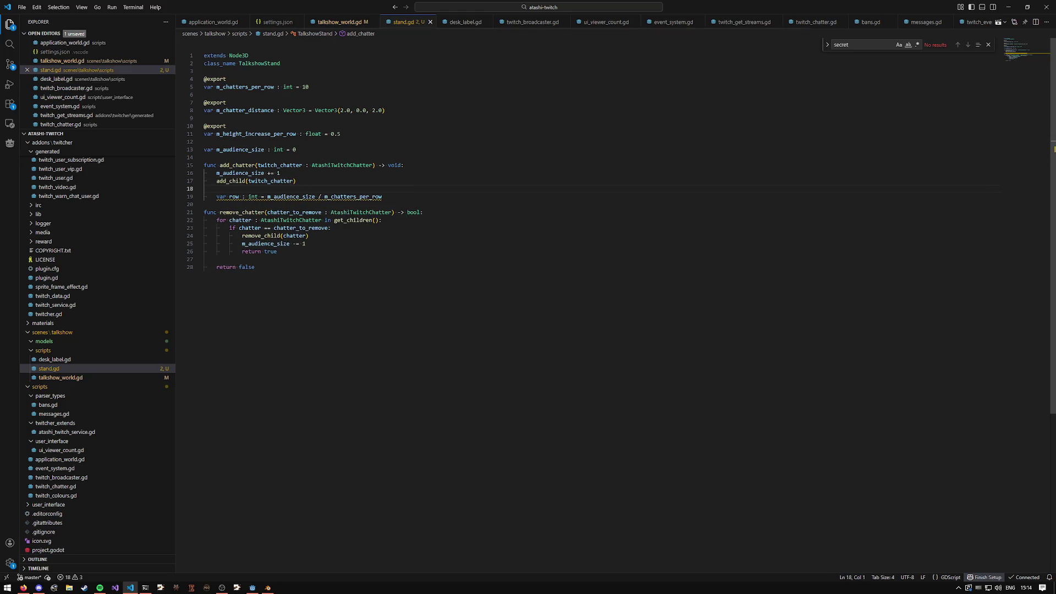
left_click(382, 197)
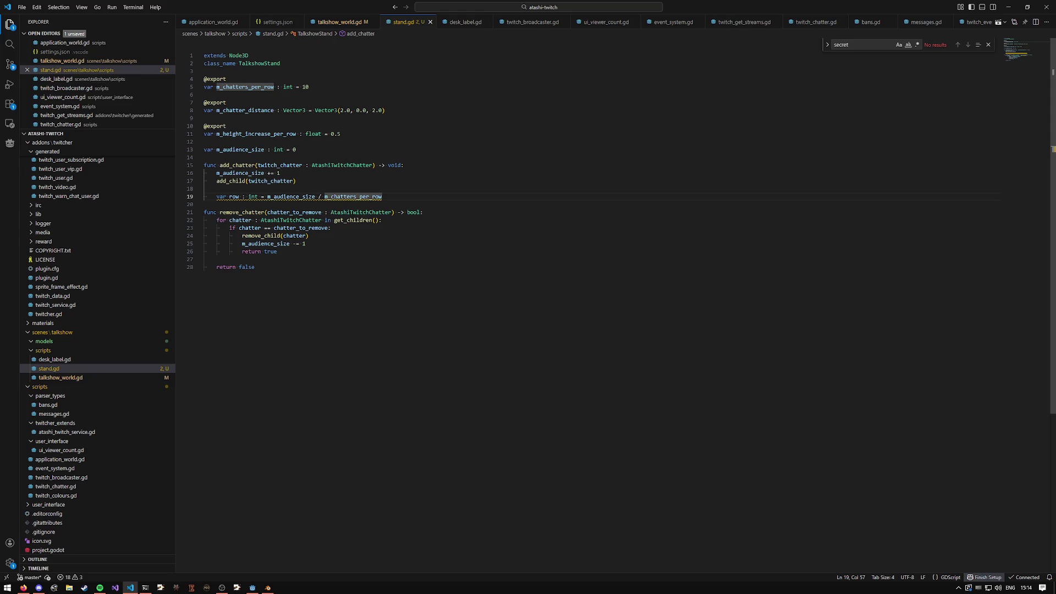
Step: Add var column : int = m_audience_size % m_chatters_per_row below row, then begin the position line
key("Return")
type("var ")
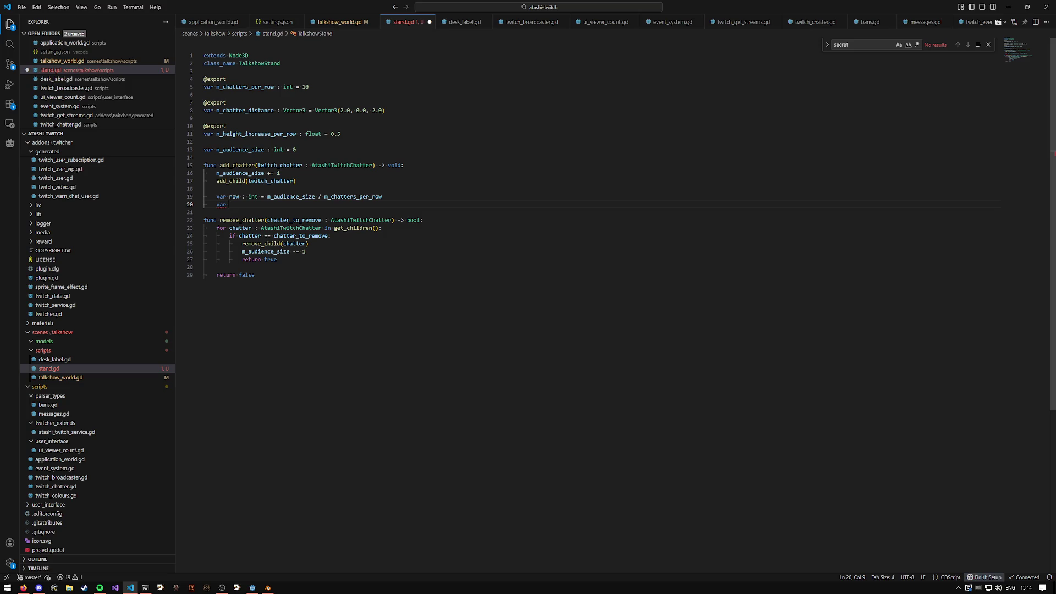
type("column ")
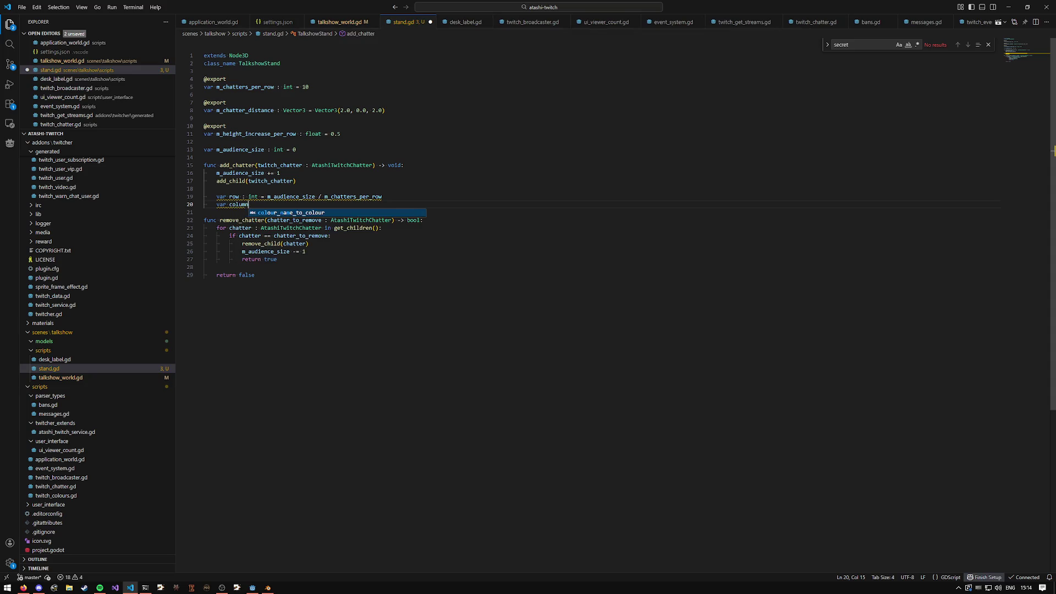
type(": int = m_")
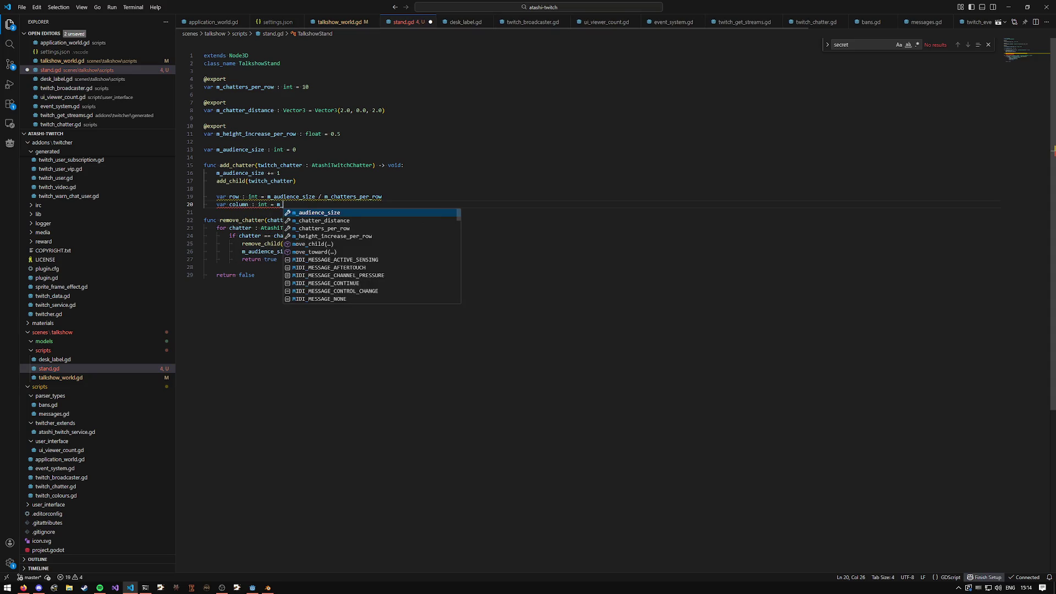
key("Tab")
type("% m_cha")
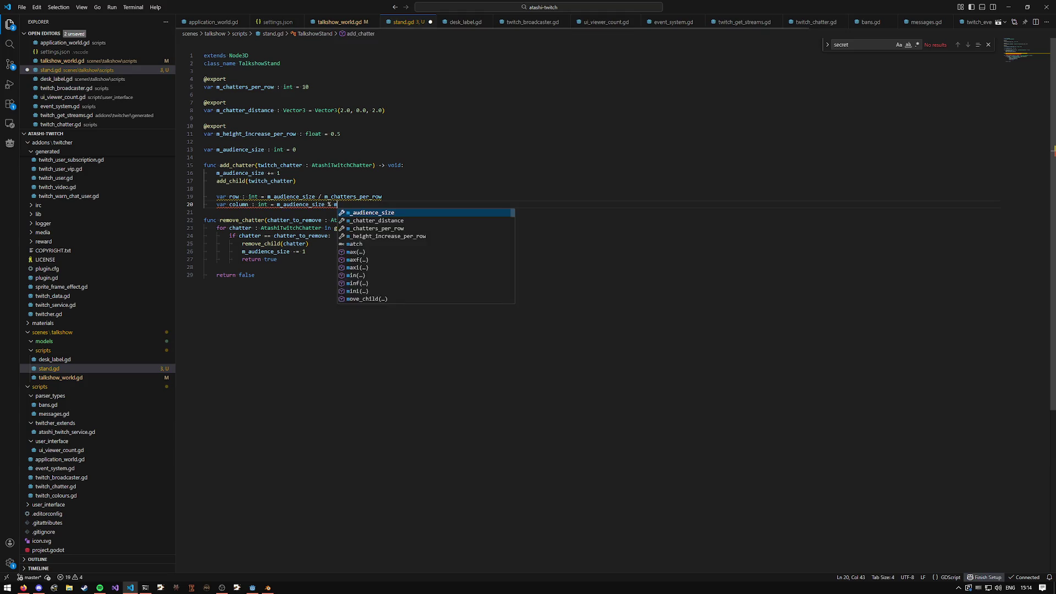
key("Down")
key("Tab")
key("Up")
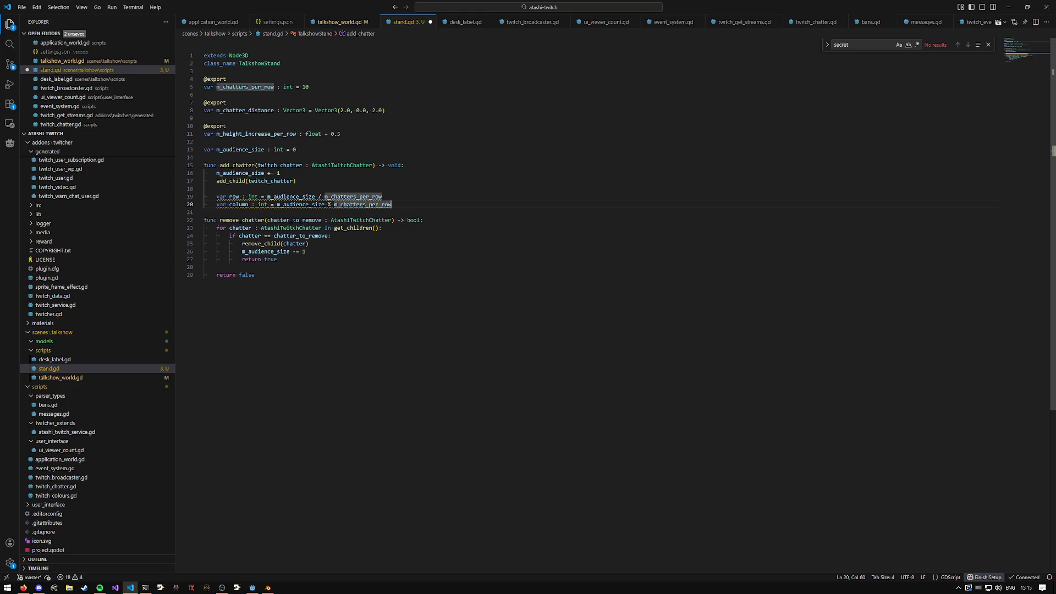
key("Return")
key("Return")
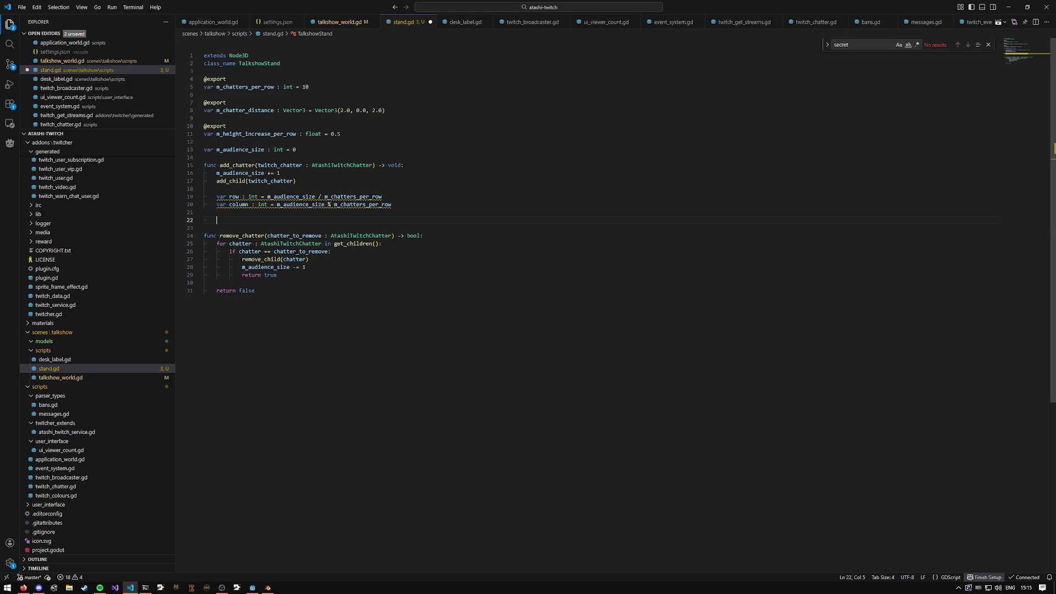
type("twitch_chatter.position")
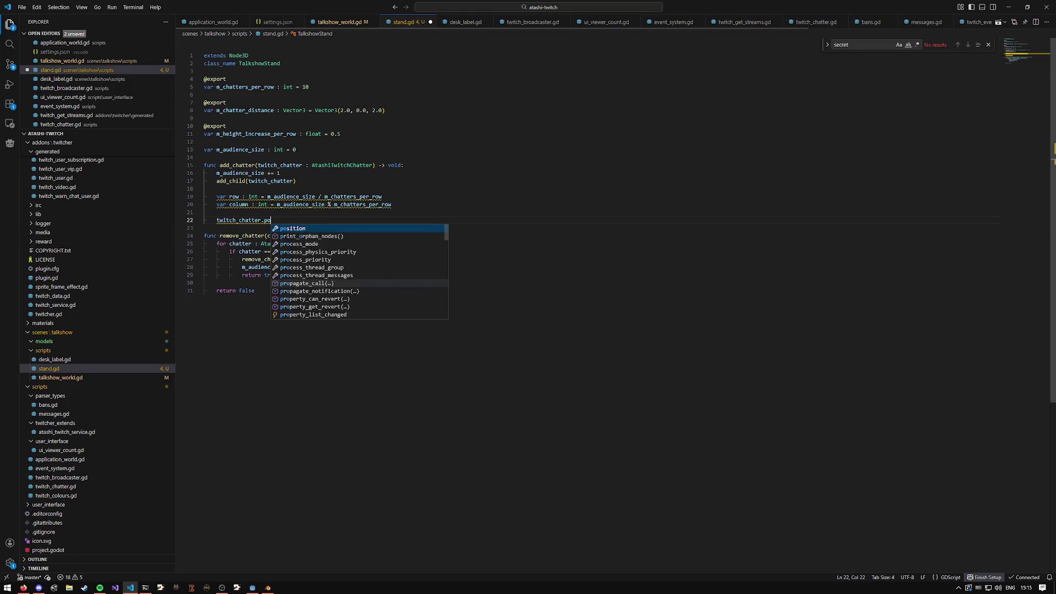
type(" = Vector3")
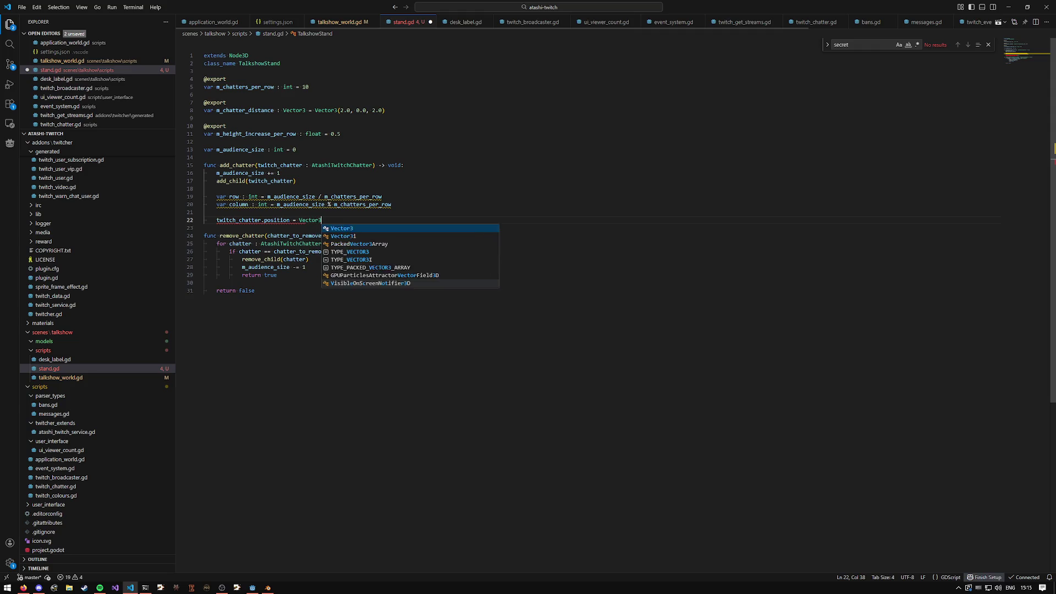
Step: Set position to Vector3(m_chatter_distance.X * column, m_height_increase_per_row * row, m_chatter_distance.Z * row)
key("Return")
key("Return")
type(")")
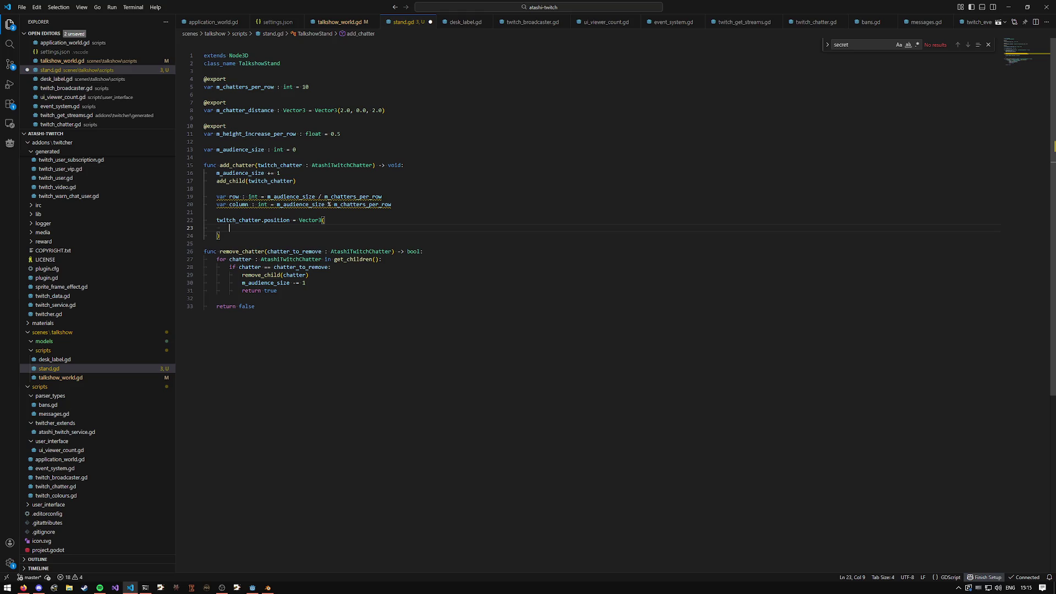
type("m_chatter_distance")
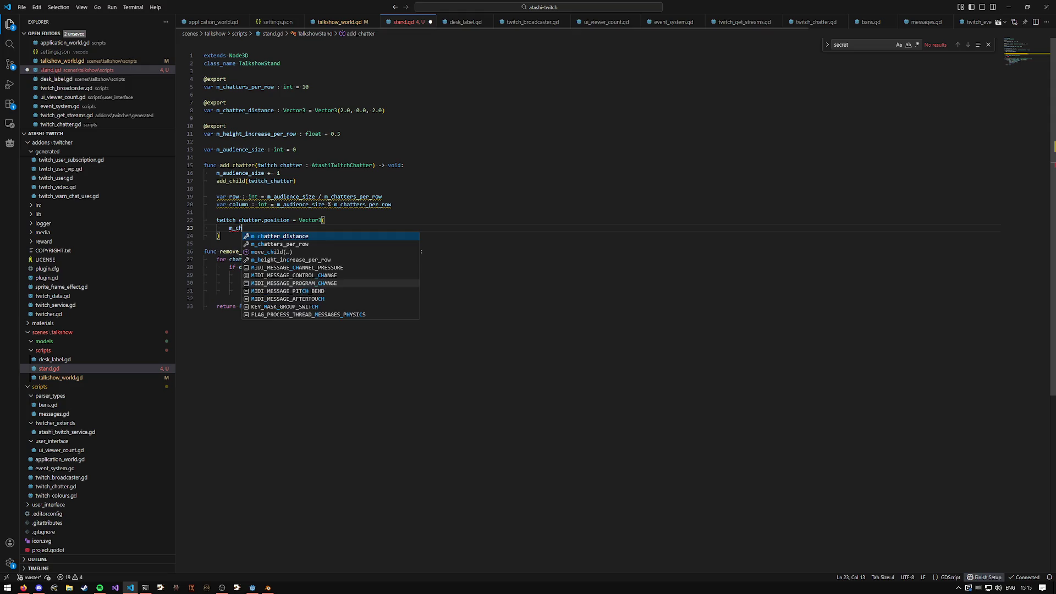
type(" * column,")
key("Return")
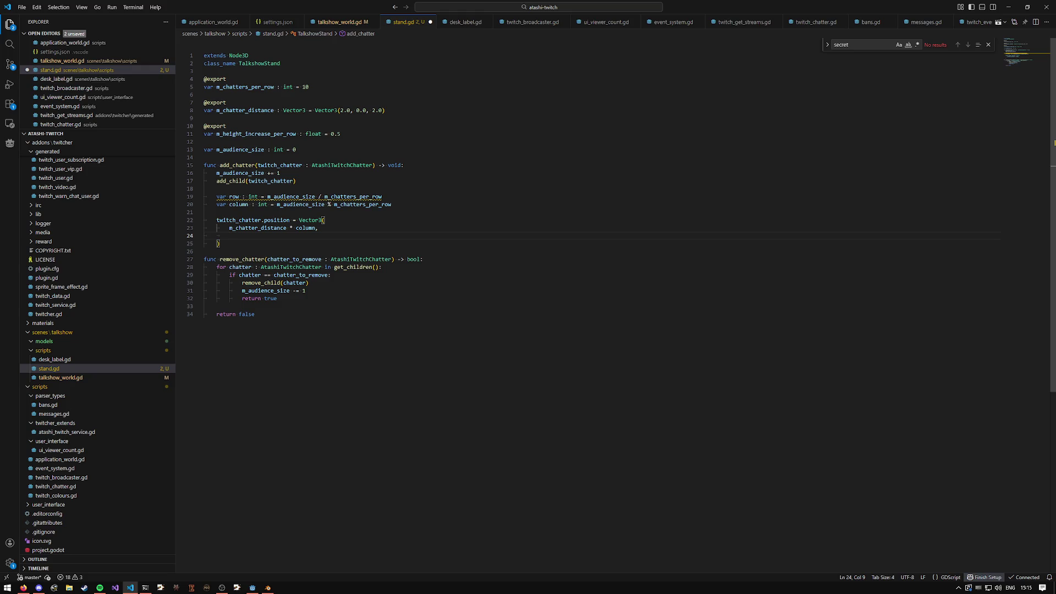
type("m_he")
key("Tab")
type("* ")
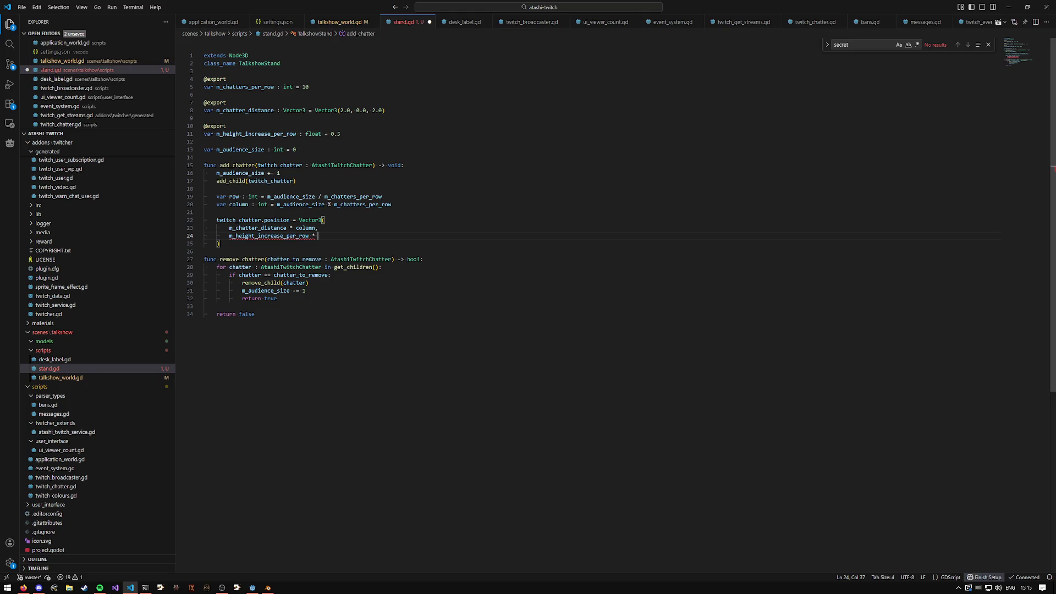
type("row,")
key("Return")
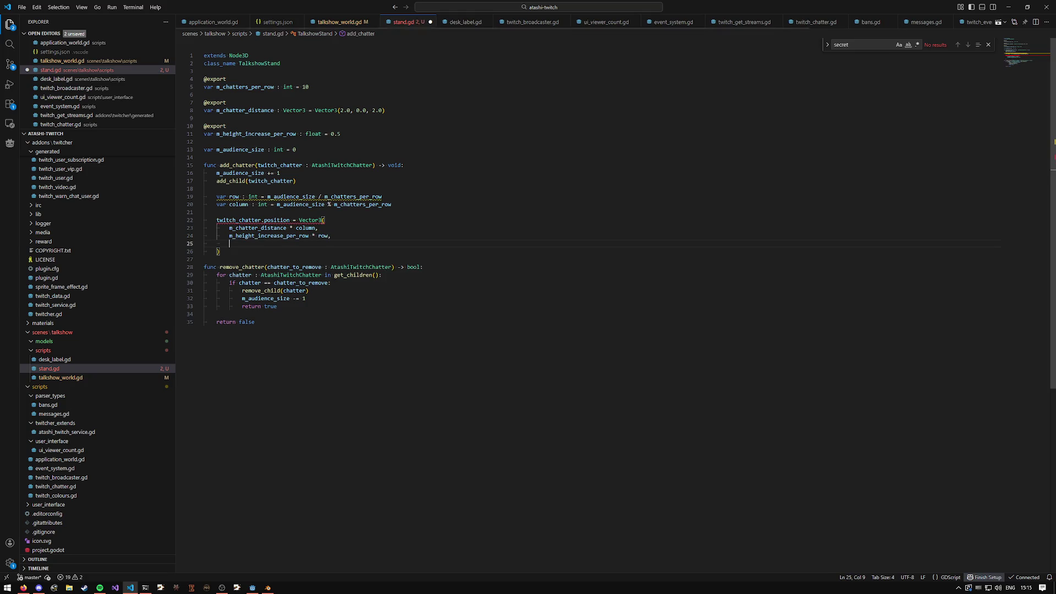
type("m_chatter_distance")
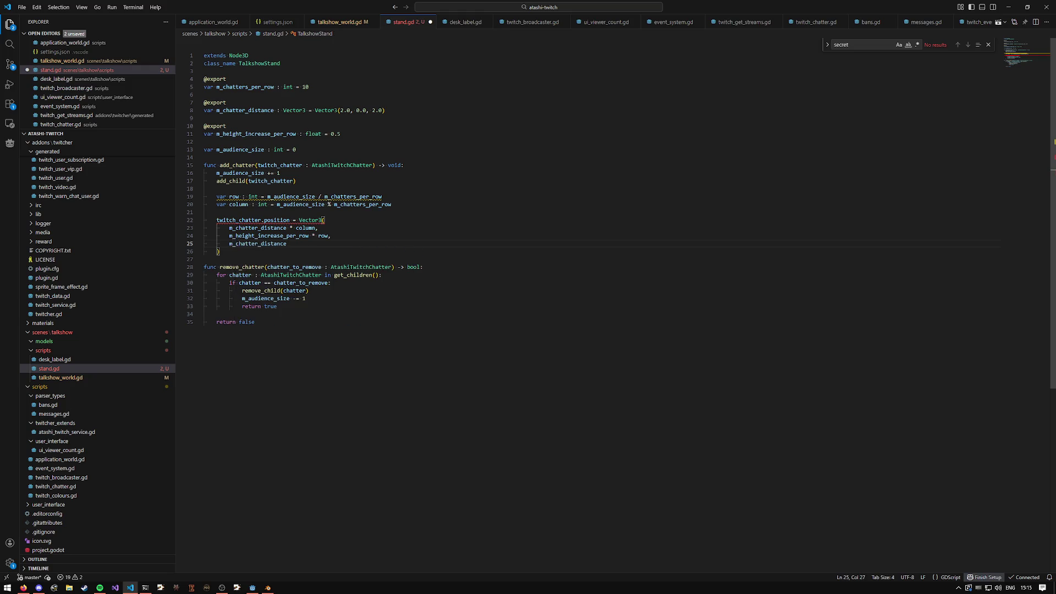
left_click(287, 228)
type(".X")
left_click(286, 244)
type(".Z * c")
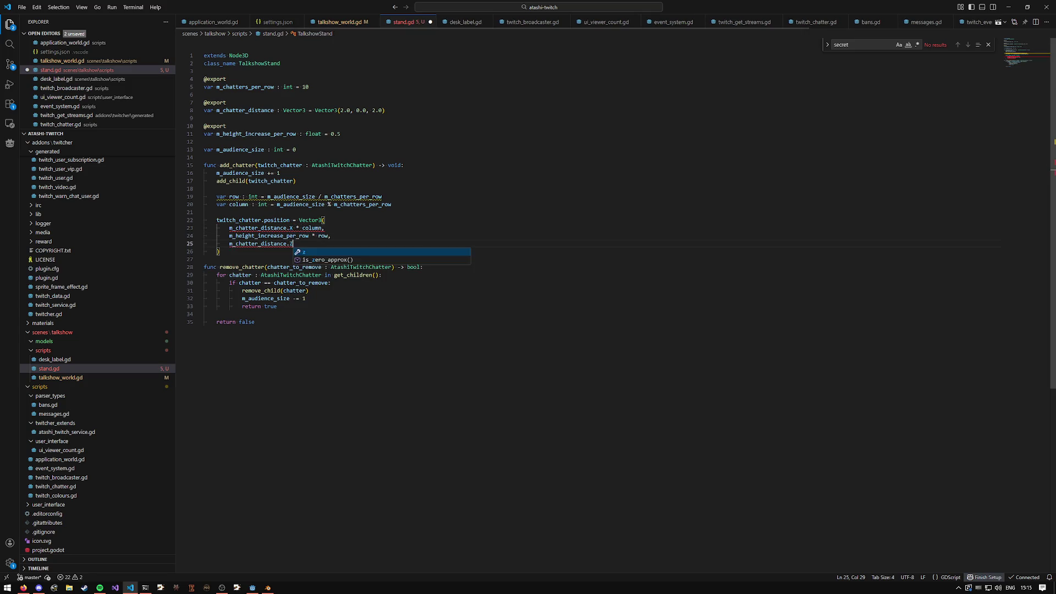
key("BackSpace")
type("row")
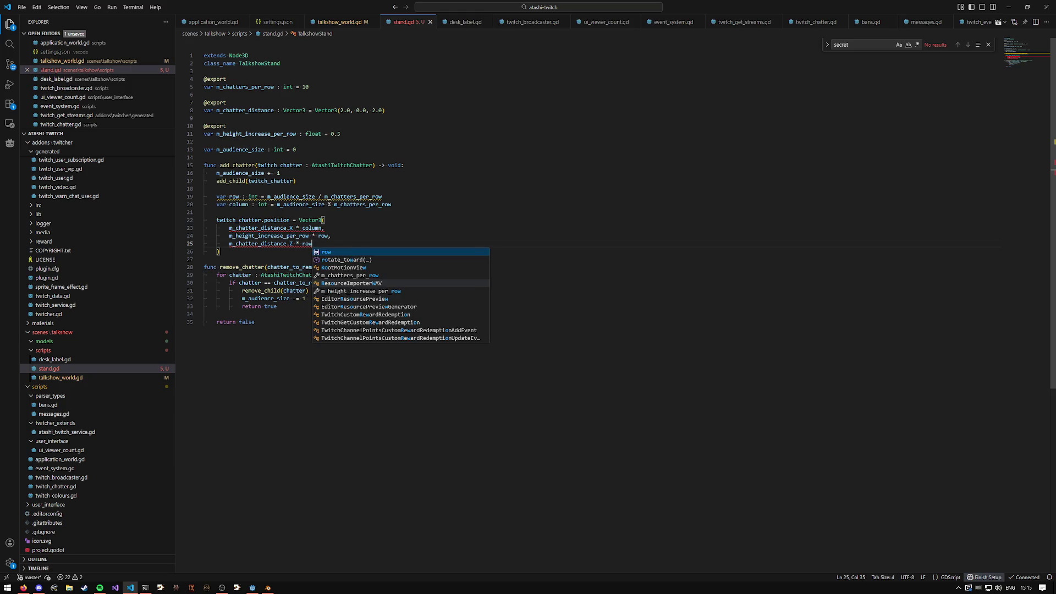
Step: Correct the uppercase .X and .Z components to lowercase .x and .z
left_click(331, 235)
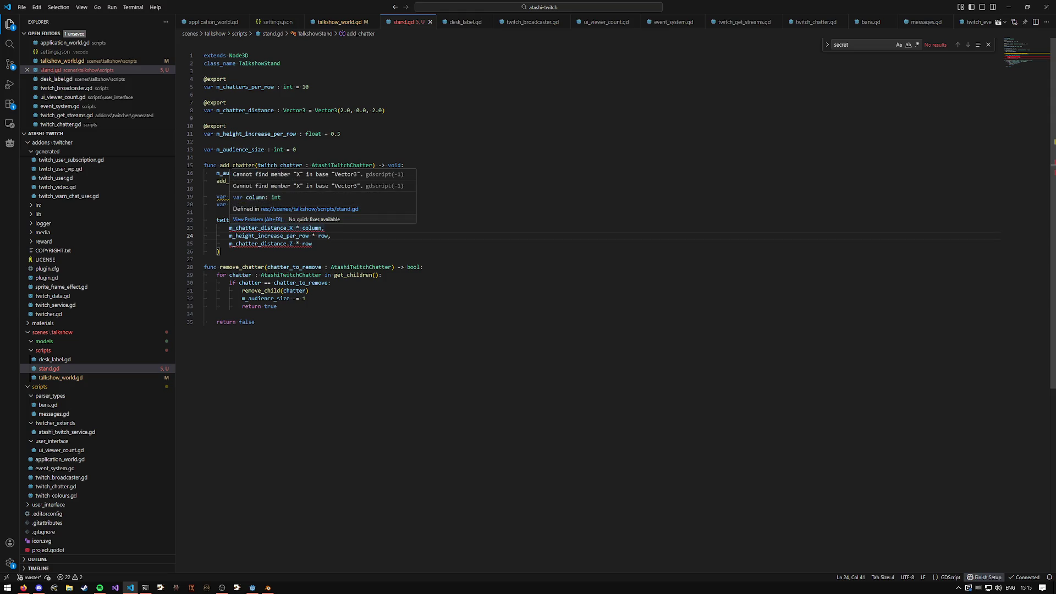
left_click(290, 228)
key("Delete")
type("x")
key("Down")
key("Down")
key("Delete")
type("z")
left_click(331, 236)
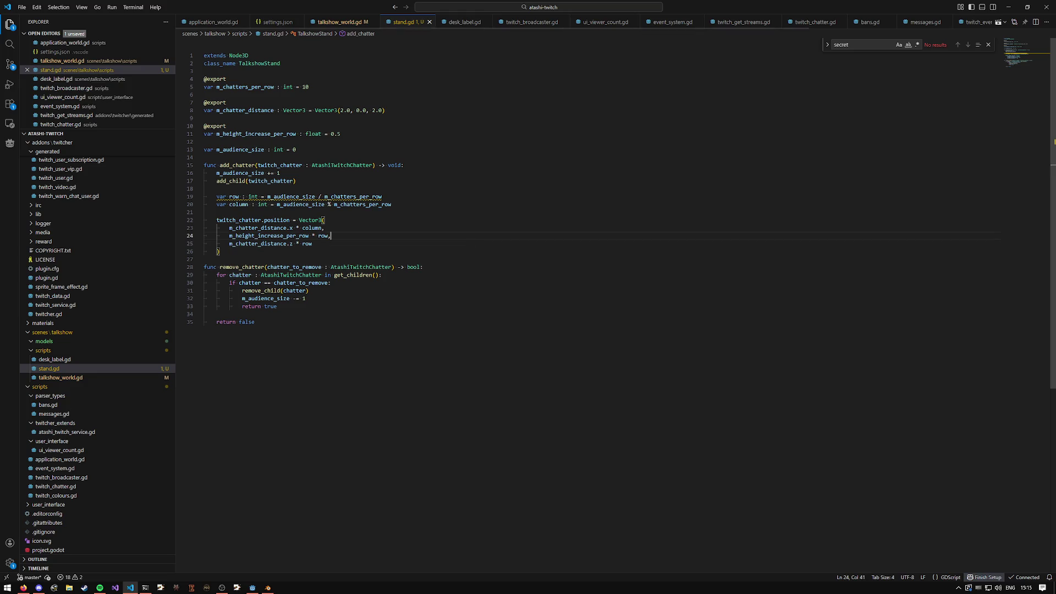
Step: Add twitch_chatter.scale.x = 1.0 / scale.x below the position block
key("Down")
key("Return")
key("Return")
type("twitch")
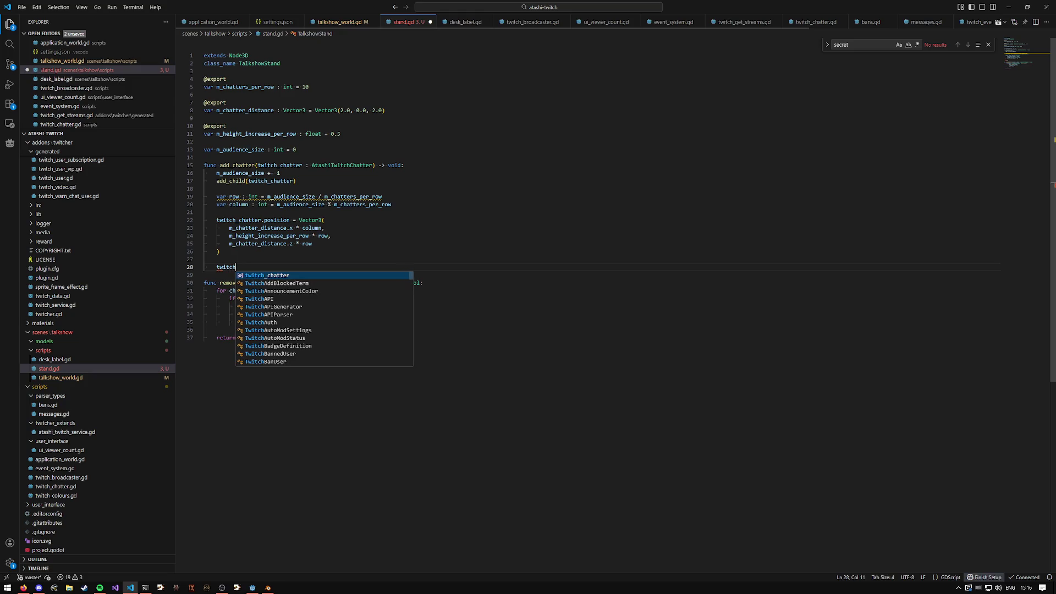
type("_chatter.scale = 1")
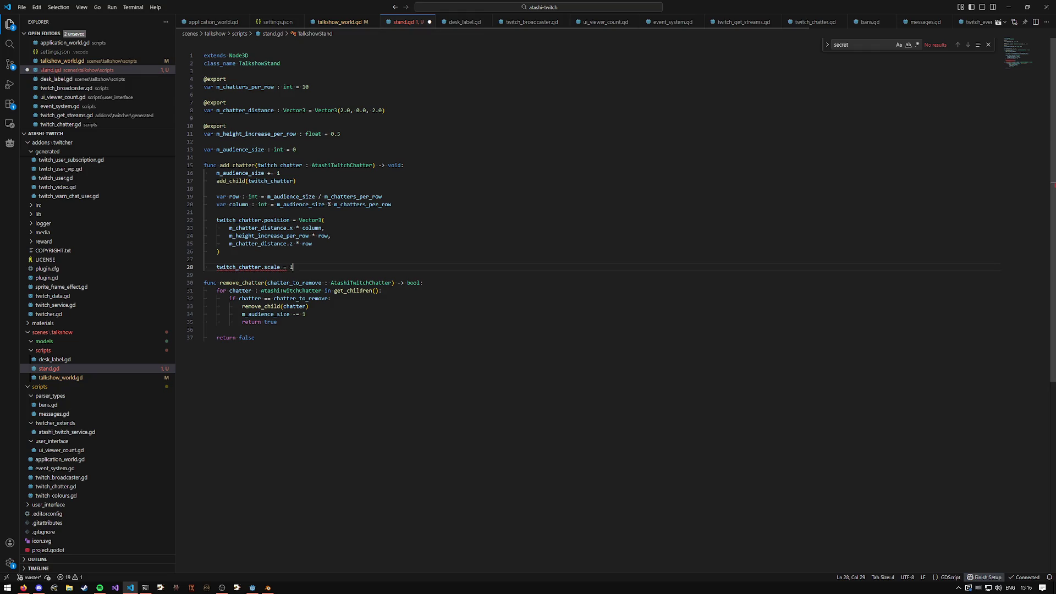
type(".0 / ")
type("scale.x")
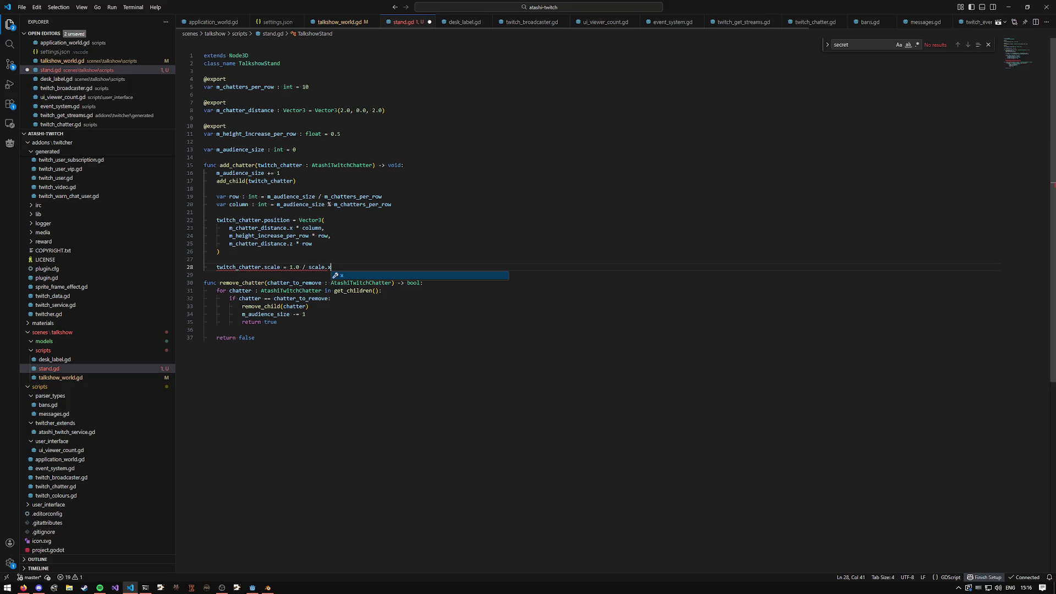
key("Escape")
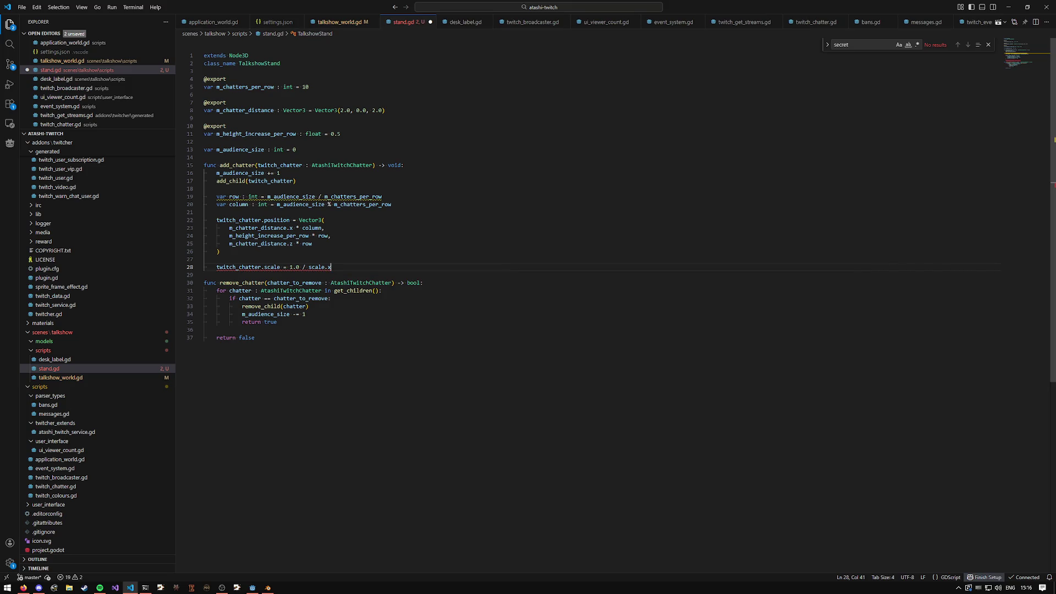
mouse_move(272, 267)
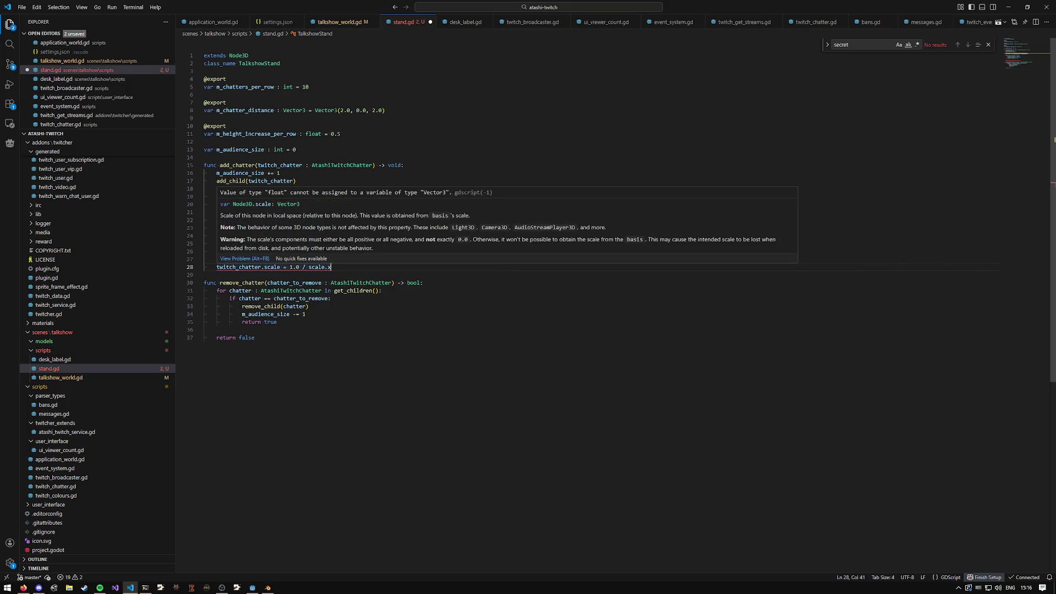
key("BackSpace")
key("BackSpace")
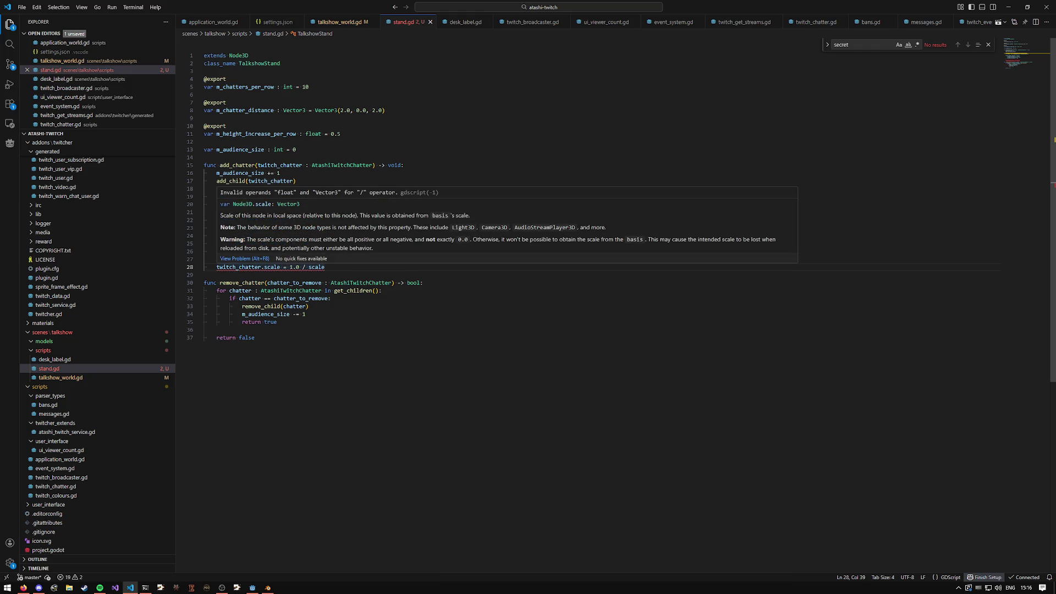
left_click(280, 267)
type(".x")
key("End")
type(".x")
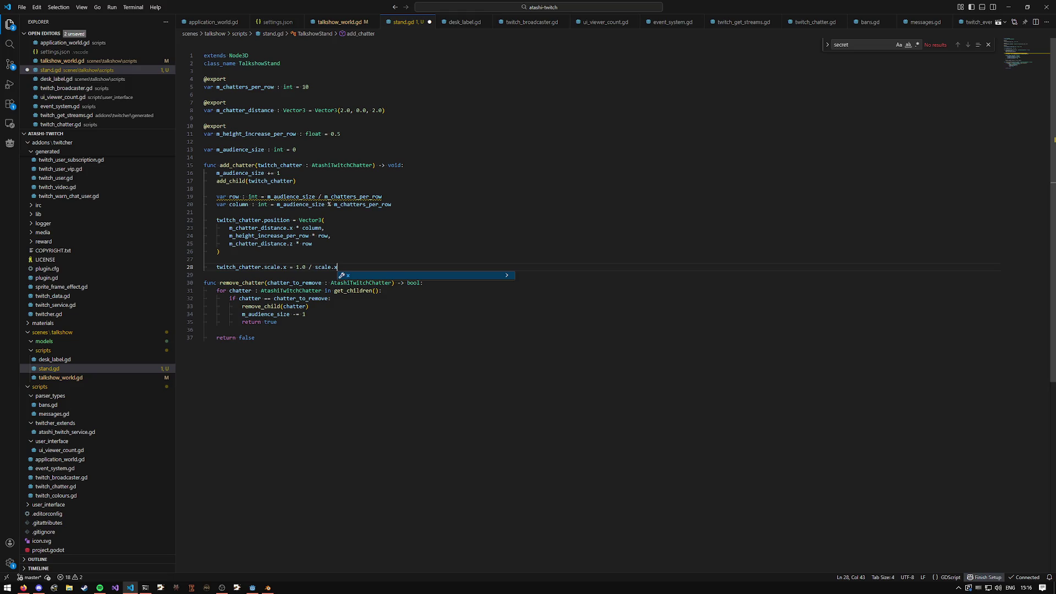
left_click(295, 181)
left_click(289, 196)
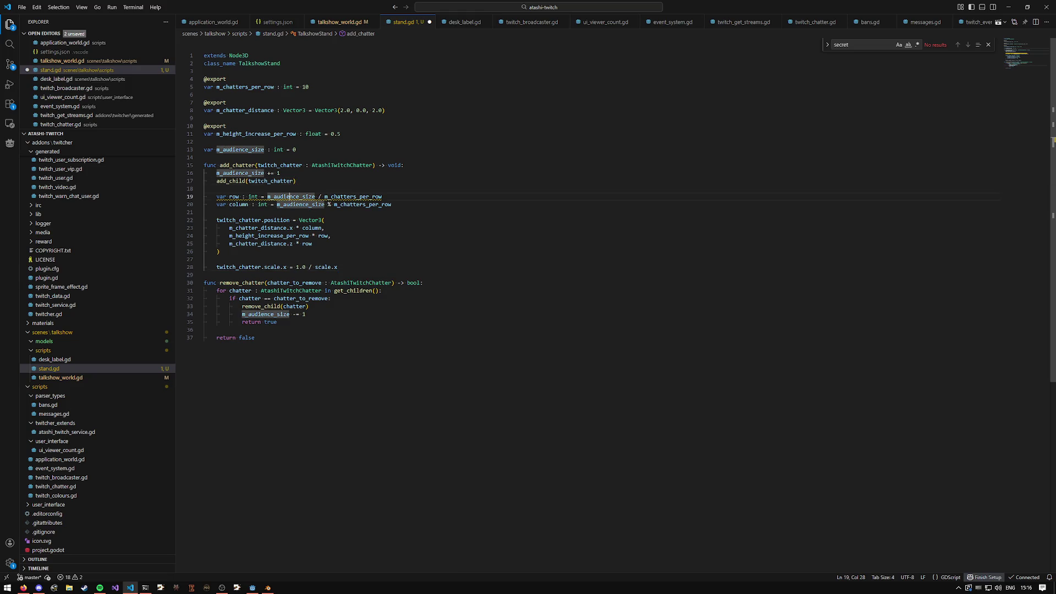
Step: Save stand.gd, then skip the background music to the next track
key("ctrl+s")
left_click(204, 188)
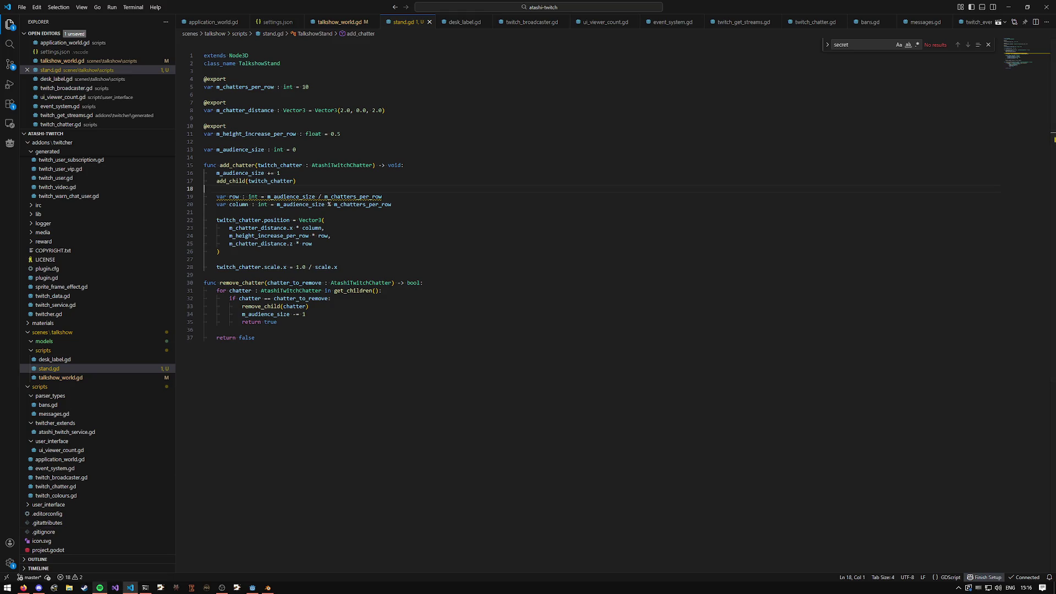
mouse_move(100, 588)
left_click(115, 572)
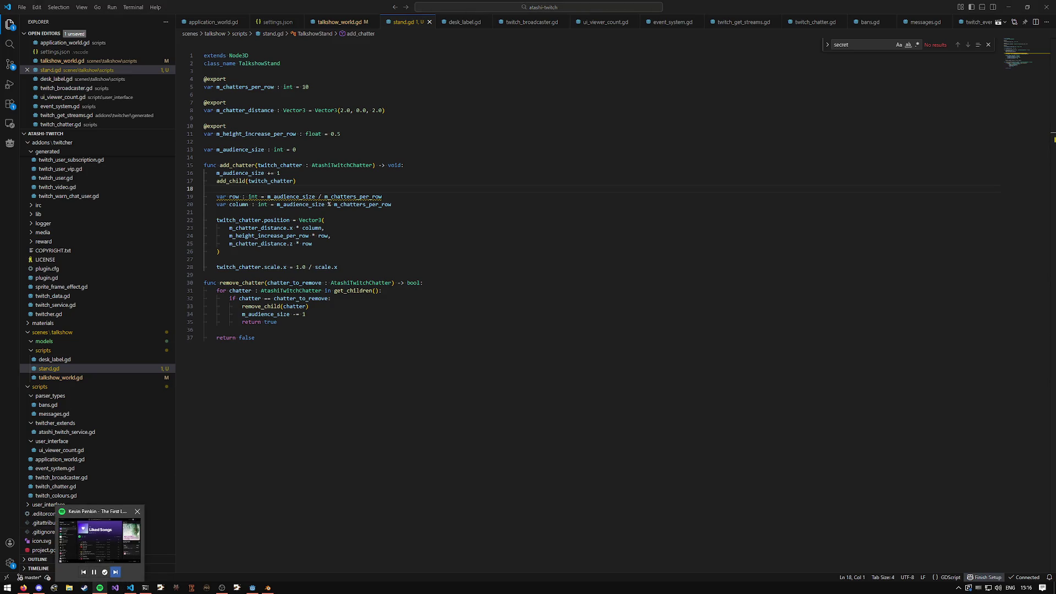
left_click(305, 314)
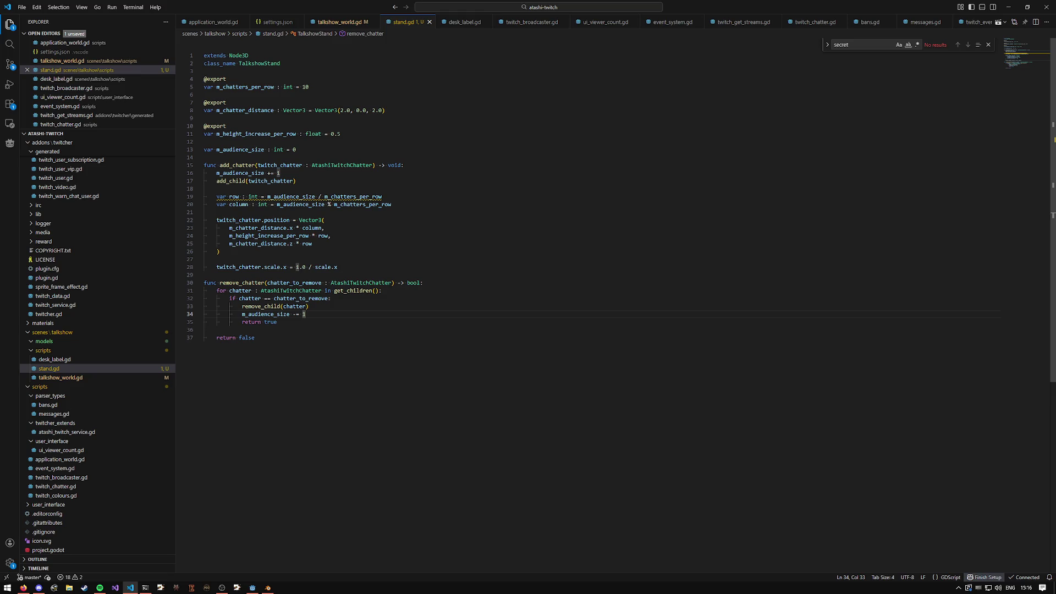
Step: Inspect the integer-division warning on line 19 and its m_audience_size and m_chatters_per_row variables
left_click(204, 211)
key("Up")
key("Up")
key("End")
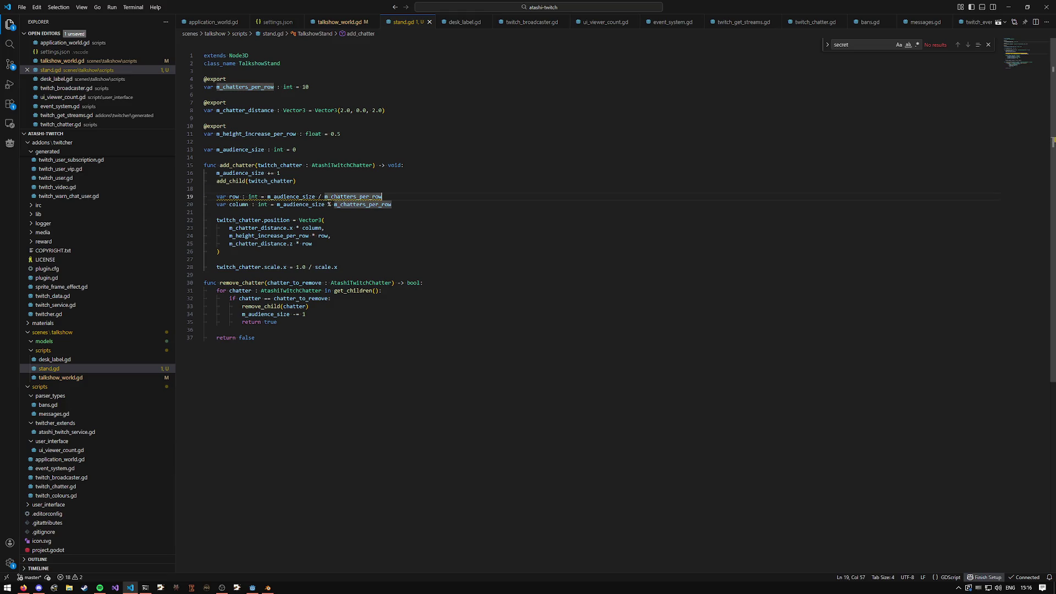
key("Home")
key("shift+End")
key("End")
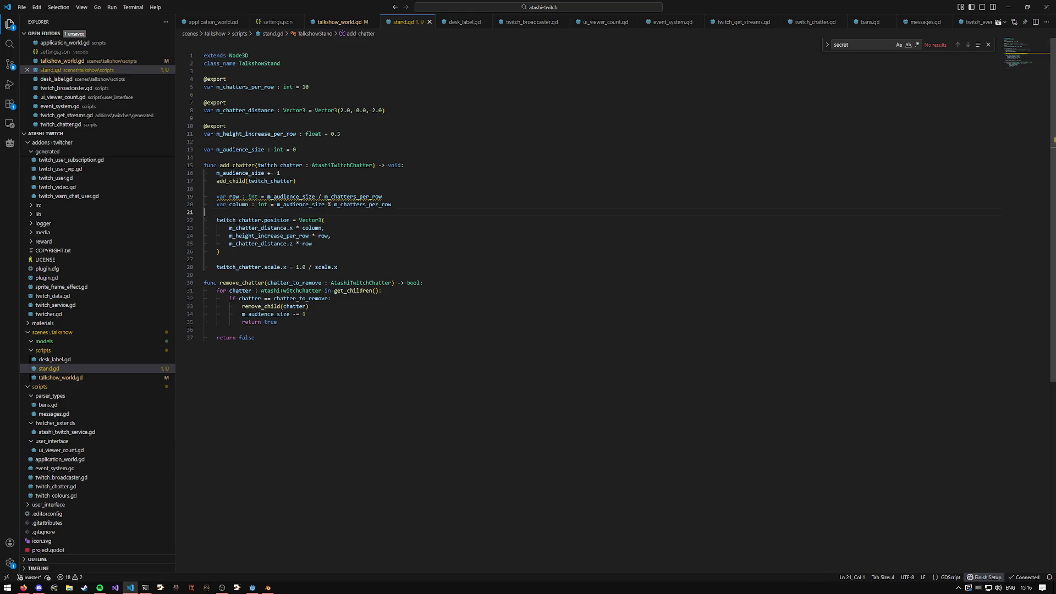
key("ctrl+k")
key("ctrl+i")
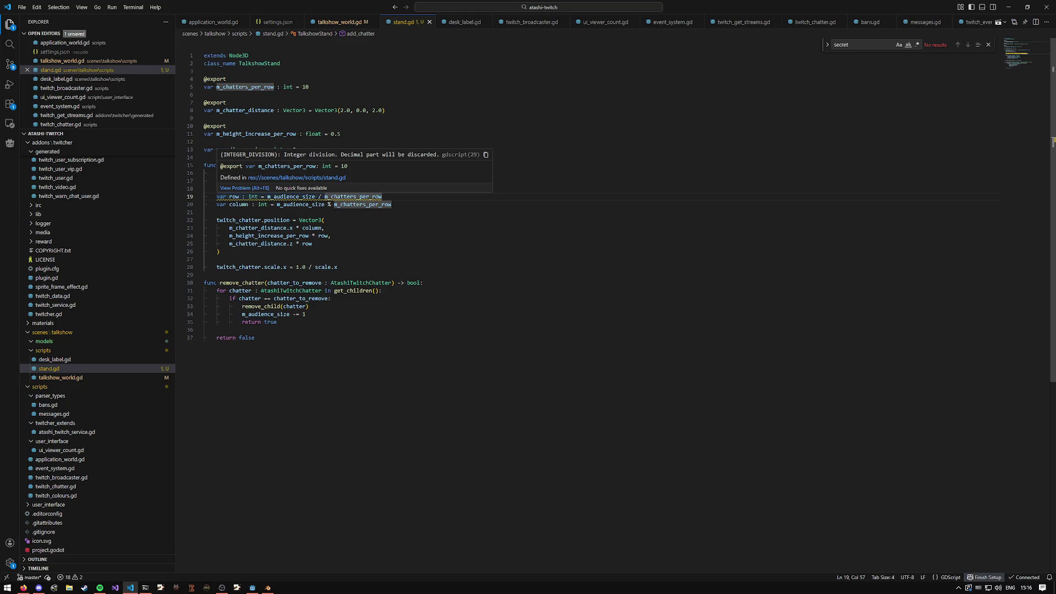
key("Escape")
key("ctrl+shift+Left")
key("ctrl+shift+Left")
key("ctrl+shift+Left")
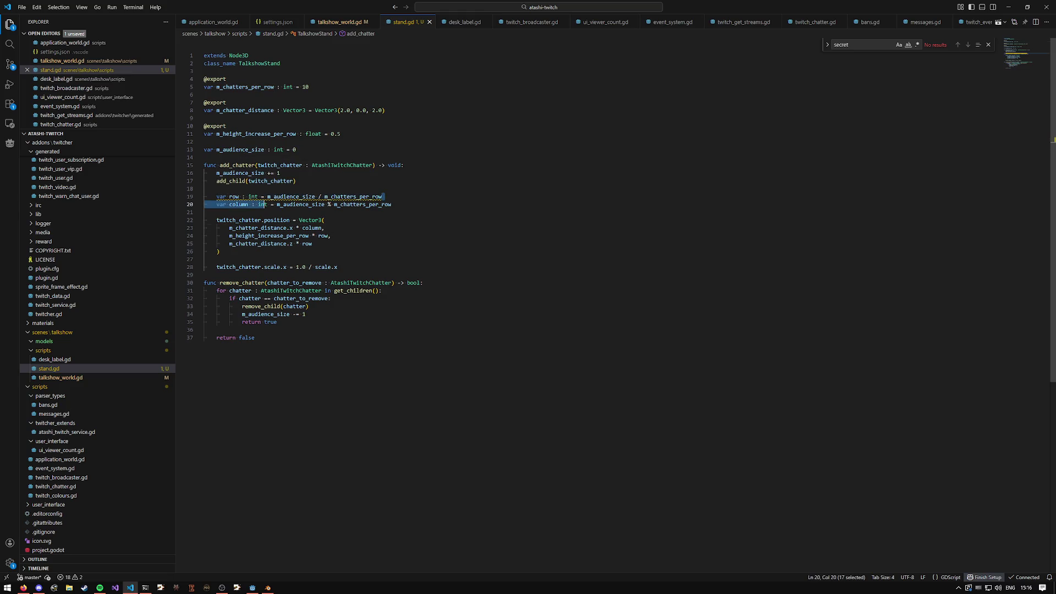
left_click(382, 196)
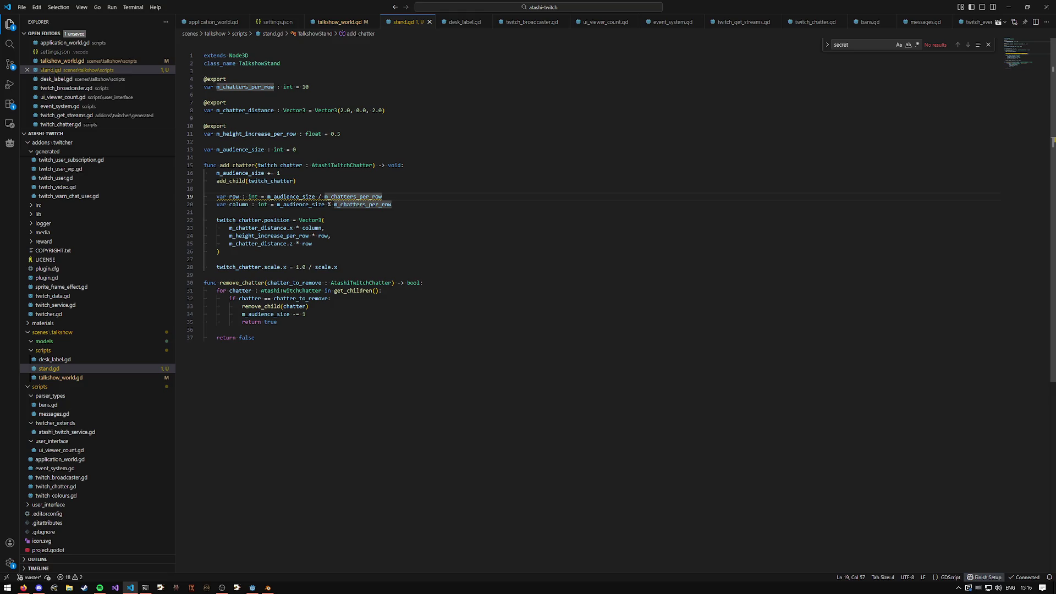
double_click(291, 196)
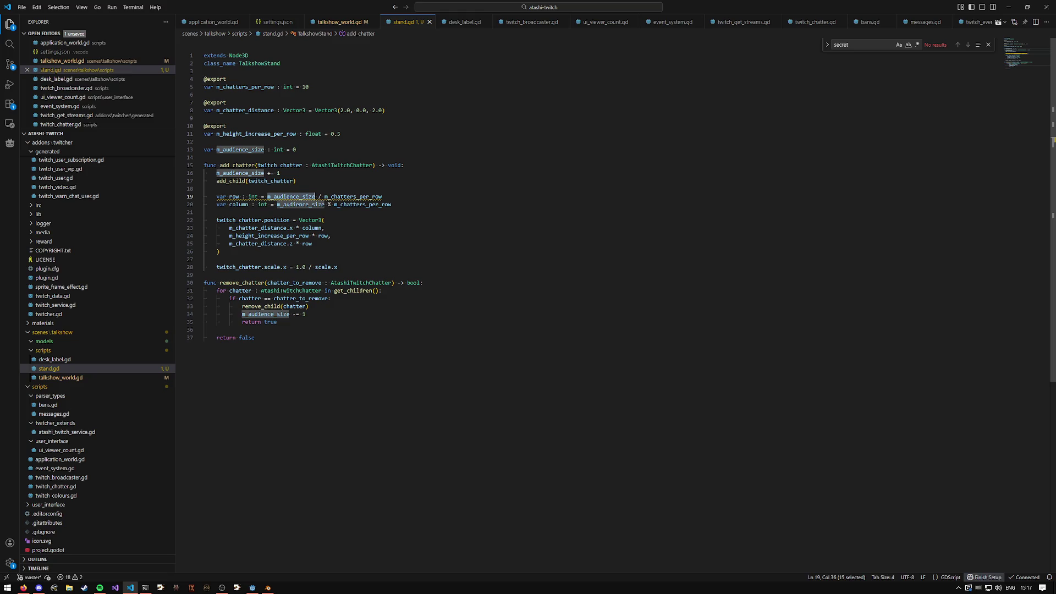
double_click(352, 196)
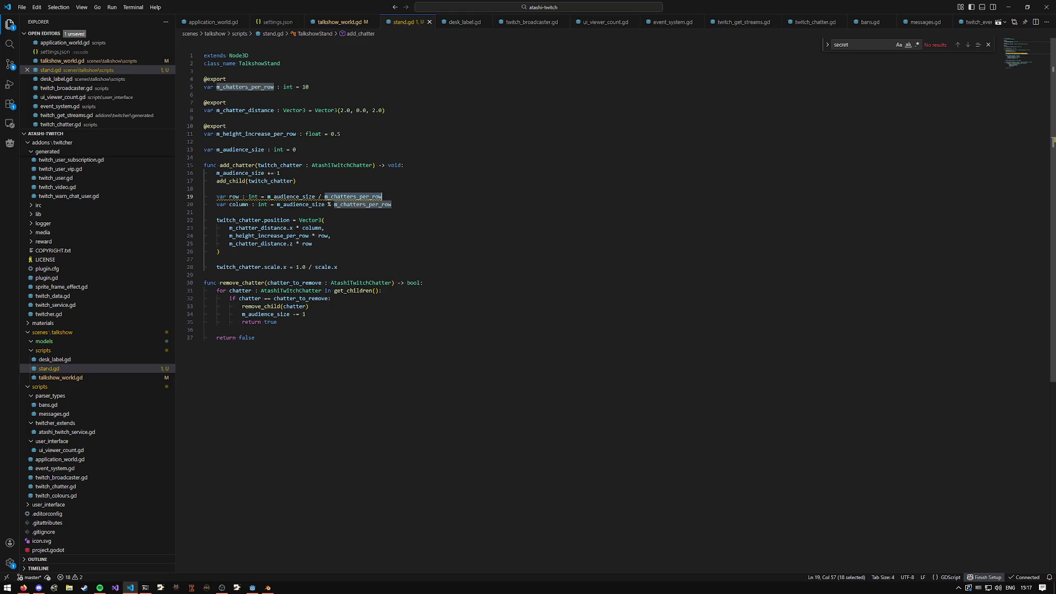
left_click(205, 189)
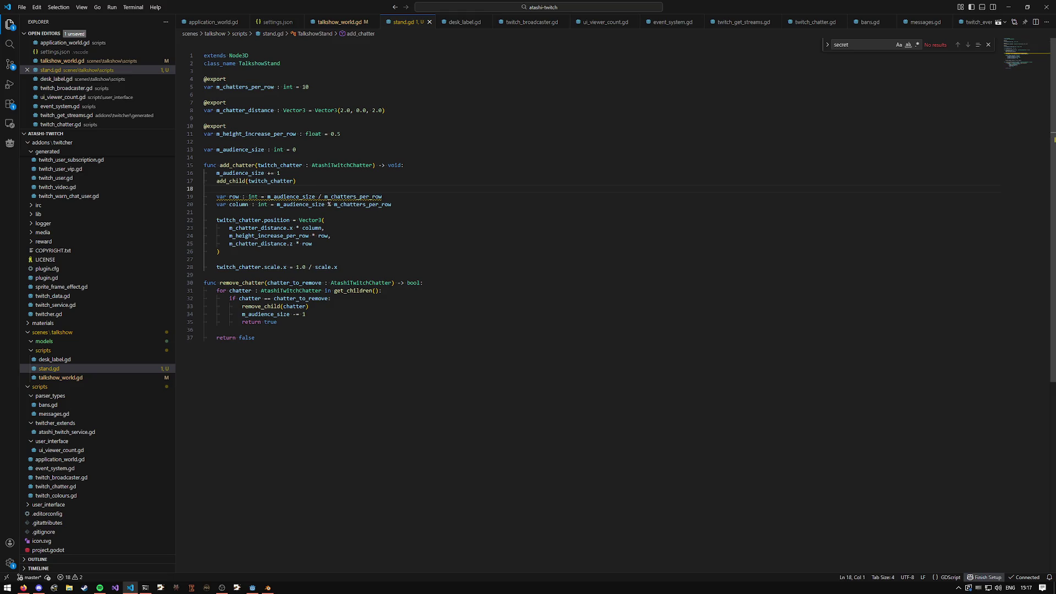
Step: Delete the unfinished trunc line on line 18 and save stand.gd
type("trunf")
key("BackSpace")
type("c")
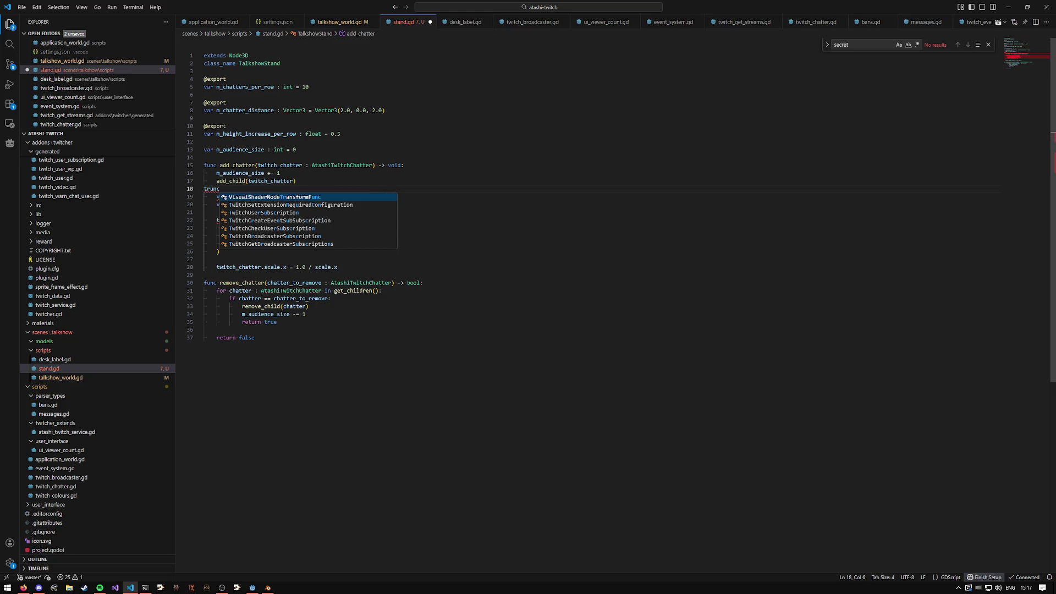
key("BackSpace")
key("BackSpace")
key("BackSpace")
key("ctrl+s")
Step: Try wrapping the row division in floor() and adding a comment, then undo both
left_click(268, 196)
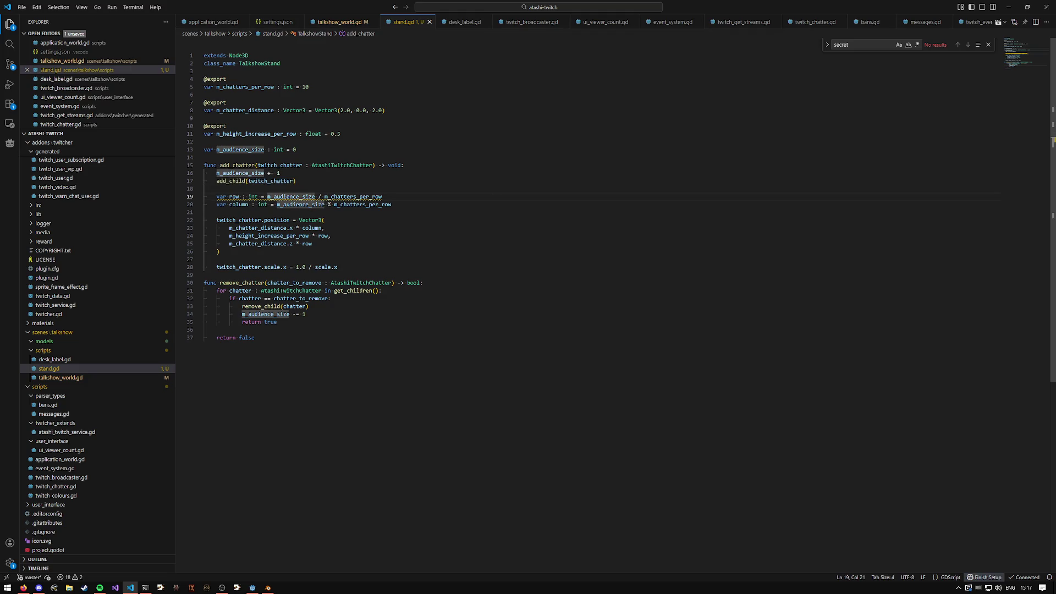
type("floor")
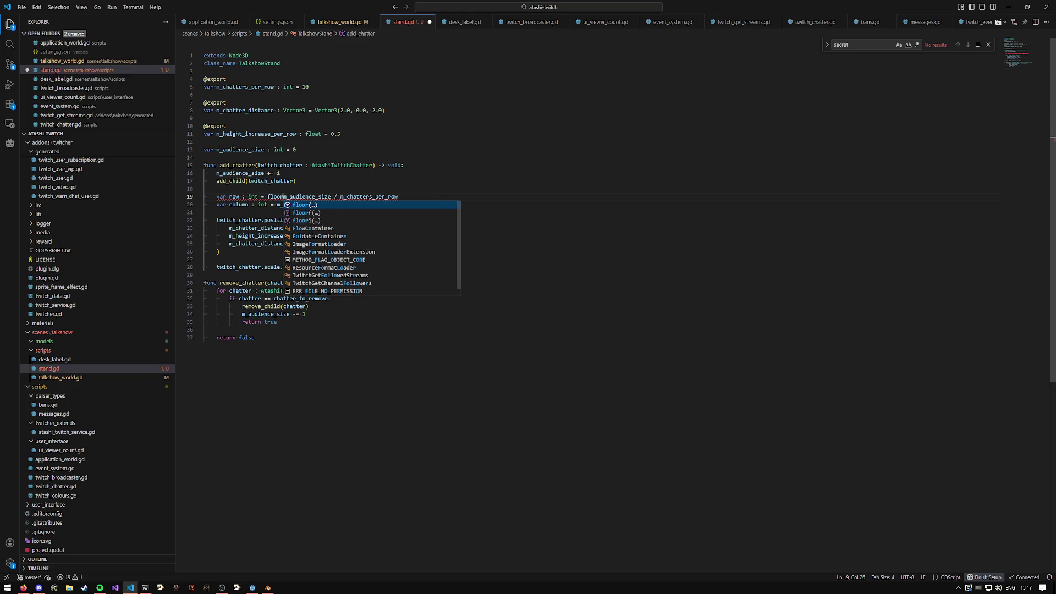
type("(")
key("End")
type(")")
key("ctrl+Left")
key("ctrl+Left")
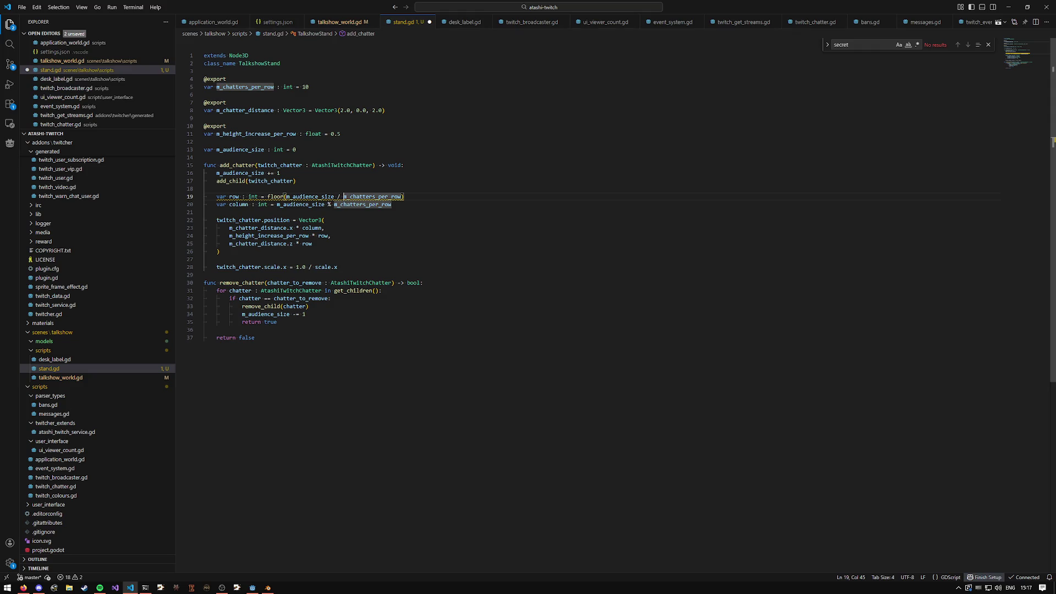
key("ctrl+z")
key("ctrl+z")
key("ctrl+z")
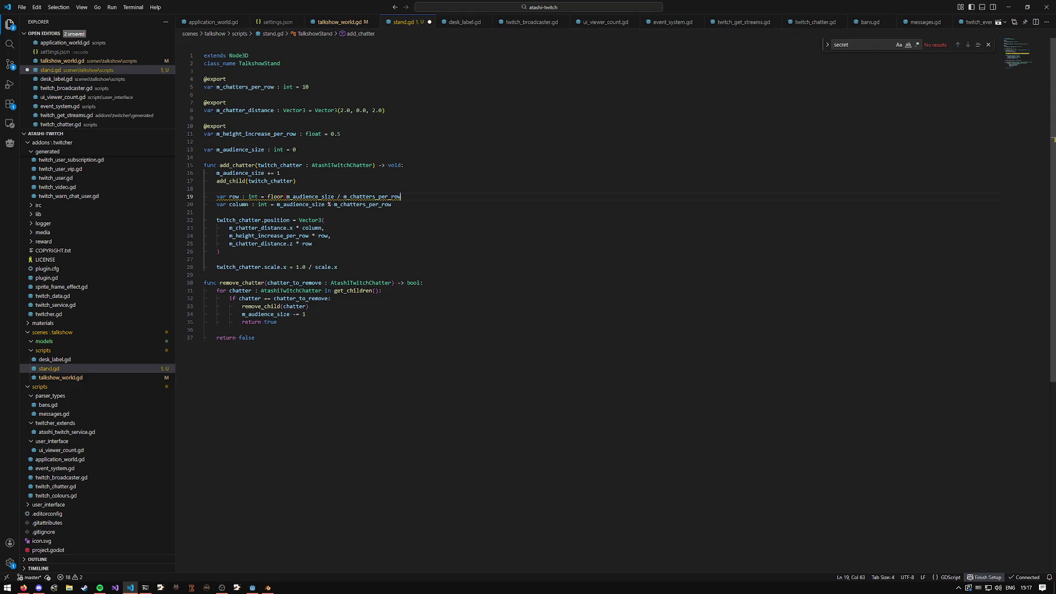
key("Return")
type("#")
key("ctrl+z")
key("ctrl+z")
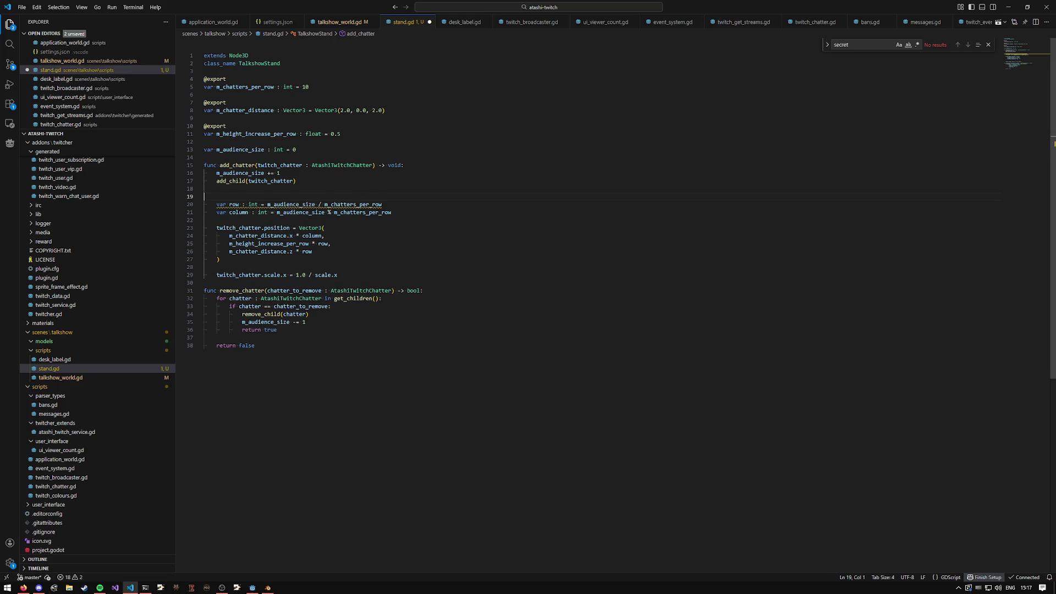
Step: Check the script errors in Godot and come back to stand.gd
key("alt+Tab")
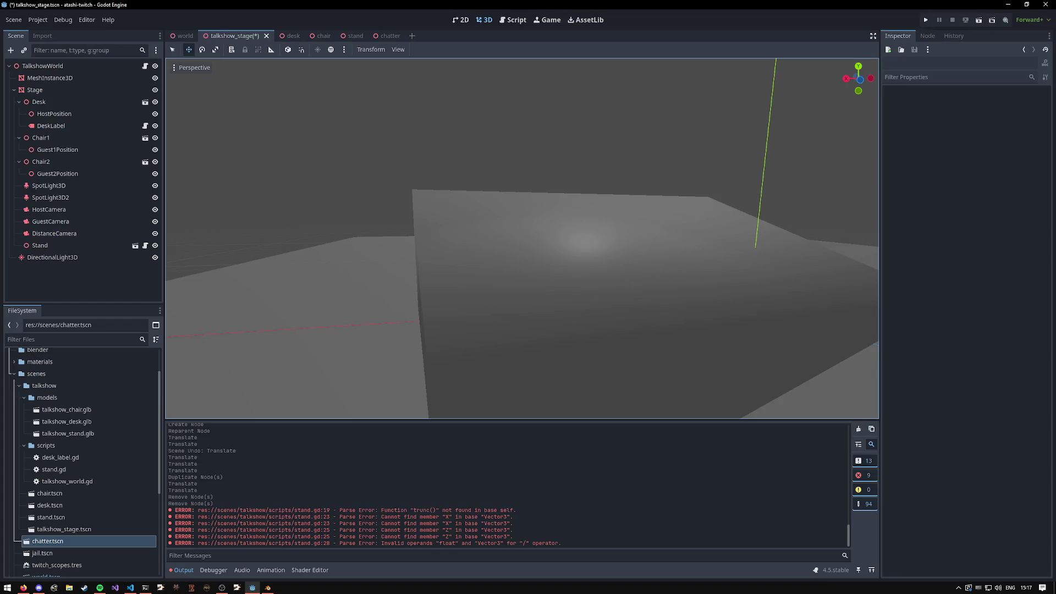
key("alt+Tab")
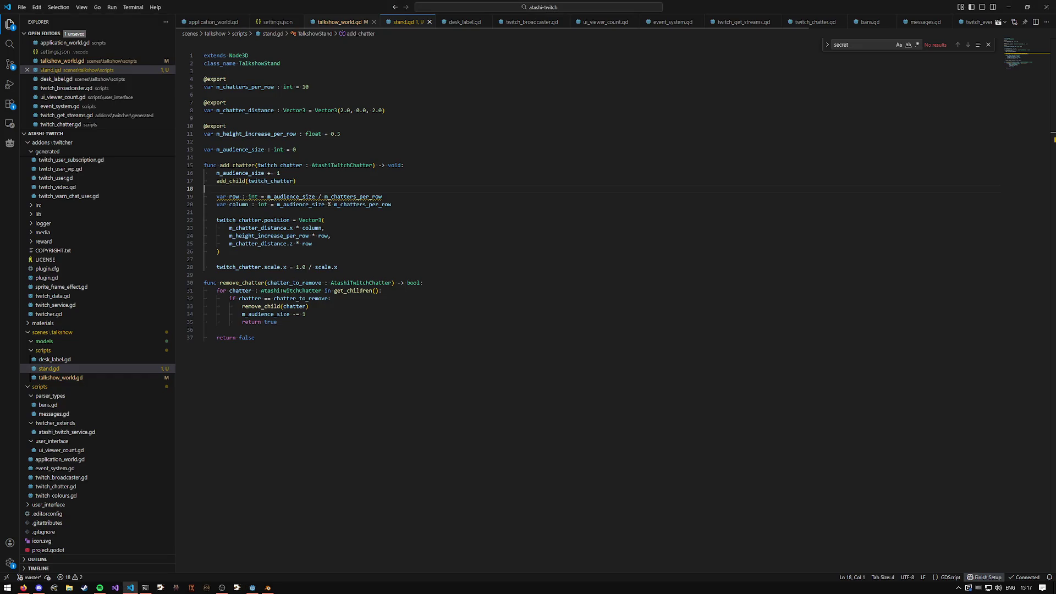
left_click(324, 220)
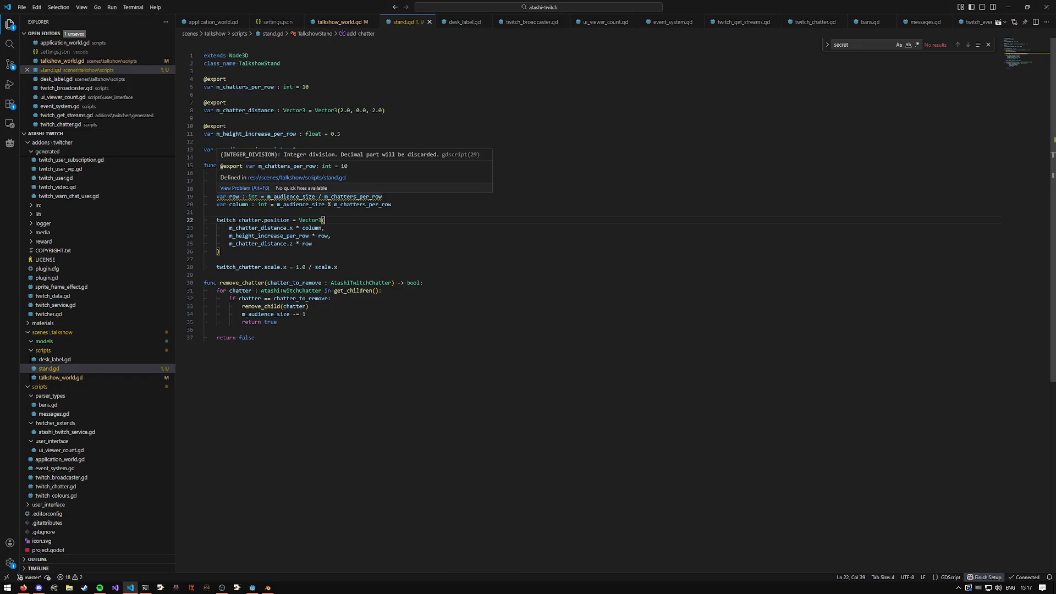
key("alt+Tab")
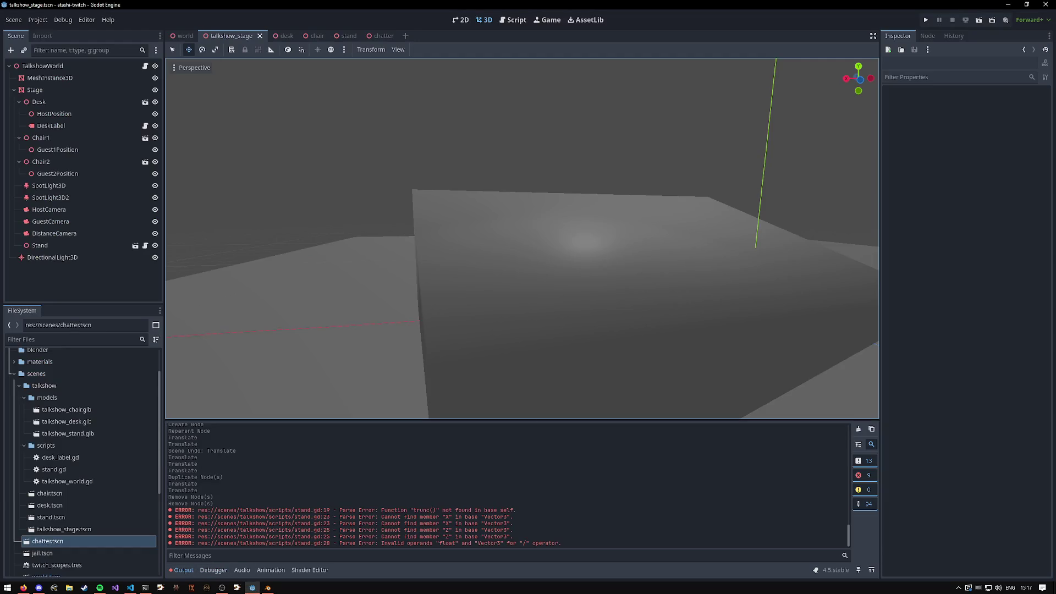
key("alt+Tab")
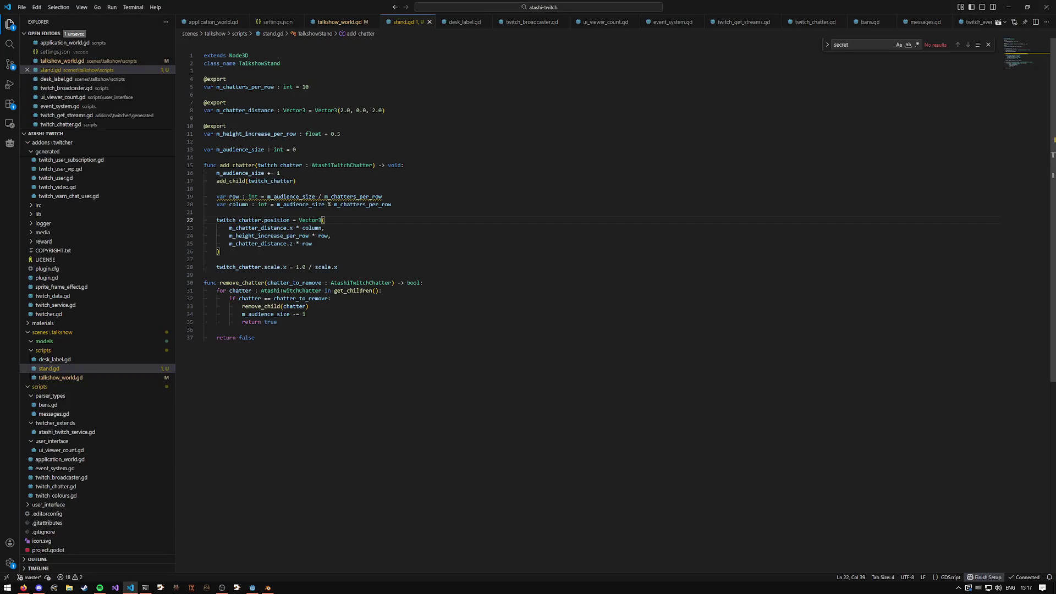
key("Up")
key("Up")
key("Up")
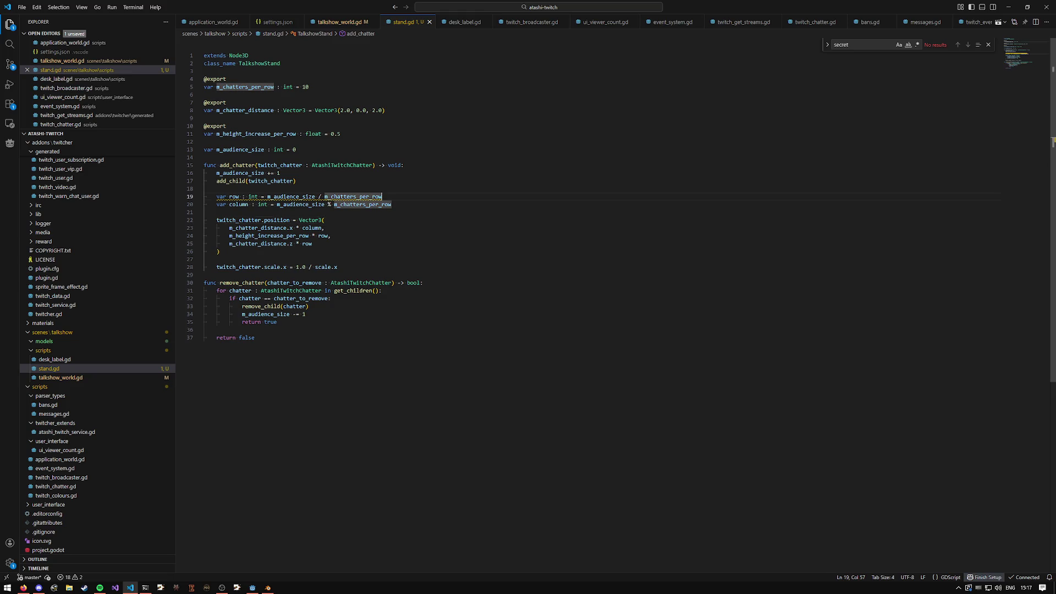
Step: Try converting m_chatters_per_row with float(), then revert it and save stand.gd
left_click(382, 197)
type("float(")
key("End")
type(")")
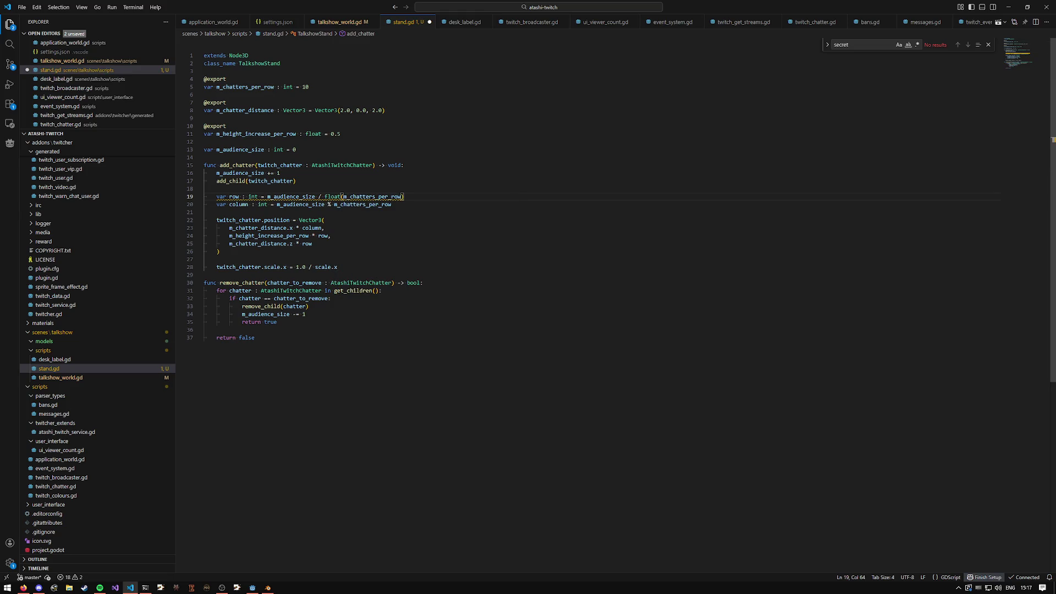
mouse_move(332, 196)
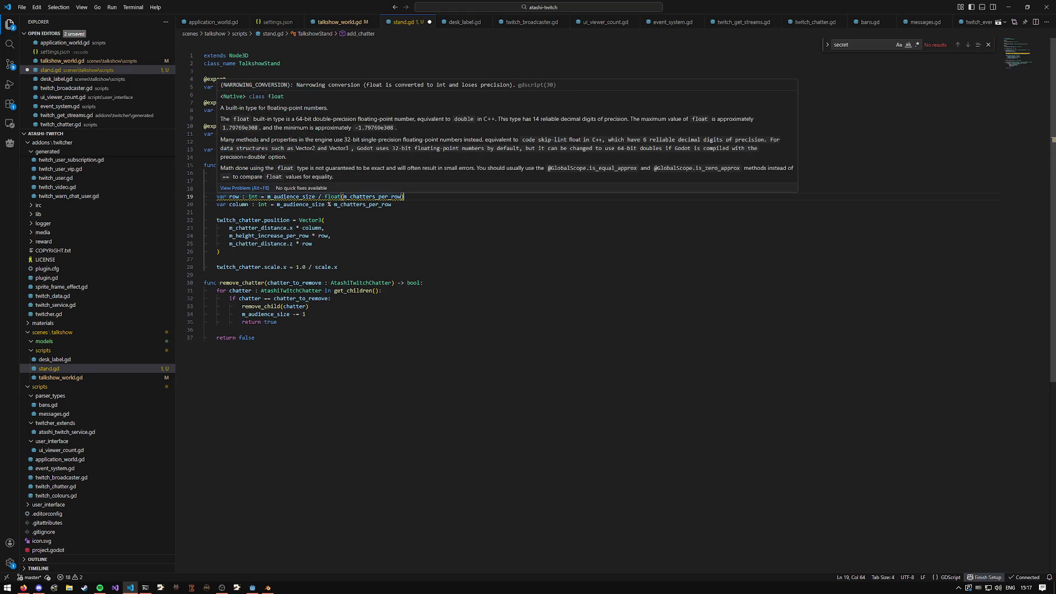
key("ctrl+z")
key("ctrl+z")
key("ctrl+s")
left_click(325, 228)
left_click(204, 211)
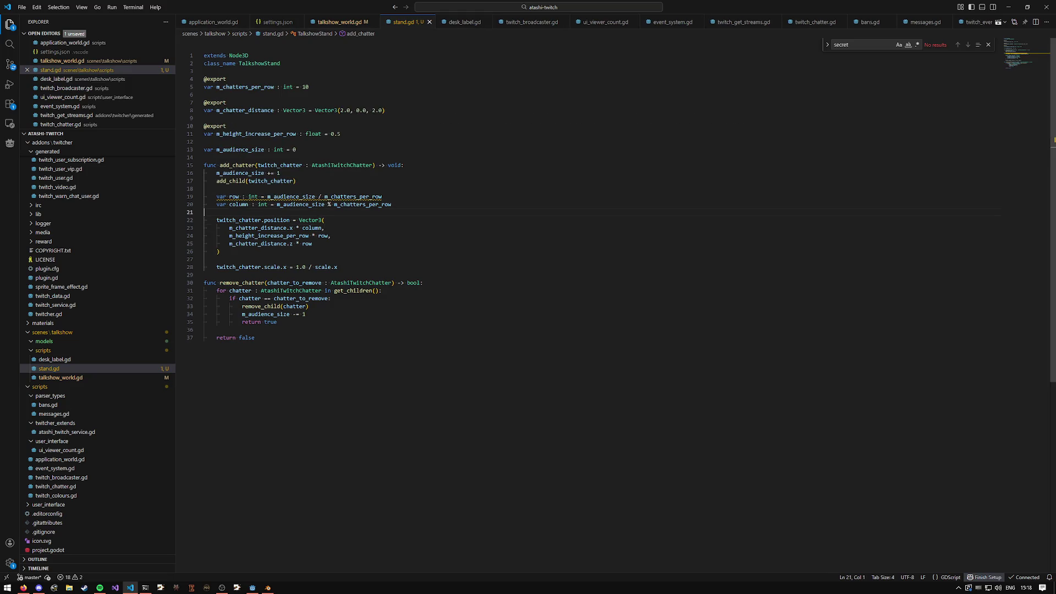
left_click(324, 228)
Step: Add a range(10) loop in _ready that holds the pasted add_chatter call
key("alt+Left")
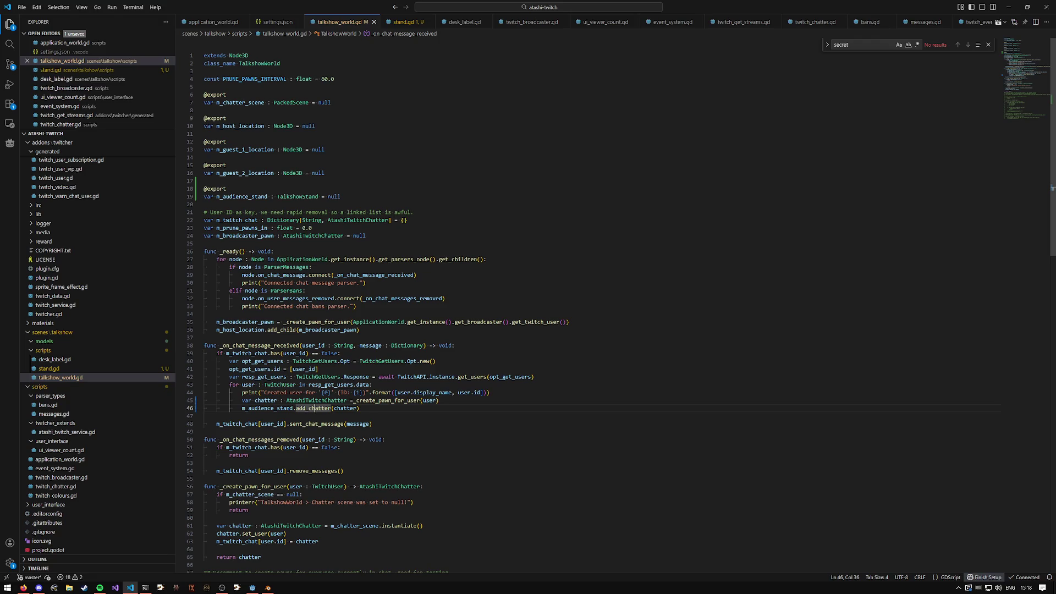
left_click(204, 337)
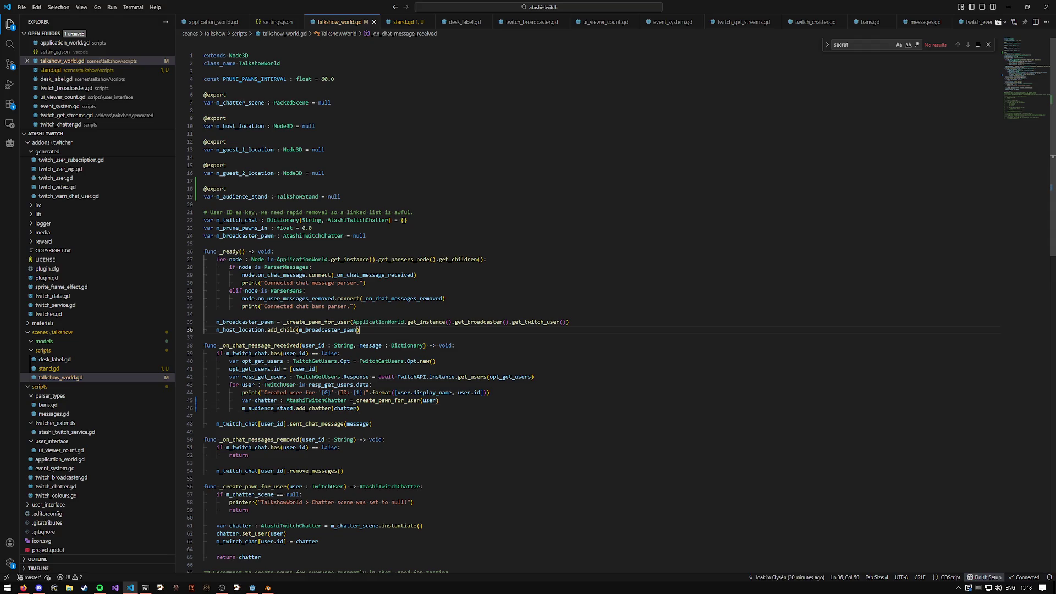
key("Return")
key("Return")
key("Up")
key("Tab")
type("for ")
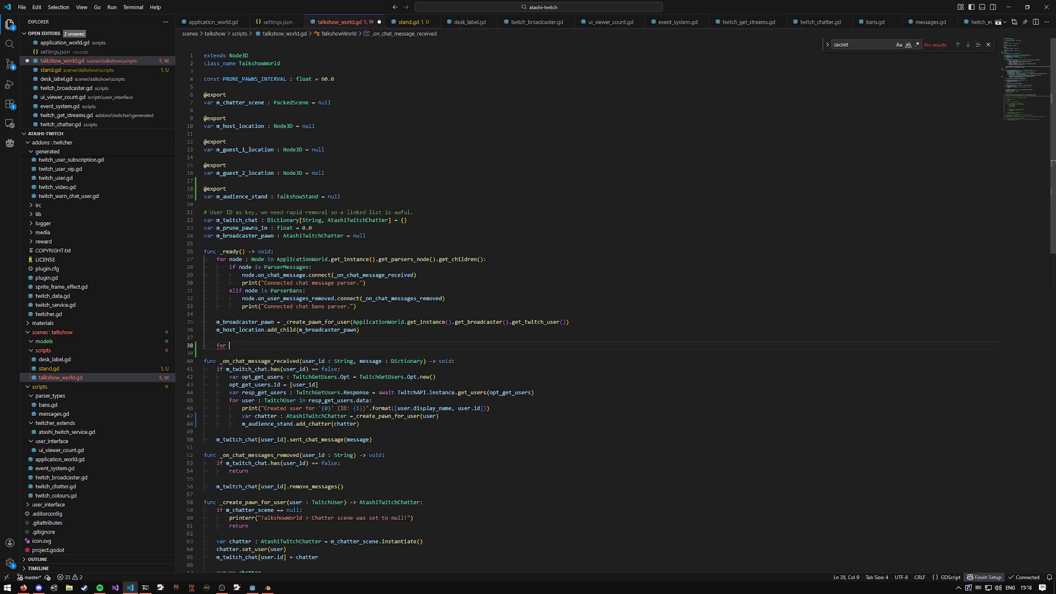
type("_ in ")
type("range(10")
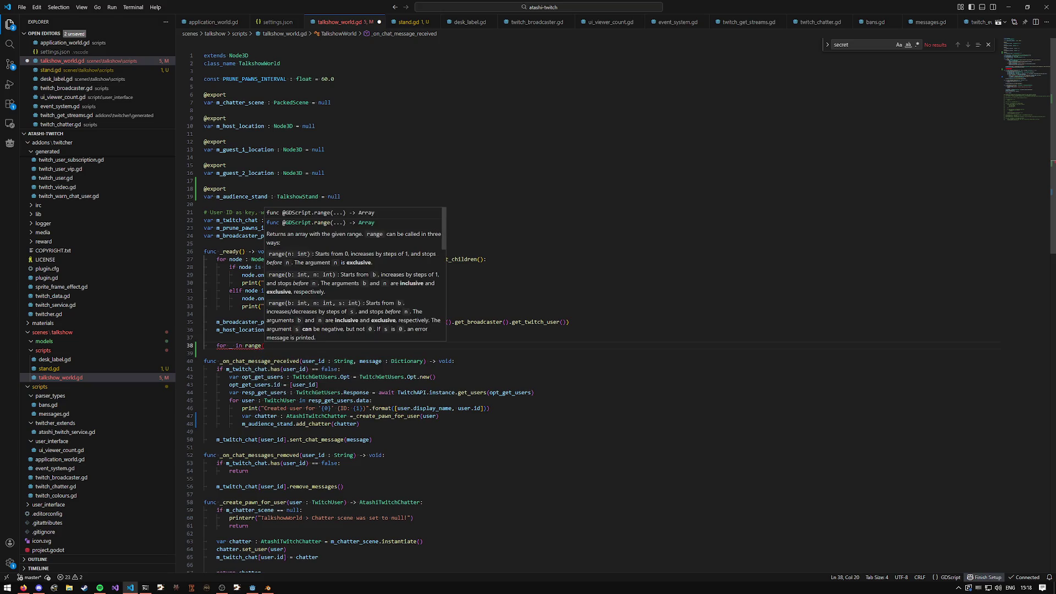
type("):")
key("Return")
type("m_audience_stand.add_chatter(chatter)")
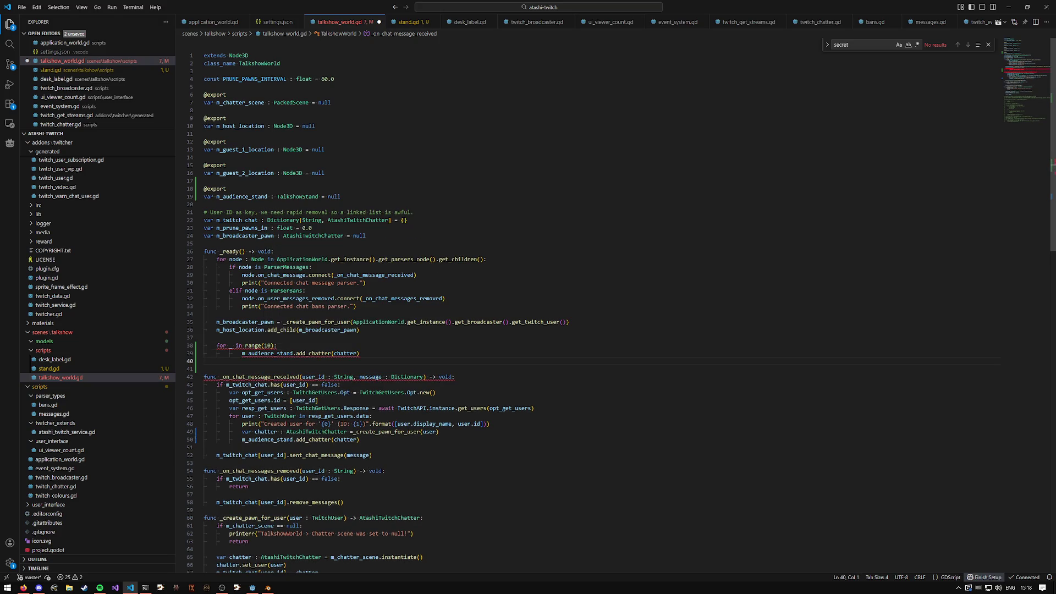
Step: Pass m_broadcaster_pawn to add_chatter and rename the loop variable to _i
double_click(333, 353)
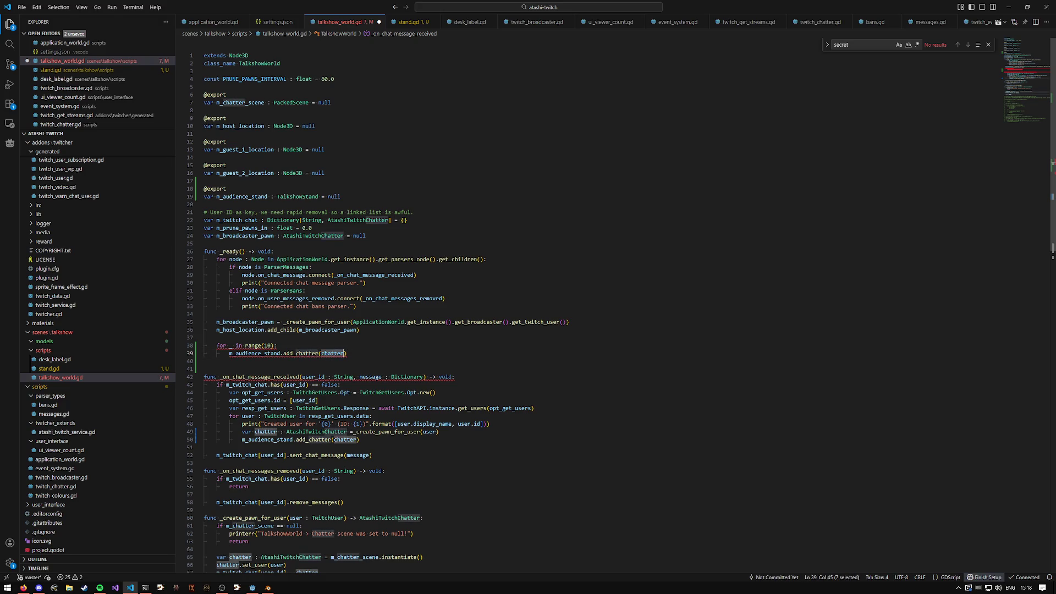
type("m_broadcaster_pawn")
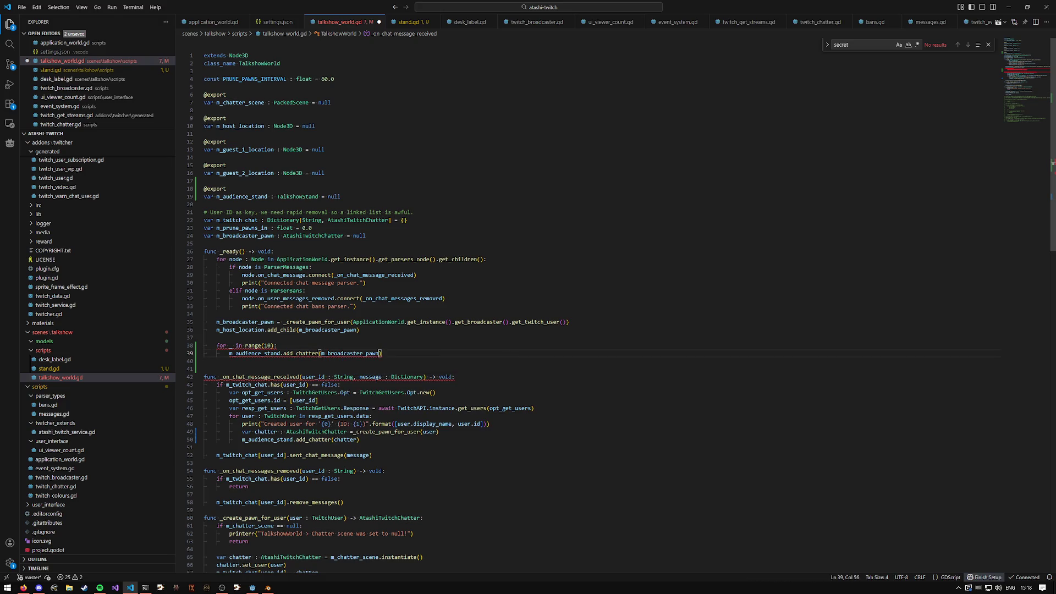
key("Down")
key("Delete")
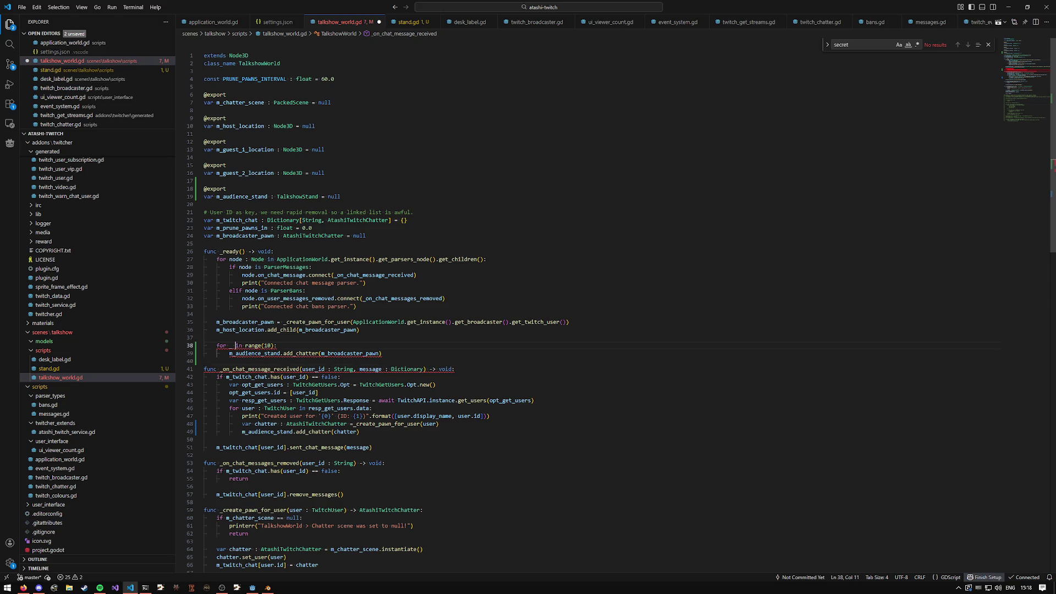
left_click(231, 345)
key("BackSpace")
type("i")
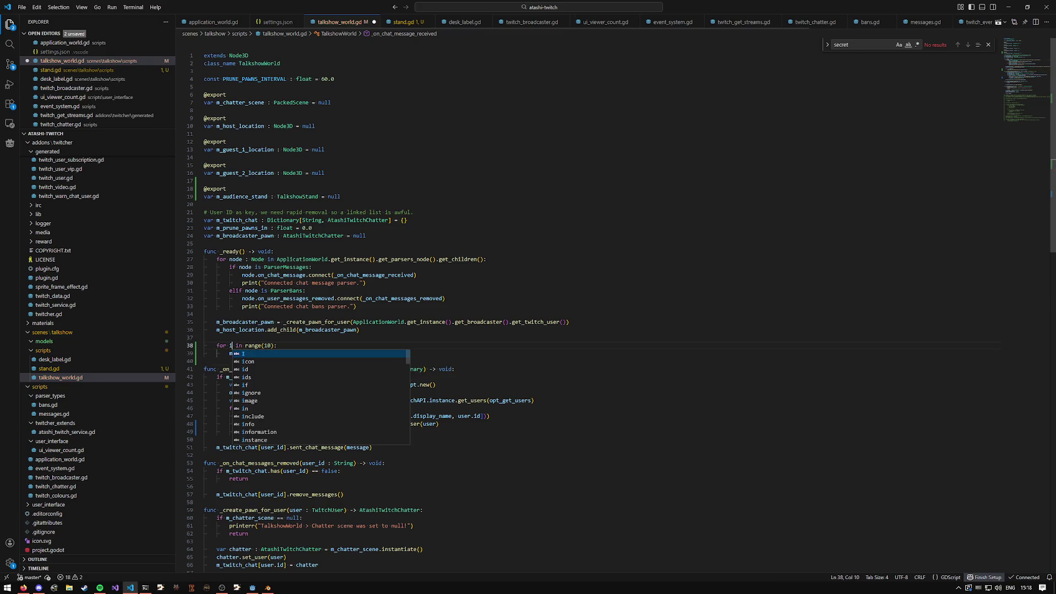
key("Left")
type("_")
Step: Save talkshow_world.gd and run the project in Godot
key("ctrl+s")
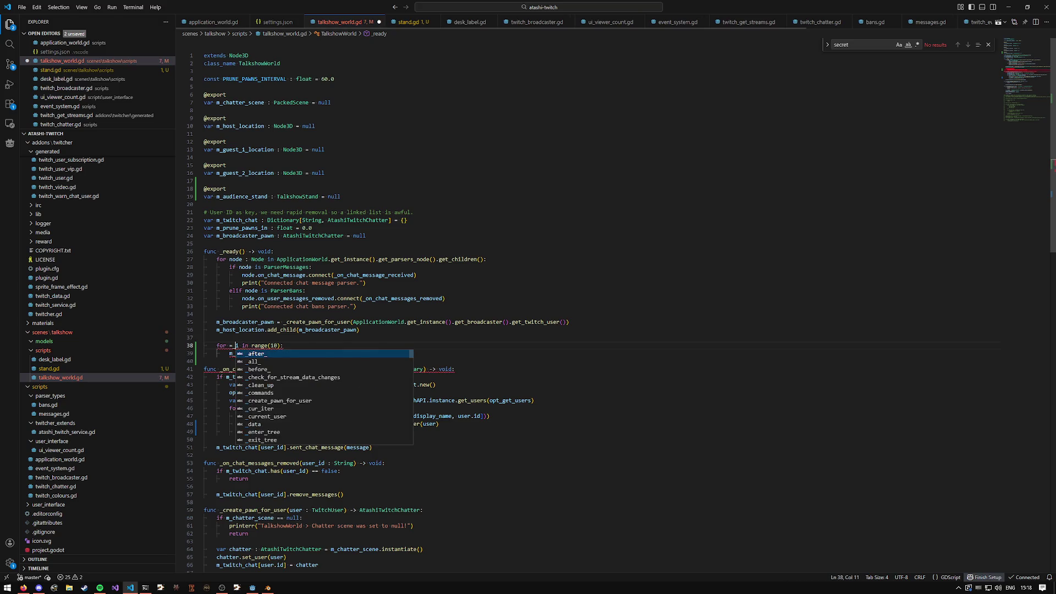
left_click(365, 283)
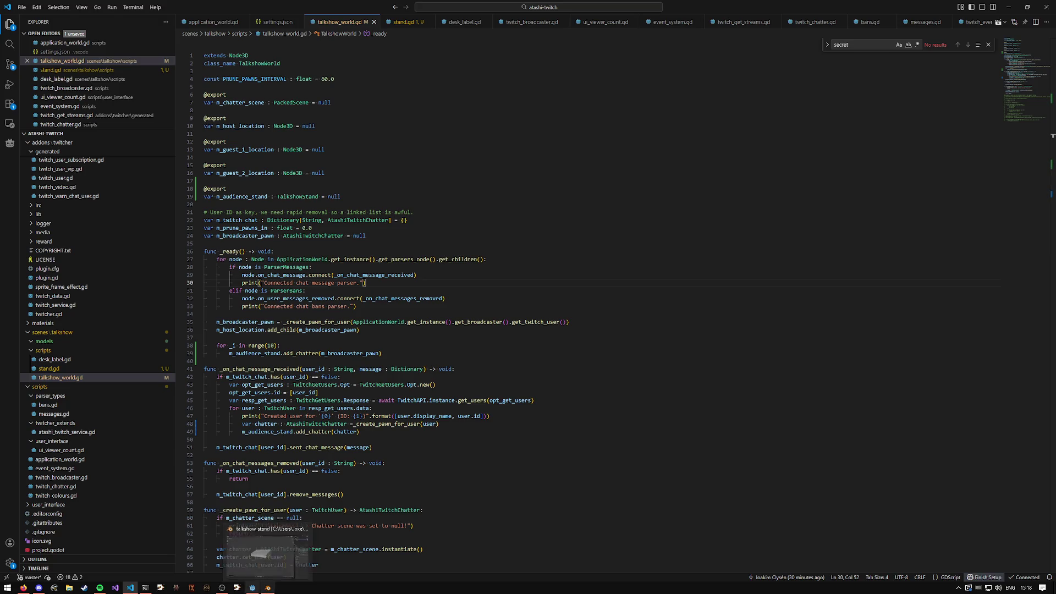
left_click(253, 587)
key("F5")
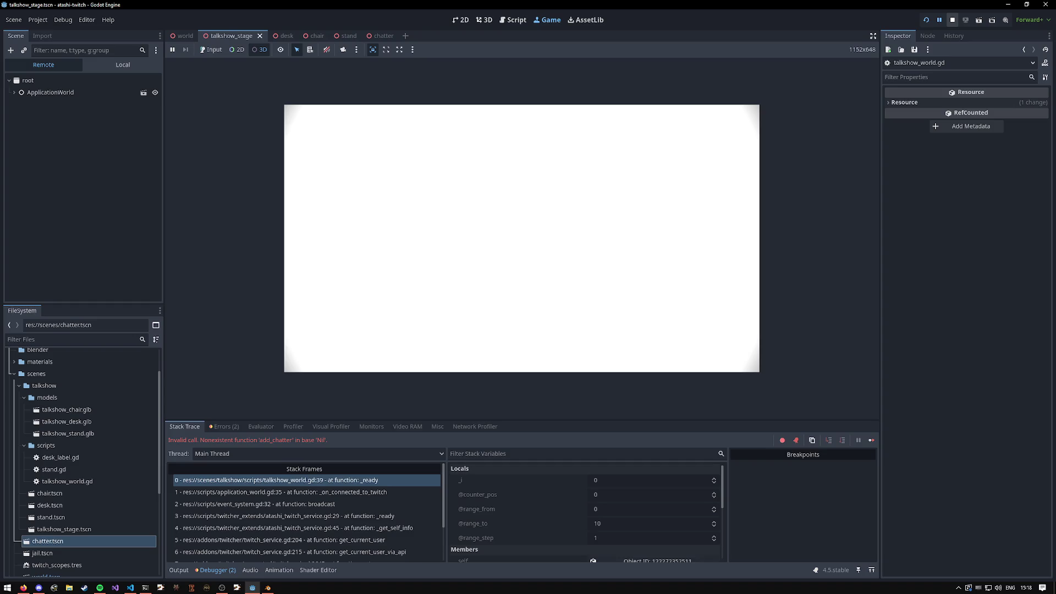
Step: Stop the crashed game, assign Stand to TalkshowWorld's M Audience Stand, and rerun
left_click(951, 20)
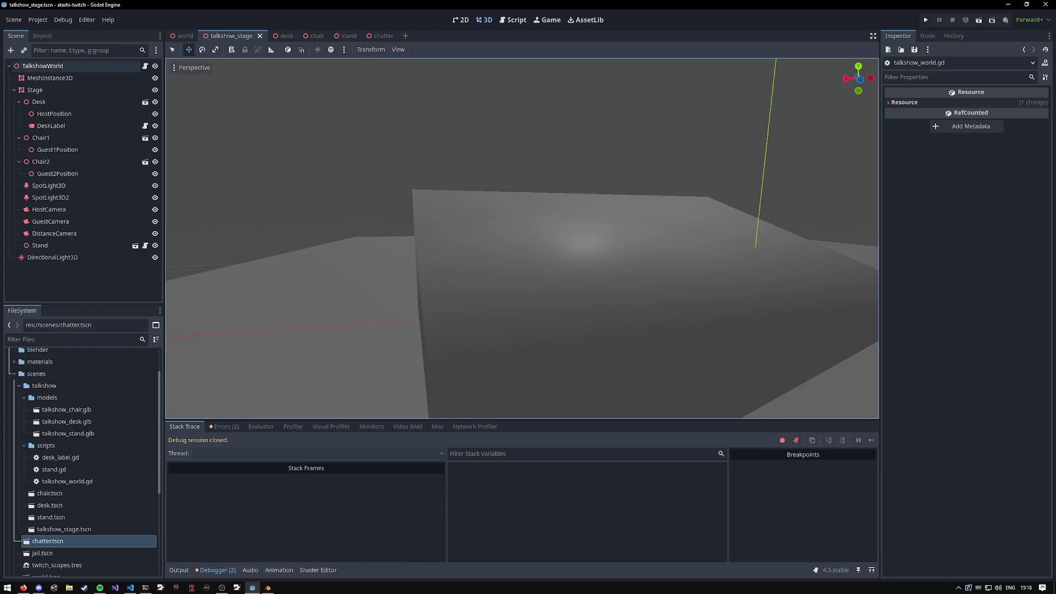
left_click(43, 65)
left_click(1000, 169)
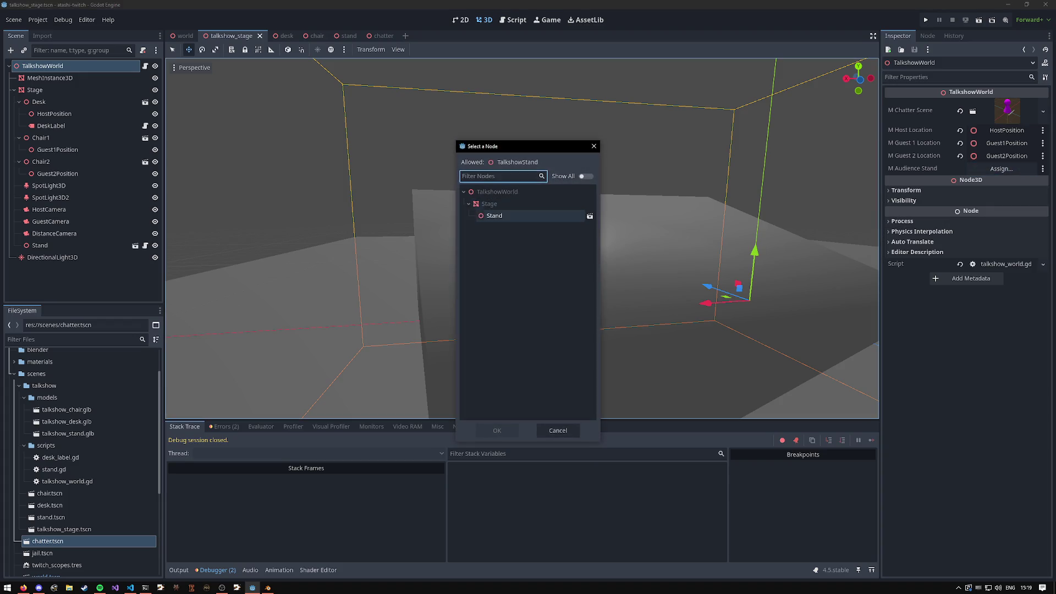
double_click(495, 215)
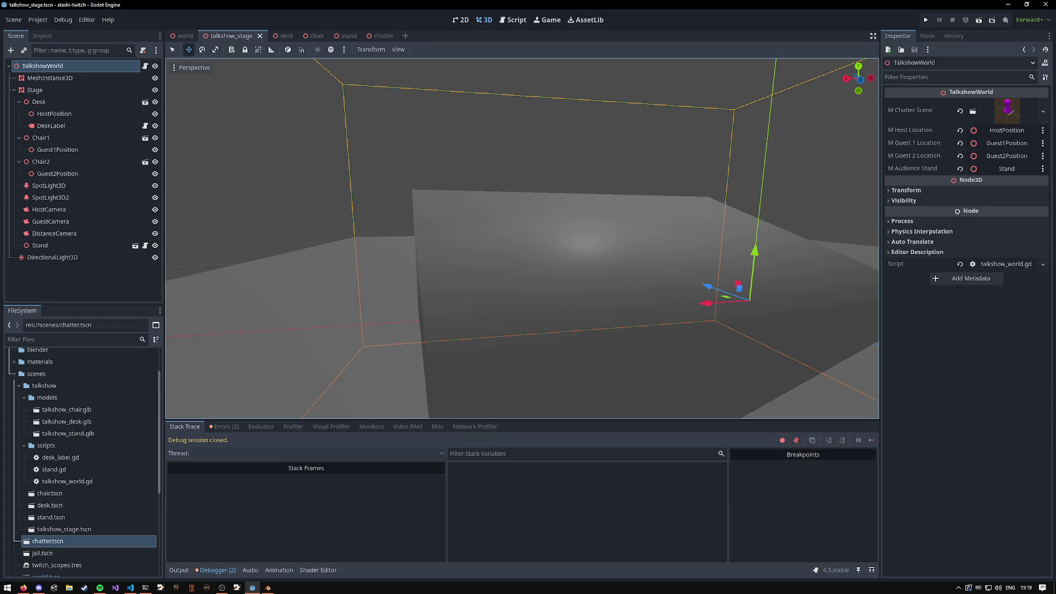
key("F5")
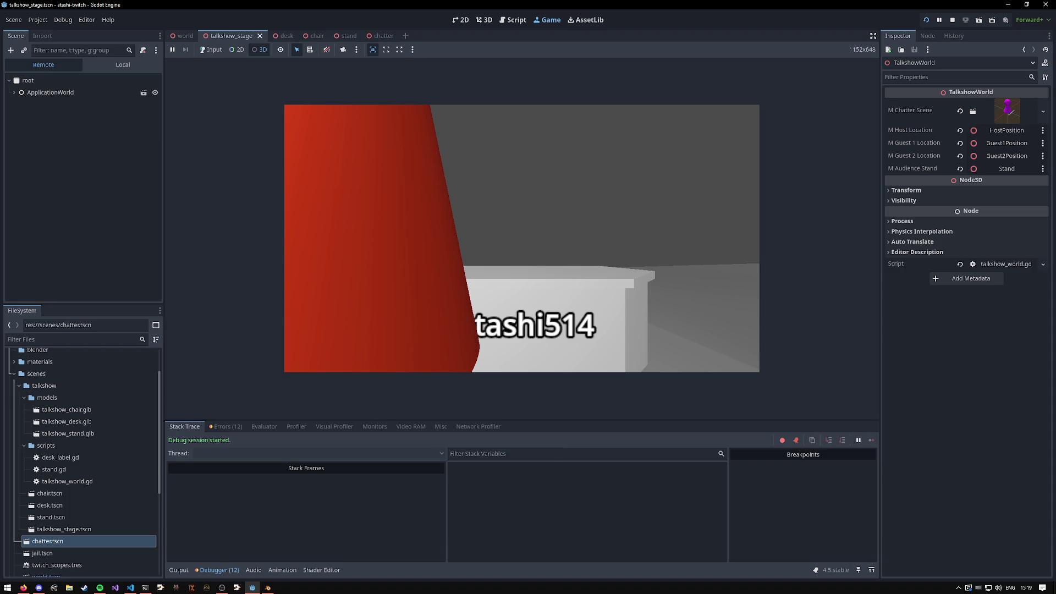
Step: Review the 12 'Chatter already has a parent' errors, stop the game, and return to VS Code
left_click(225, 426)
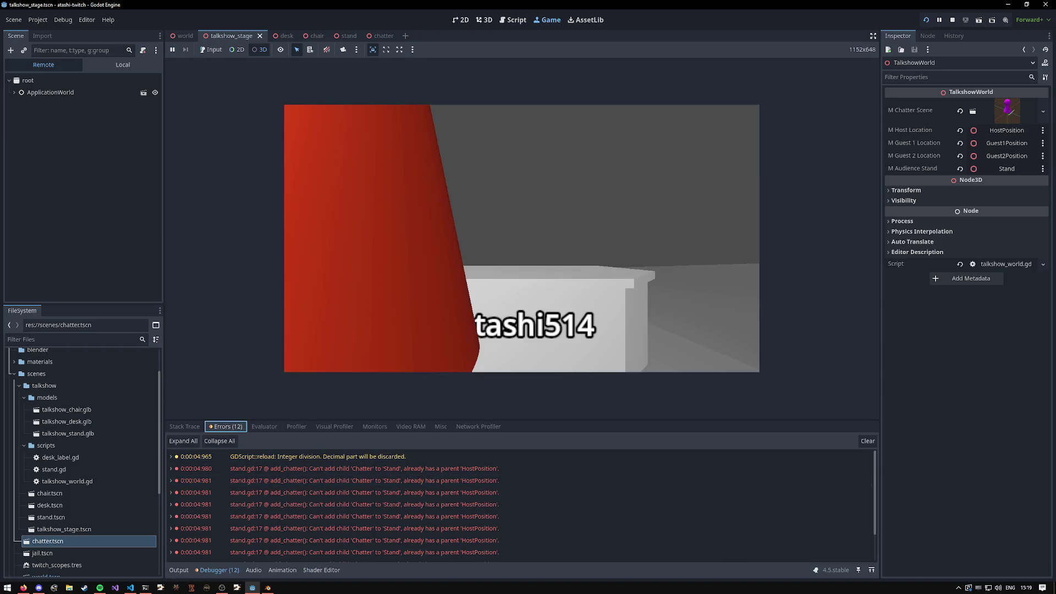
key("F8")
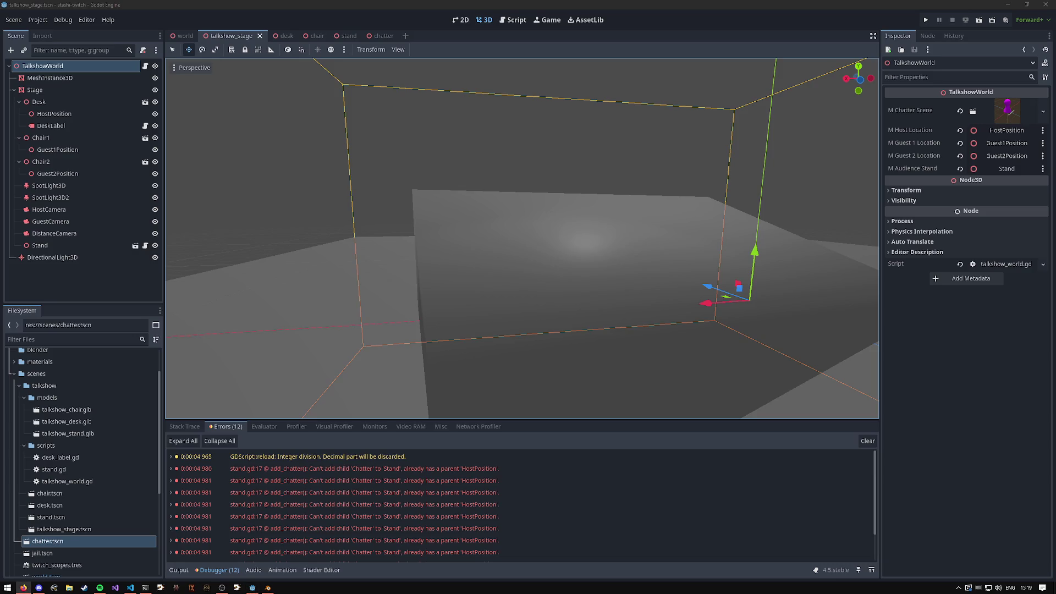
key("alt+Tab")
Step: Replace m_broadcaster_pawn in the loop with line 35's _create_pawn_for_user(...) call, then rerun
left_click(381, 353)
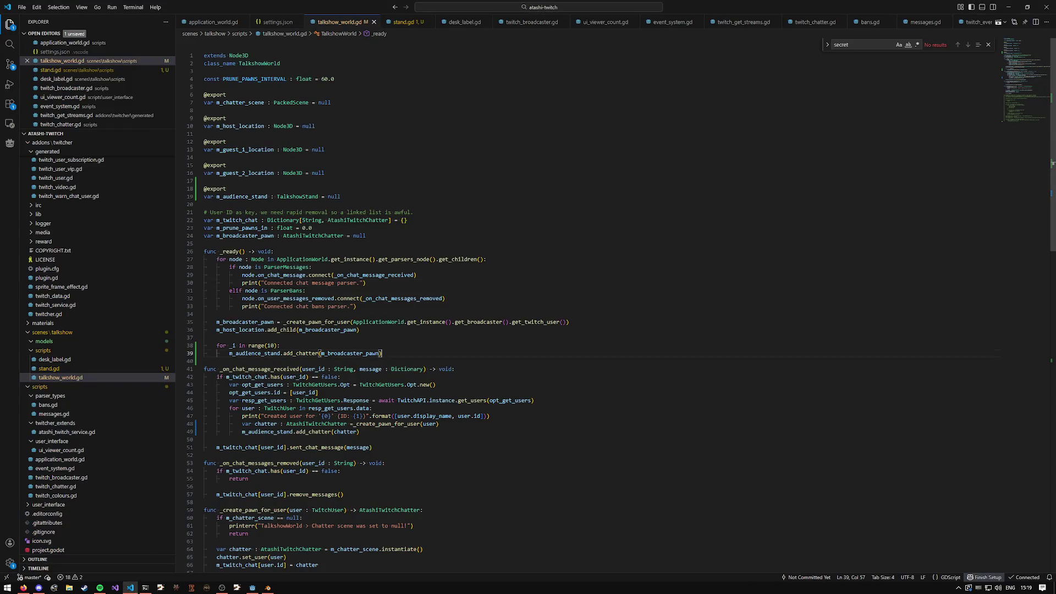
left_click(397, 321)
left_click(286, 322)
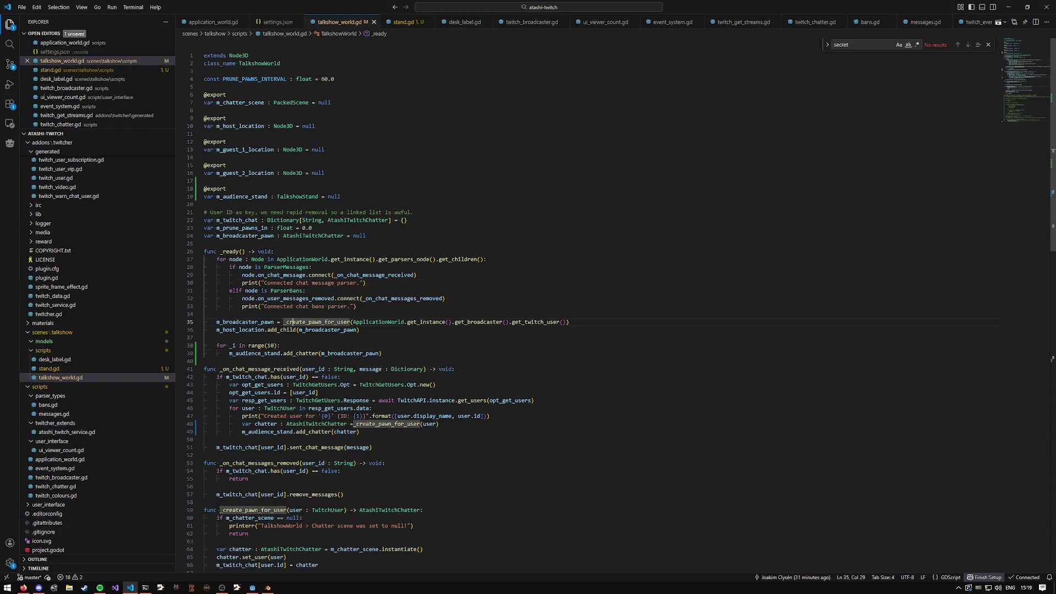
left_click(284, 322)
left_click(204, 337)
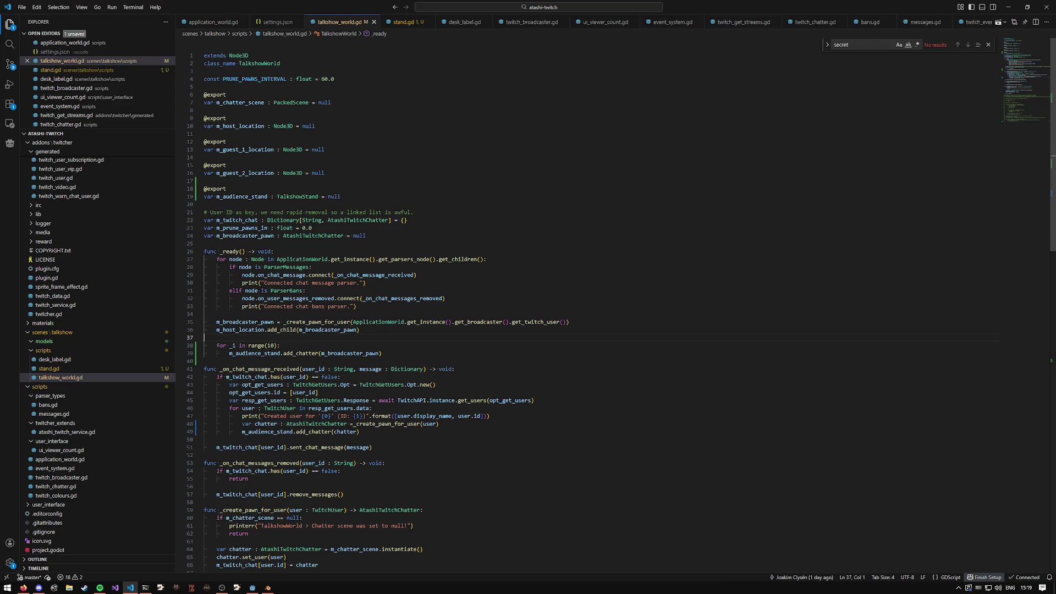
double_click(352, 353)
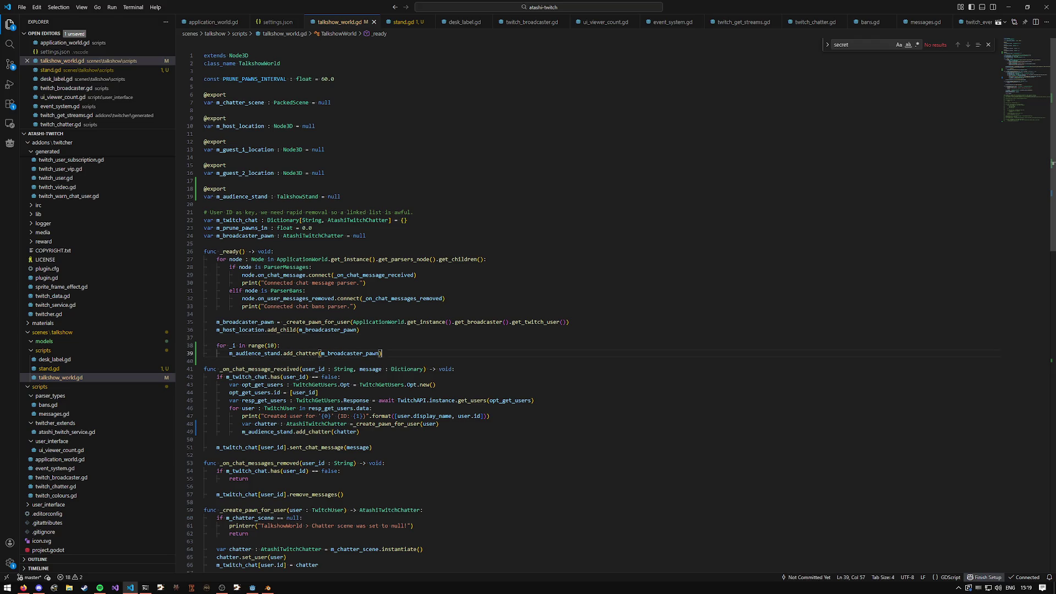
type("_create_pawn_for_user(ApplicationWorld.get_instance().get_broadcaster().get_twitch_user())")
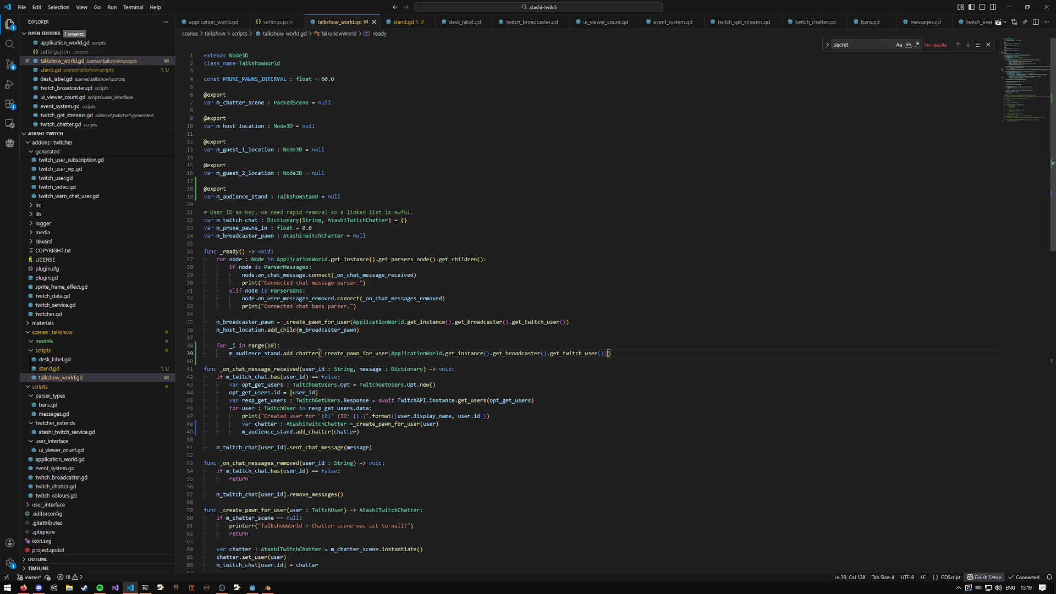
key("alt+Tab")
key("F5")
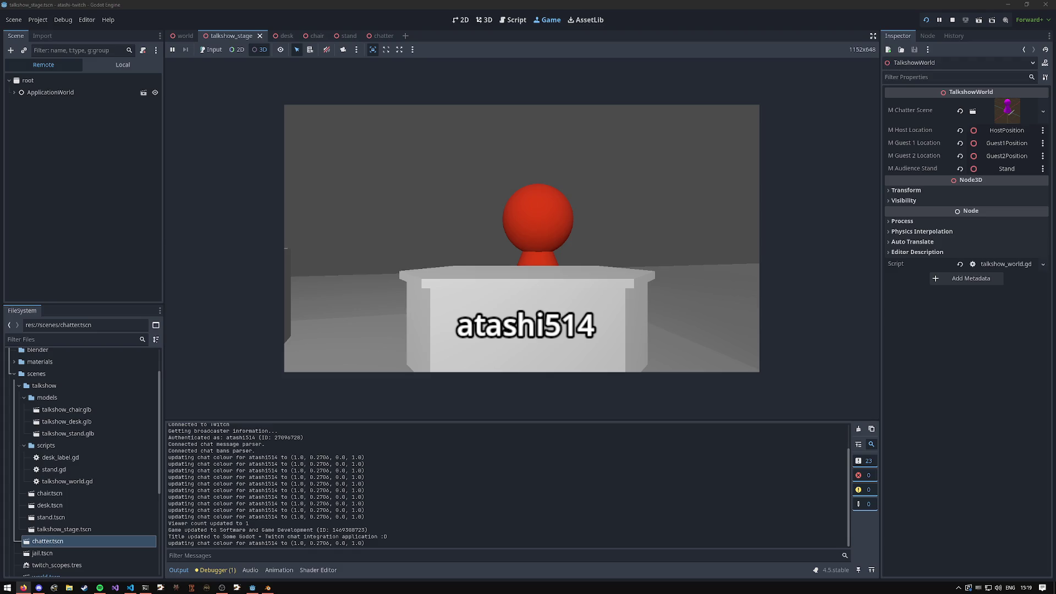
Step: View the red pawn row with the free game camera, stop the game, and open stand.gd
left_click(343, 50)
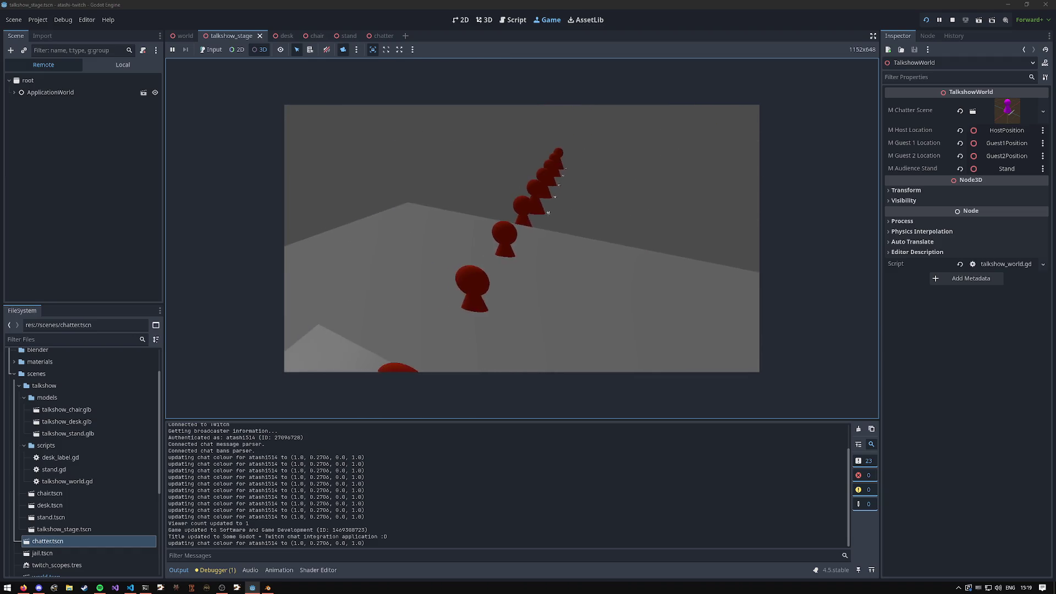
left_click(952, 20)
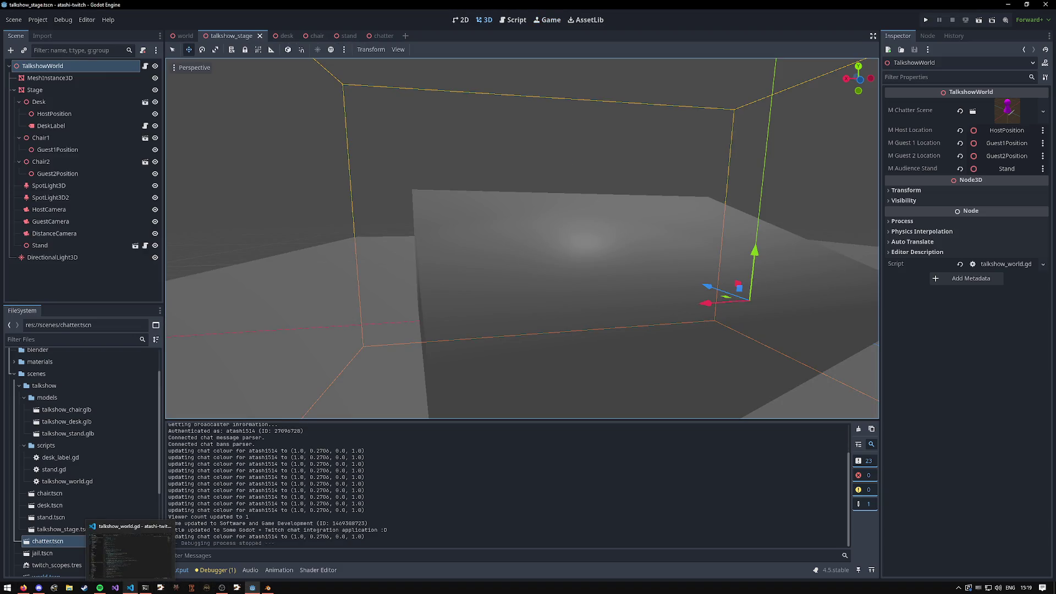
left_click(130, 587)
key("ctrl+Tab")
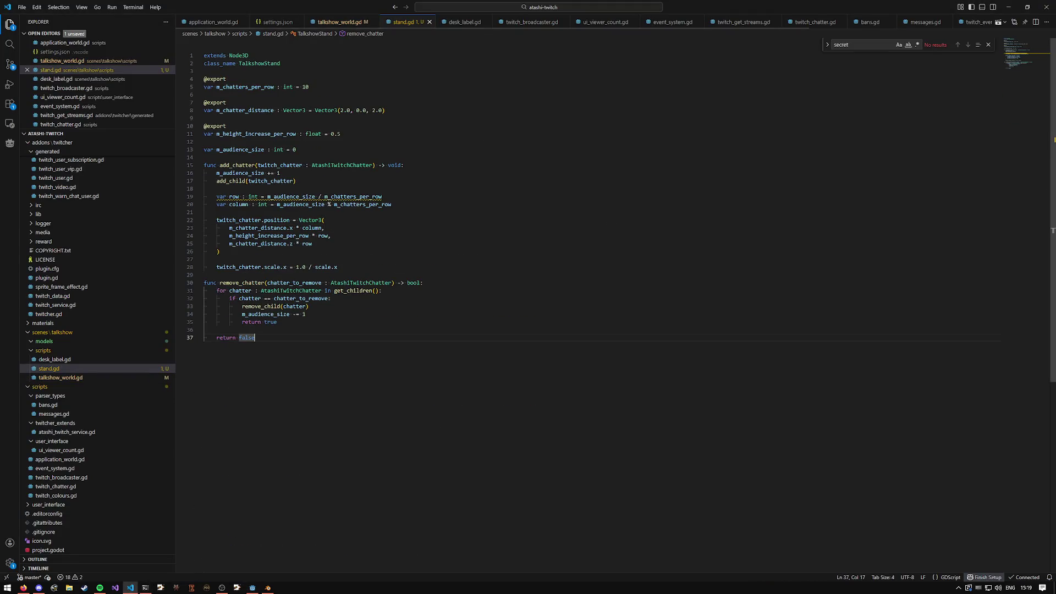
Step: Set twitch_chatter.scale = Vector3(1.0 / scale.x, 1.0 / scale.y, 1.0 / scale.z) on line 28 and save
left_click(288, 266)
double_click(301, 267)
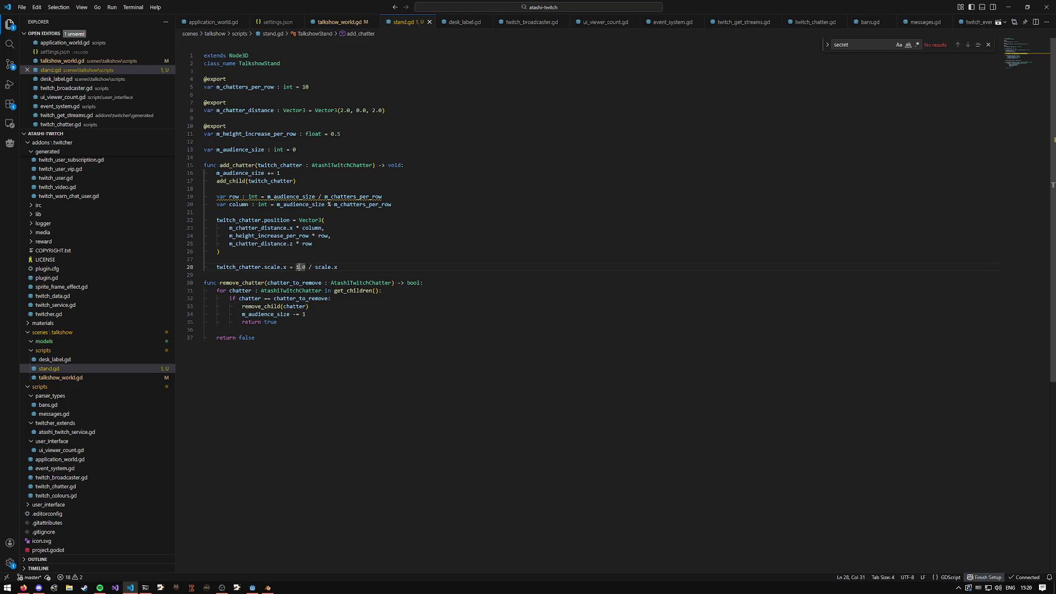
left_click(287, 266)
key("BackSpace")
key("BackSpace")
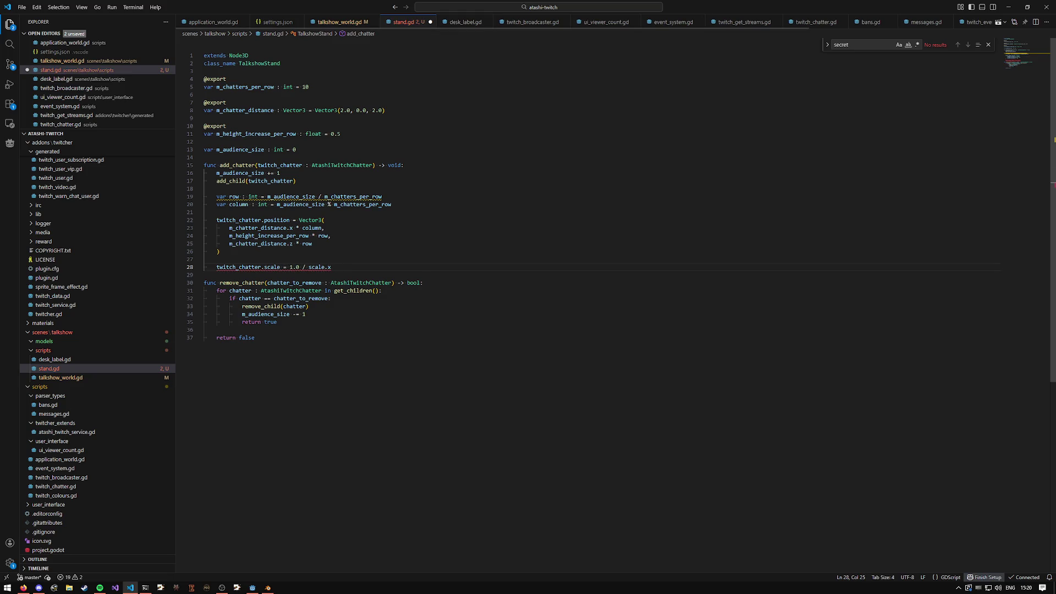
type("Vector")
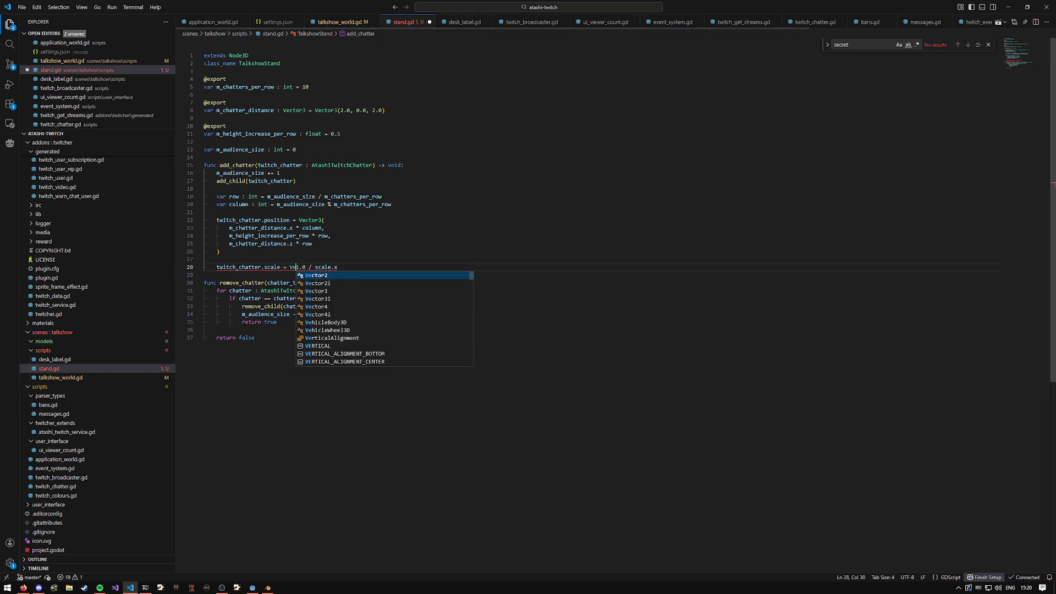
type("3(")
key("End")
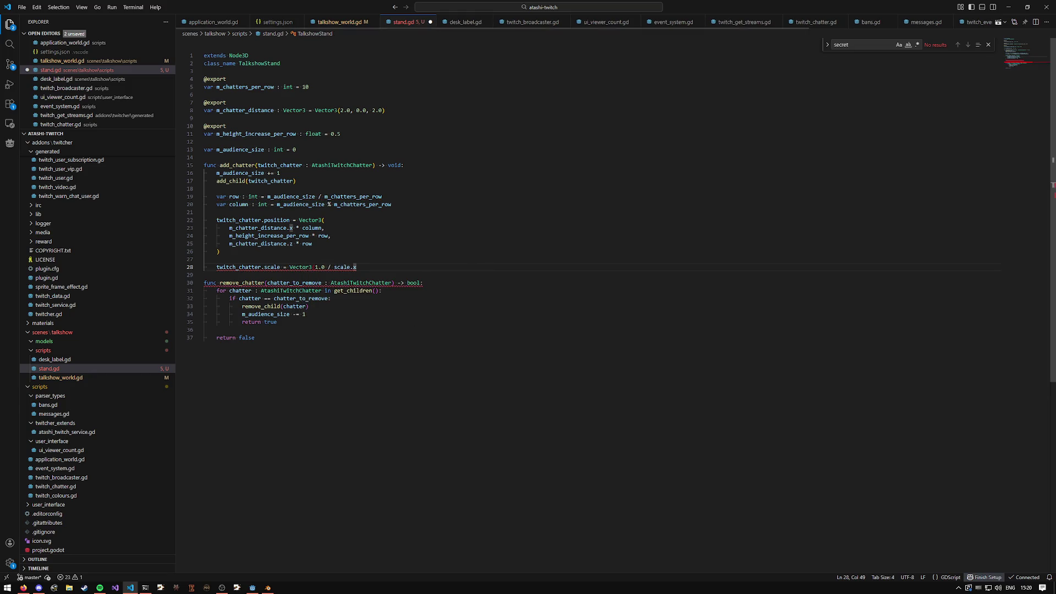
type(", 1.0")
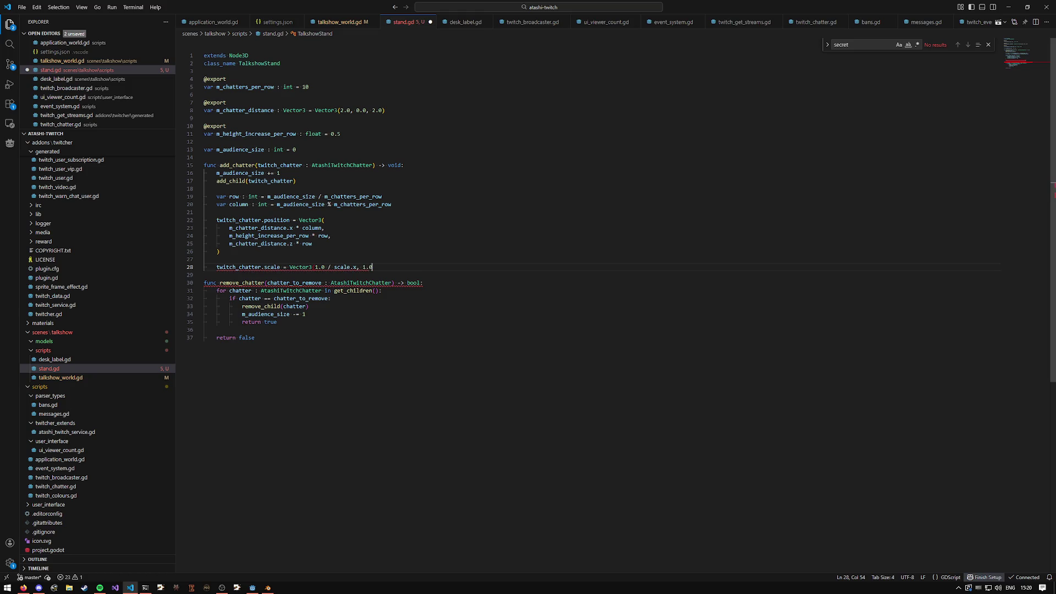
type("cale.y")
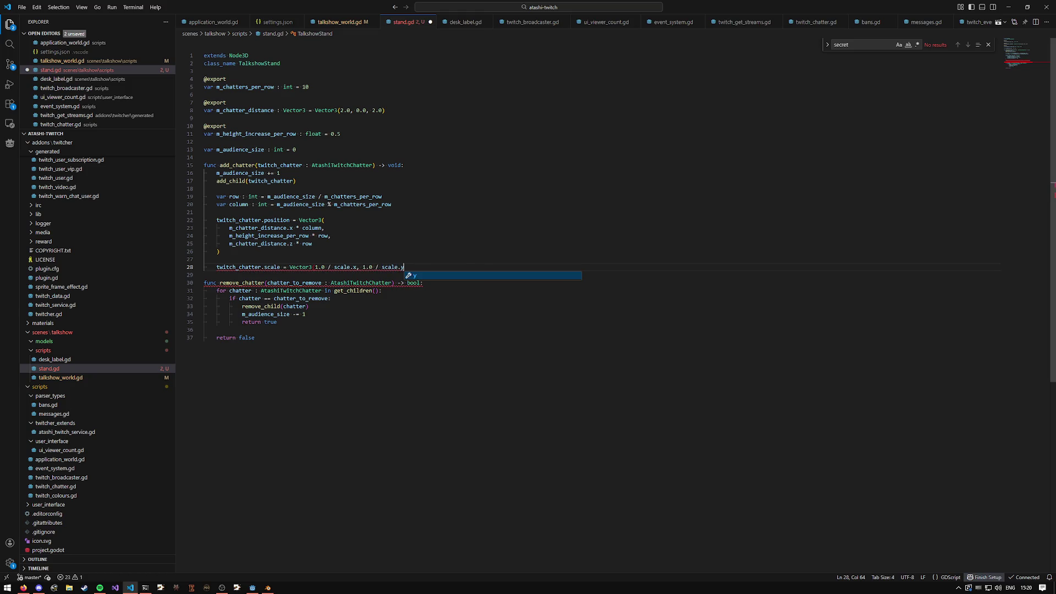
type("  1.0 ")
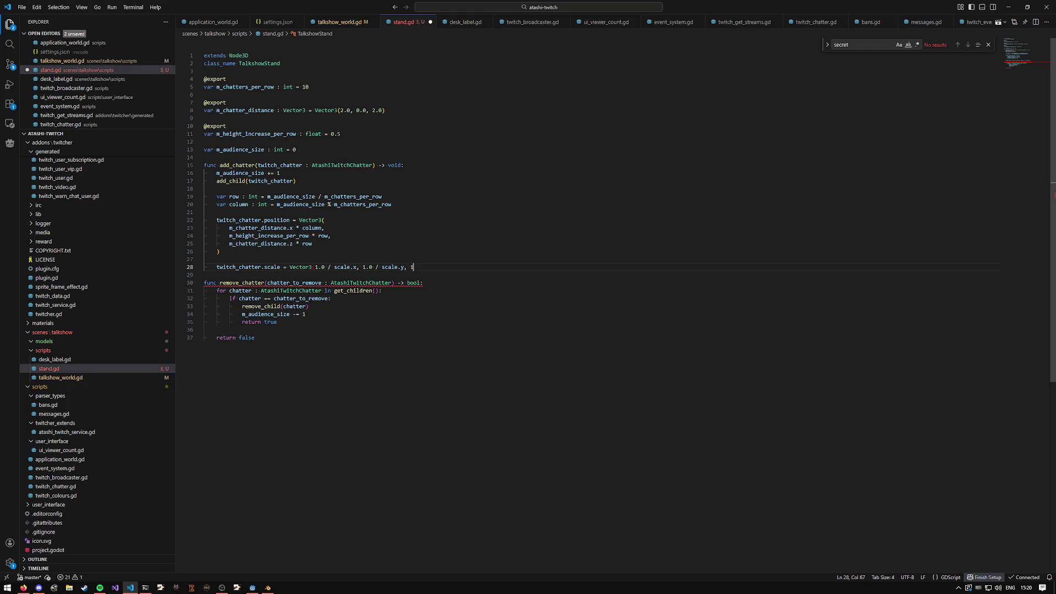
type("/ scalez")
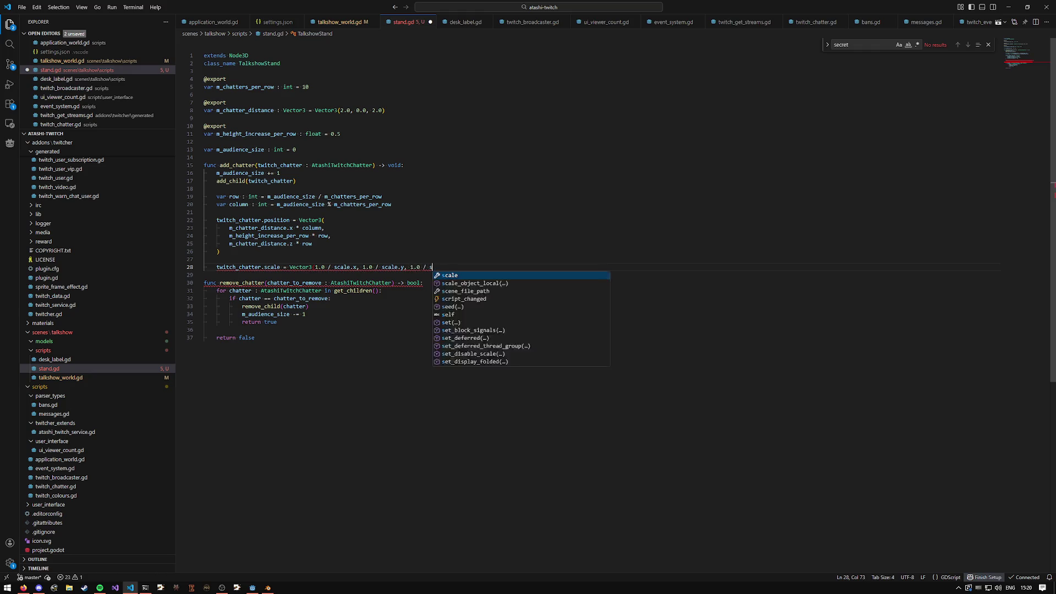
key("BackSpace")
type(".z")
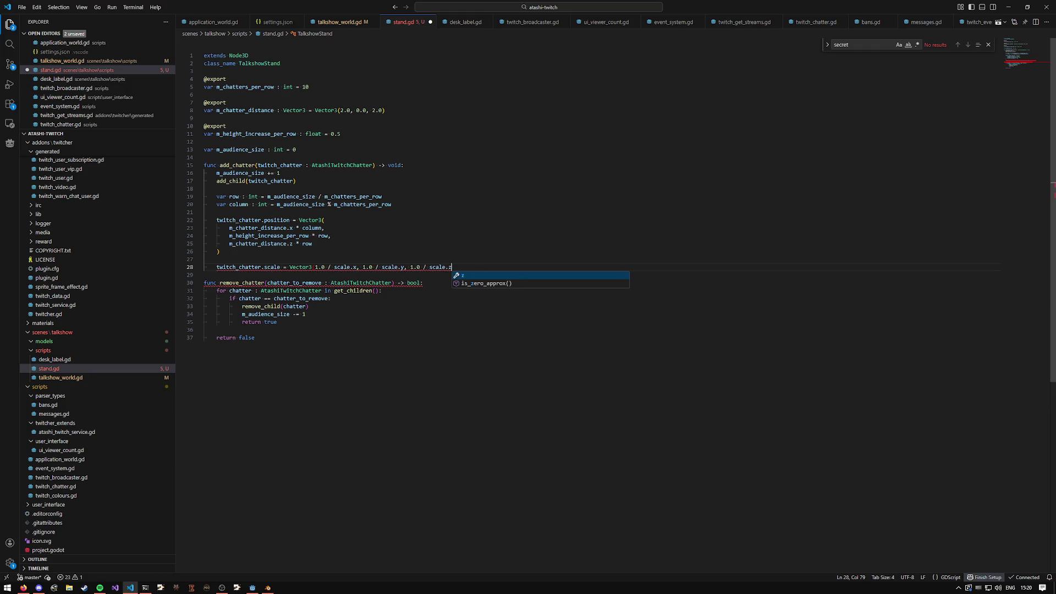
type(")")
key("ctrl+s")
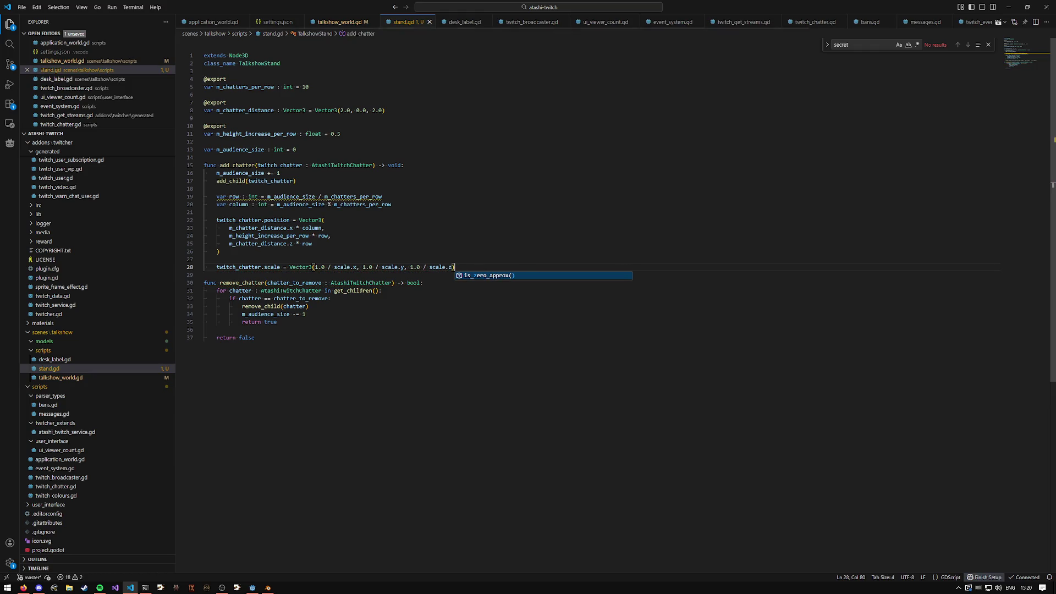
key("Escape")
left_click(204, 259)
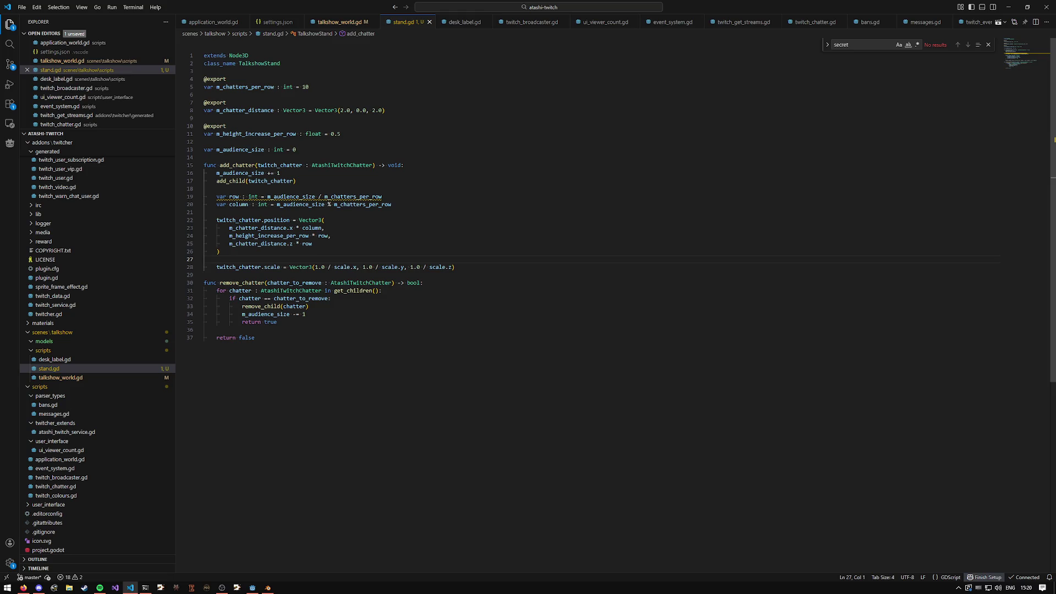
Step: Insert a print of "Row {0} Column {1} Position {2}" formatted with row, column, twitch_chatter.position
key("Return")
key("Return")
key("Up")
type("prin")
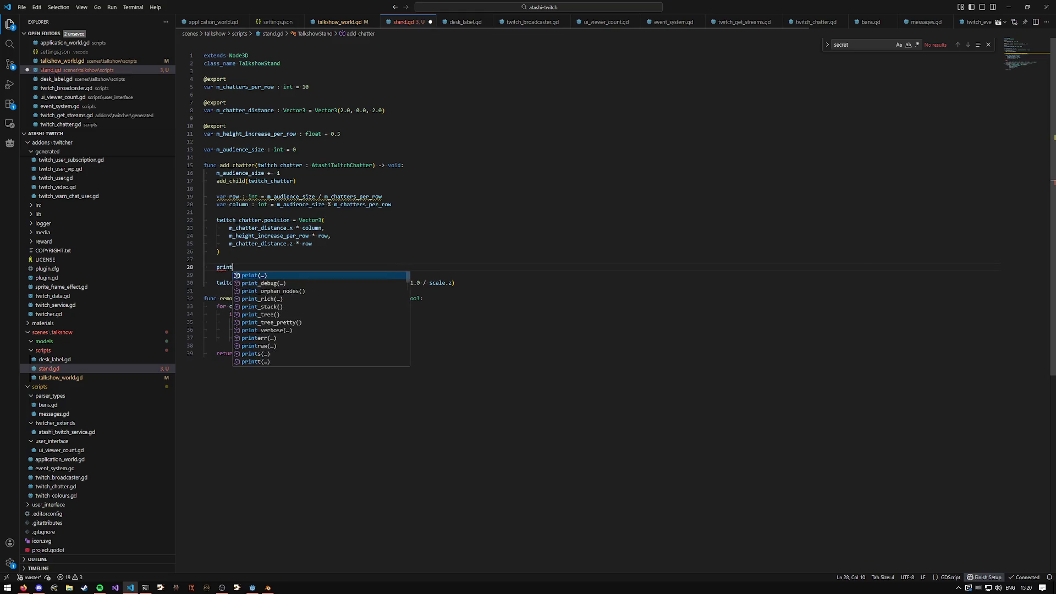
type("t ")
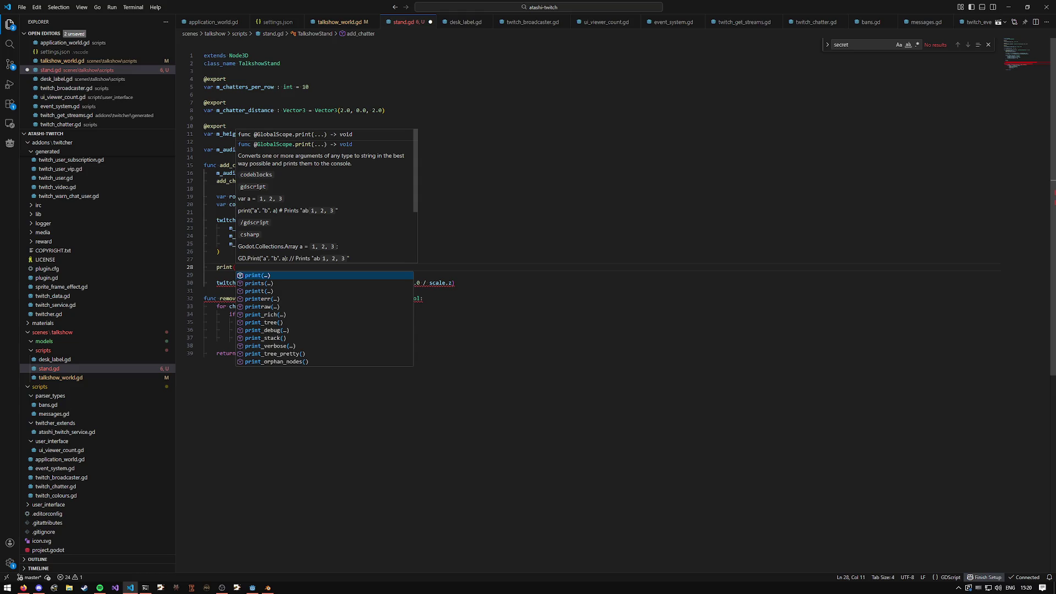
type("\"Row {0} Column {1} Posit")
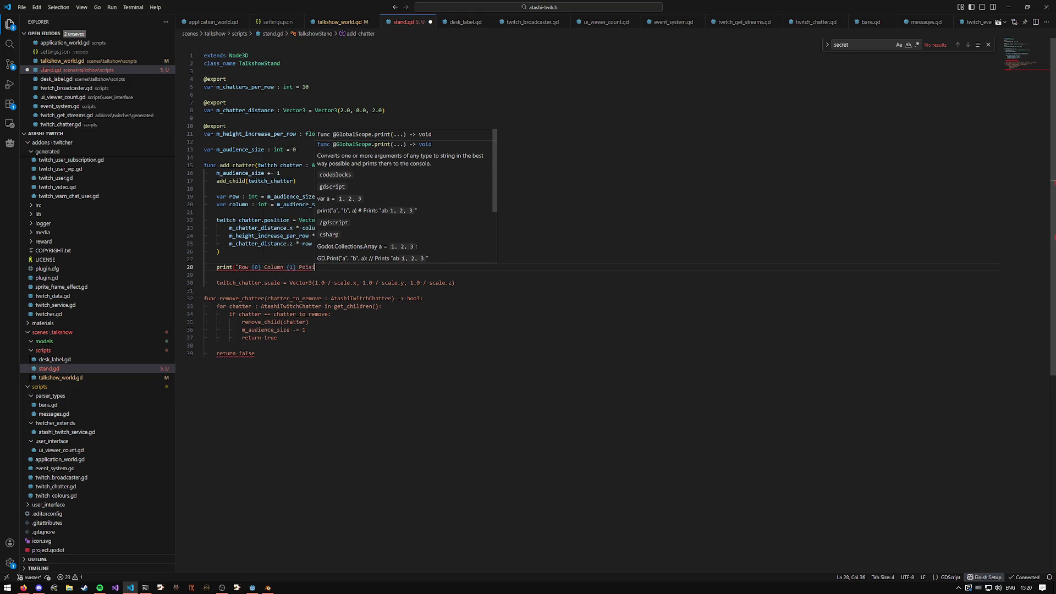
type("ion {2}\"")
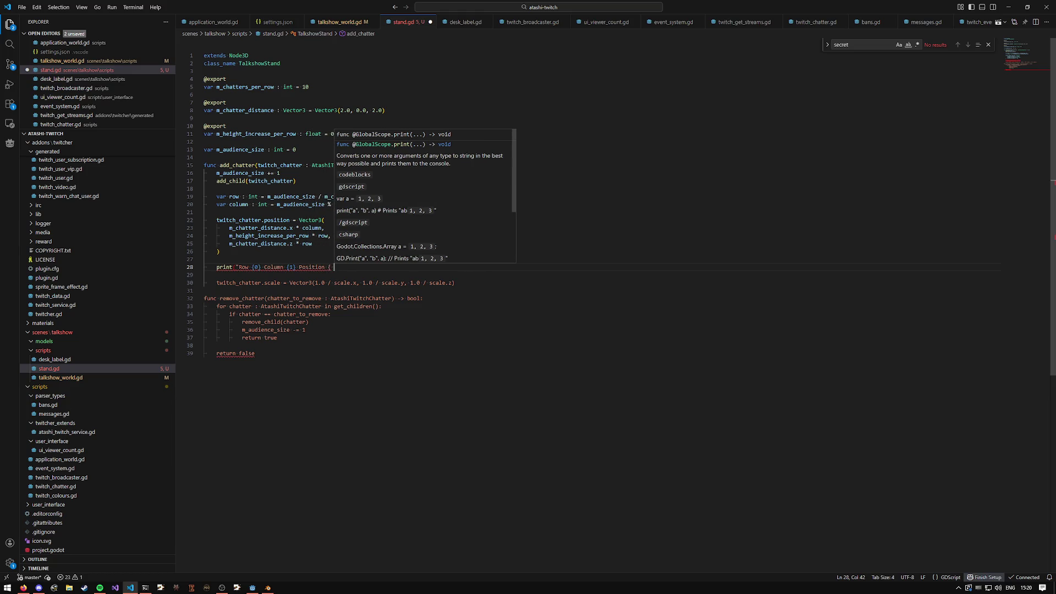
type(".format([")
key("Return")
left_click(229, 274)
type("row,")
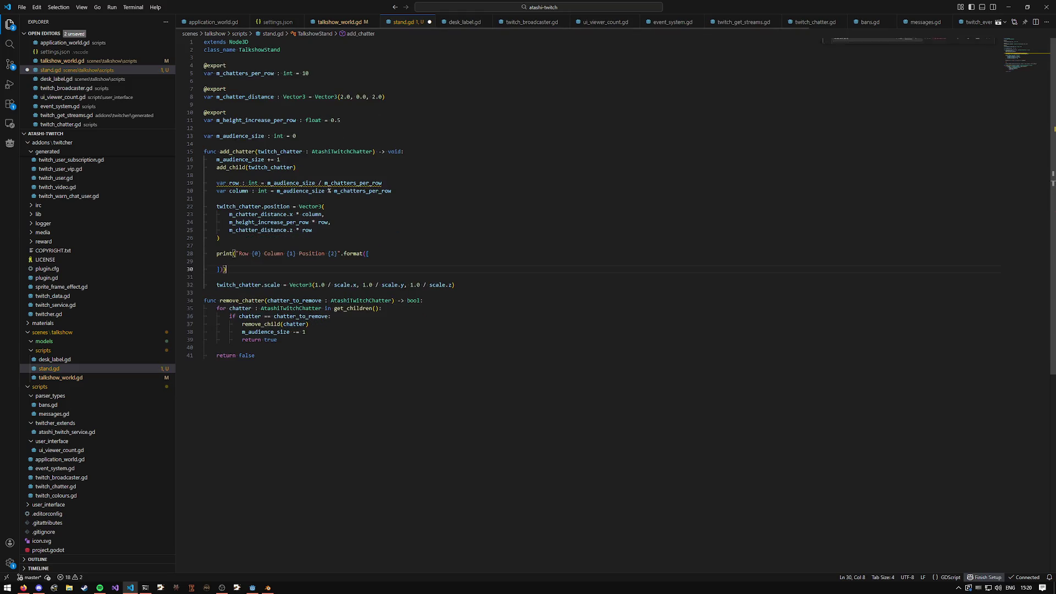
key("Return")
type("column,")
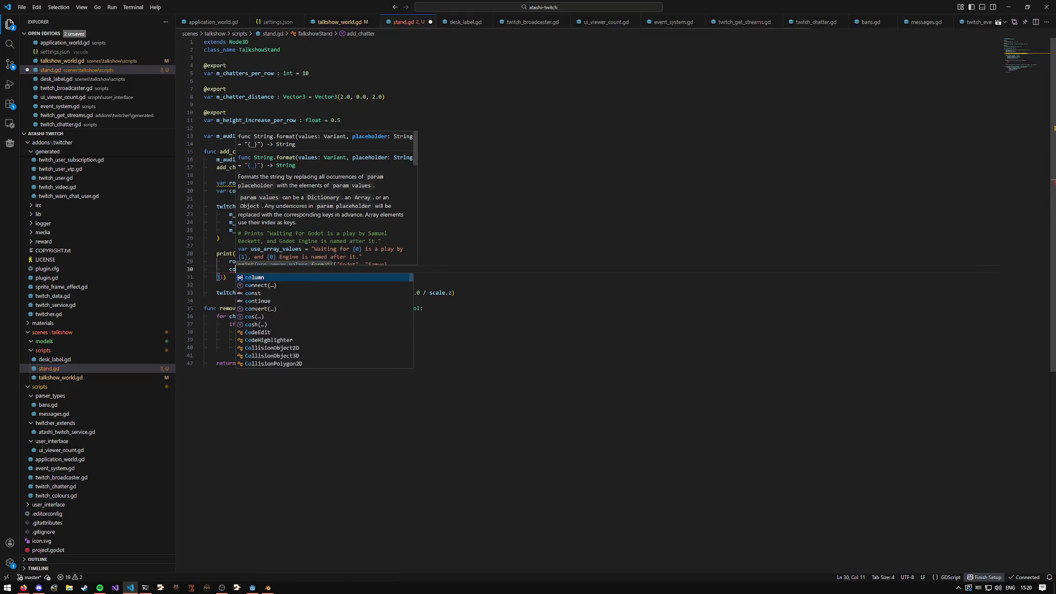
key("Return")
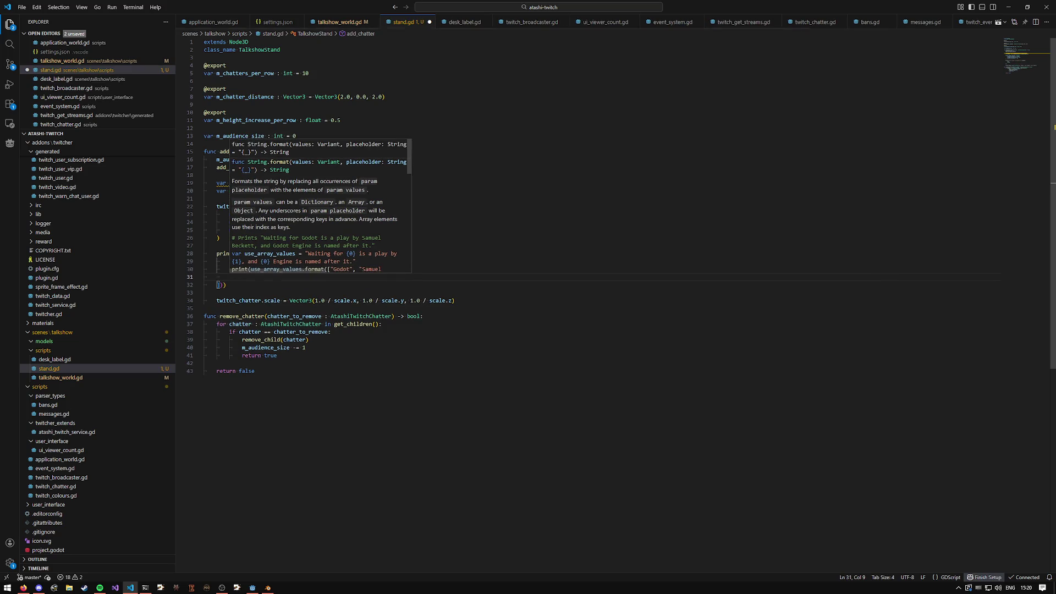
type("twitch_chatter.position")
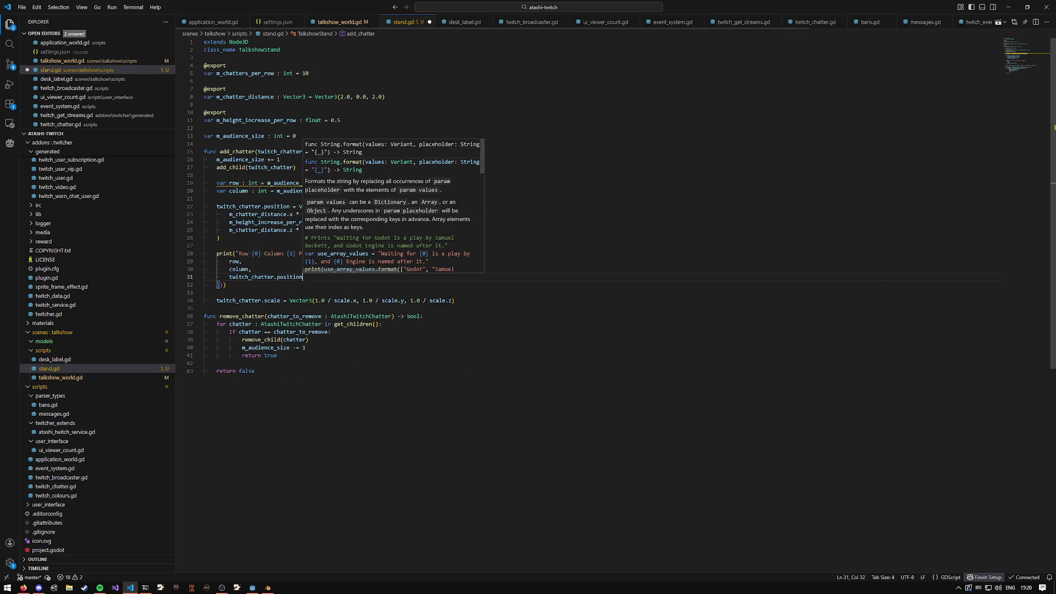
key("alt+Tab")
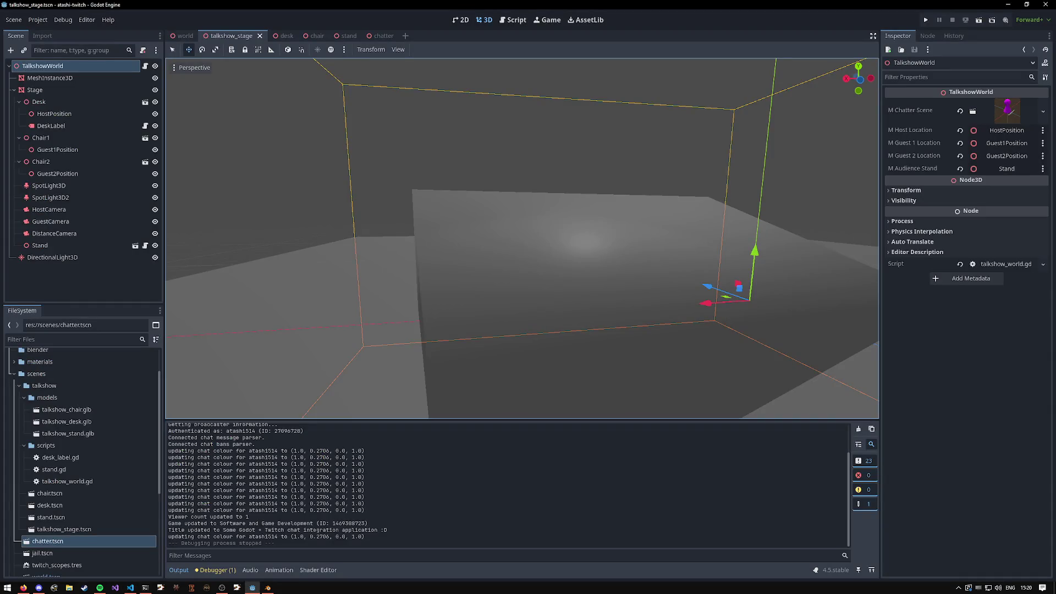
Step: Rerun the game and inspect the logged chatter positions, such as 2.0, in Output
key("F5")
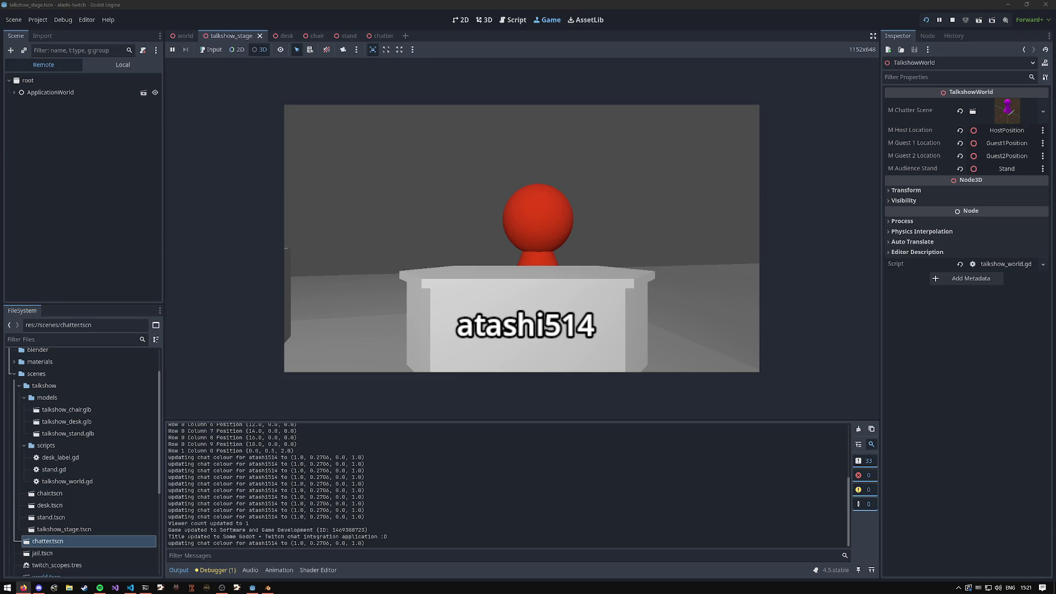
scroll(509, 484, "up", 3)
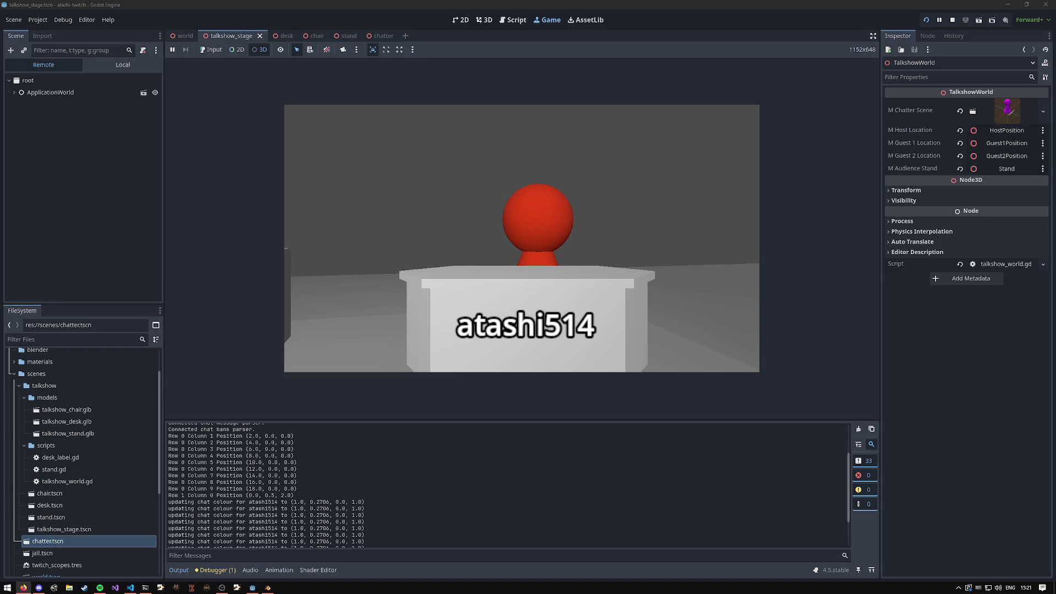
double_click(254, 435)
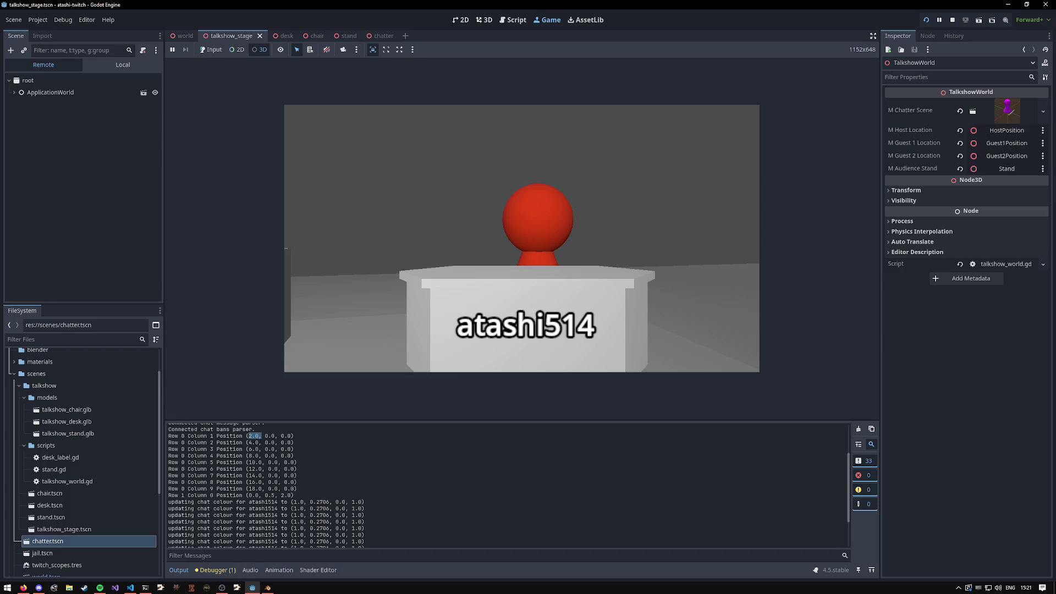
Step: Back in stand.gd, highlight every use of m_chatters_per_row
key("alt+Tab")
left_click(278, 355)
double_click(363, 191)
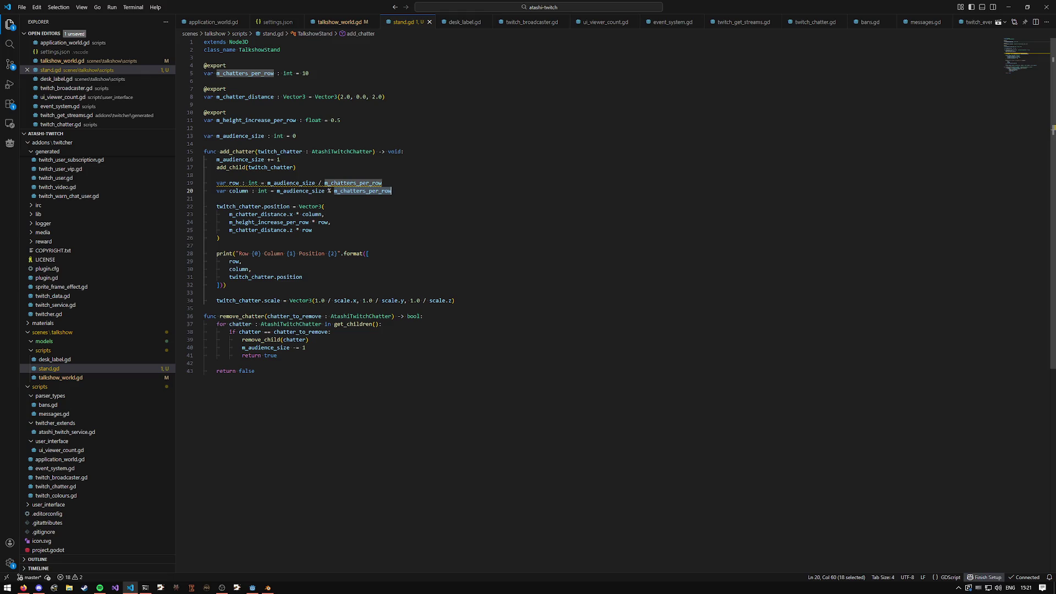
Step: Move 'm_audience_size += 1' below the scale line in add_chatter, save stand.gd, and rerun
left_click(279, 159)
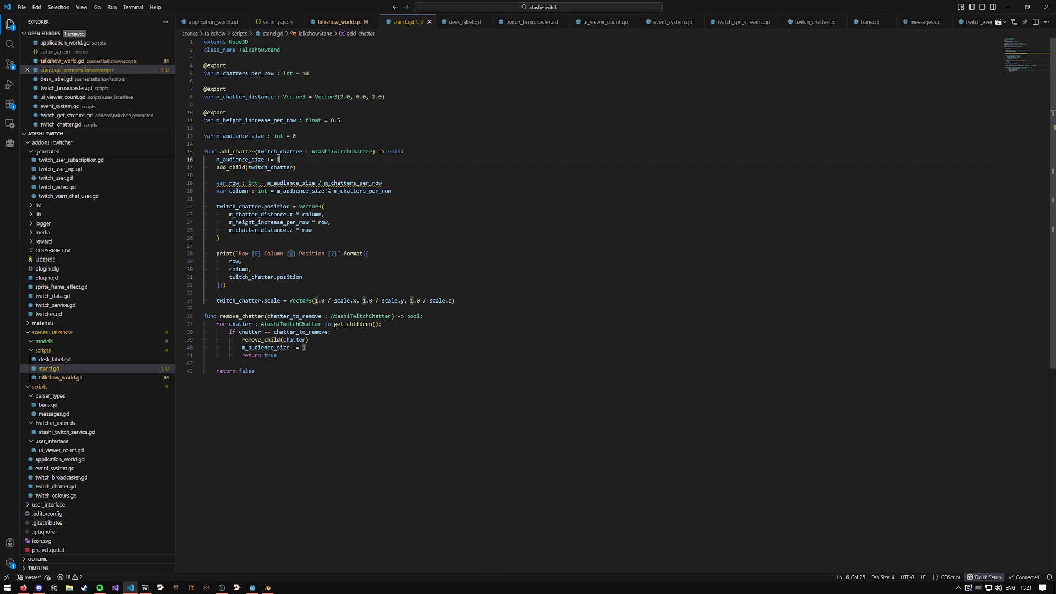
key("ctrl+x")
left_click(455, 292)
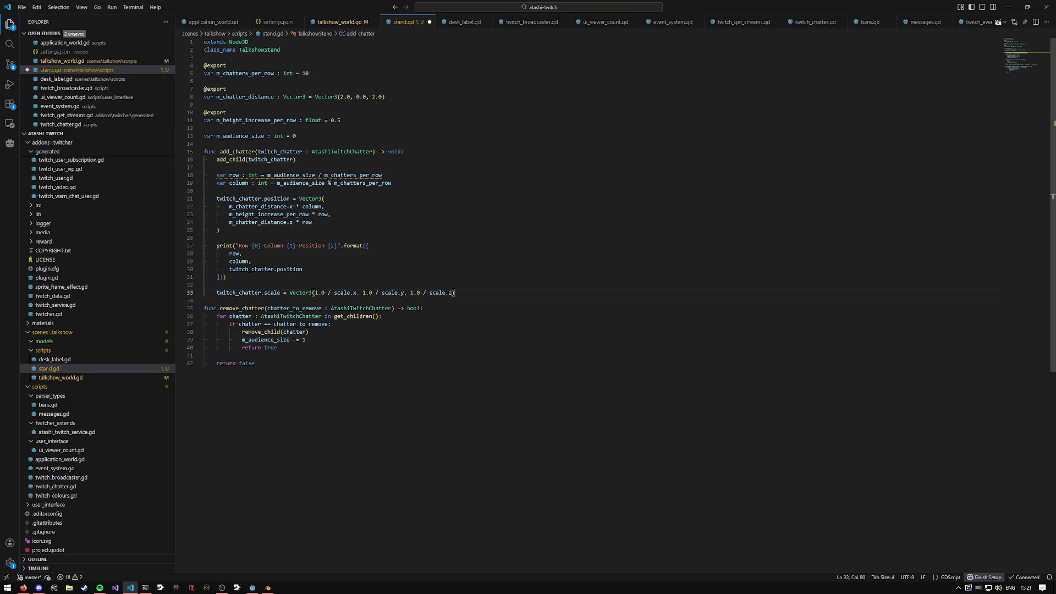
key("Return")
key("ctrl+v")
key("ctrl+shift+s")
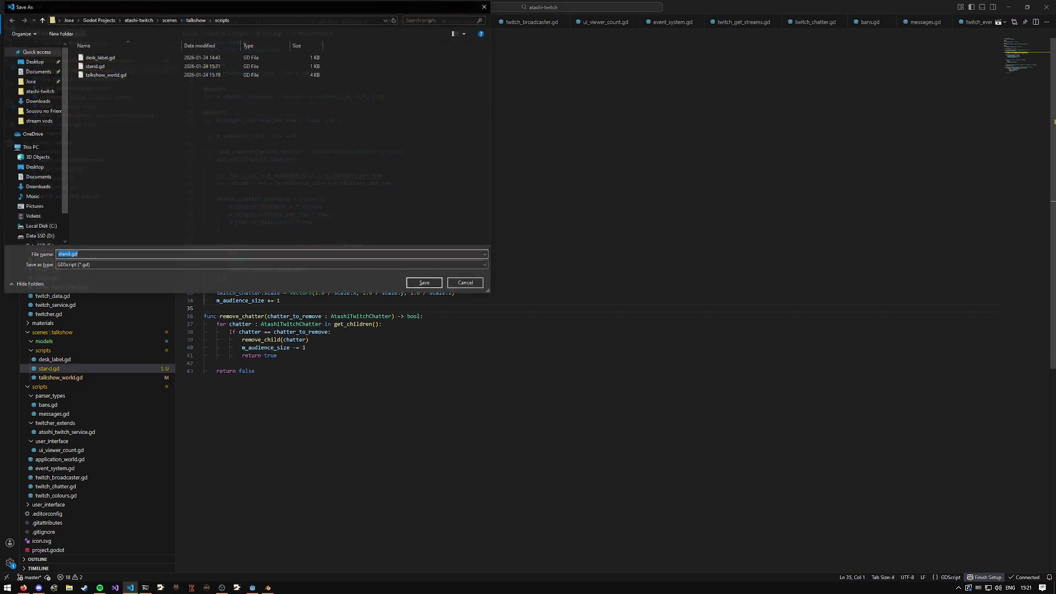
key("Return")
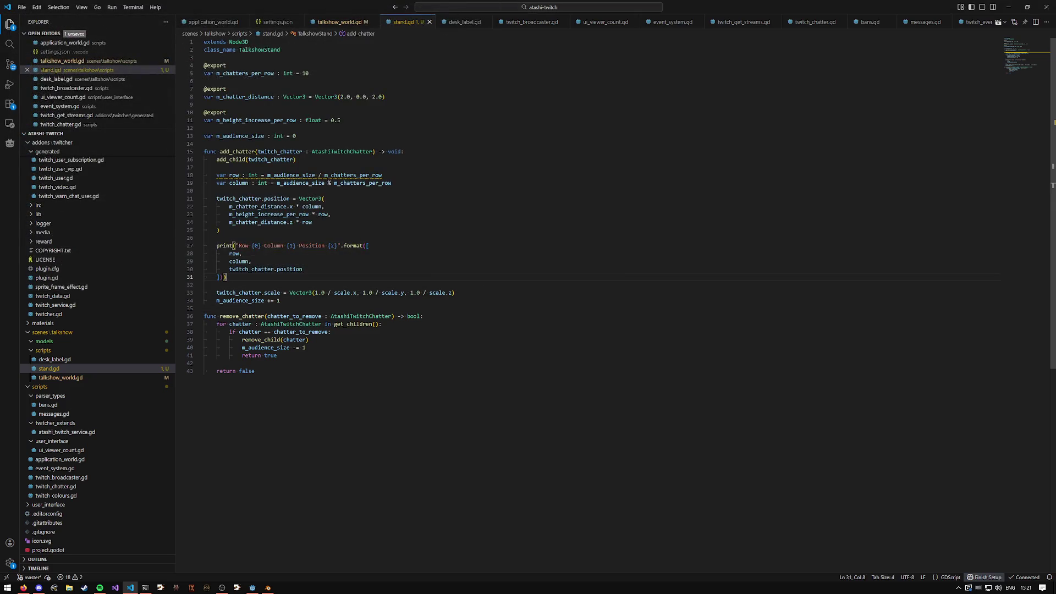
key("alt+Tab")
key("F5")
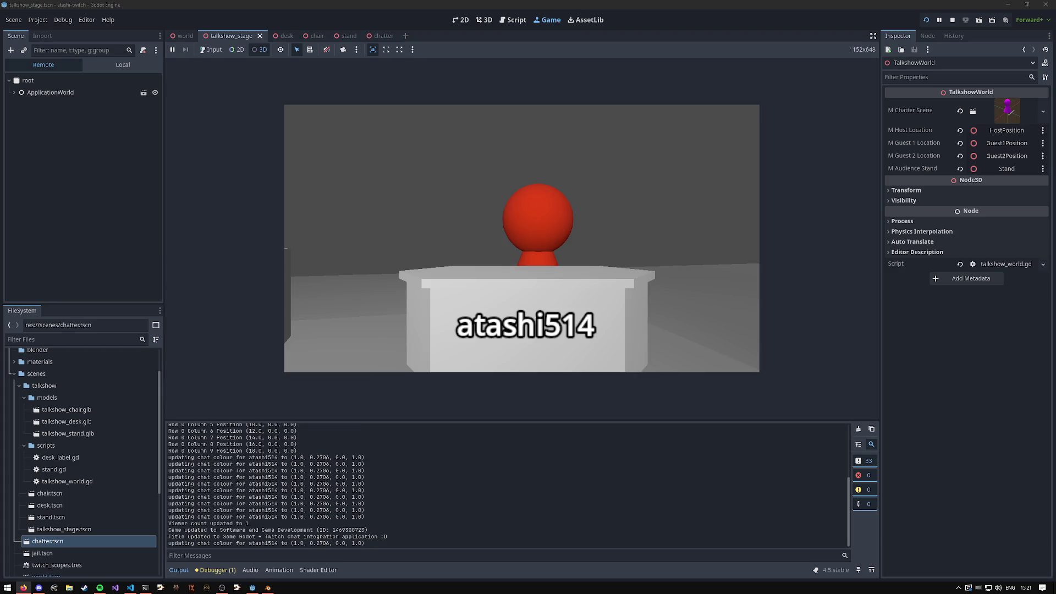
Step: Inspect the red chatter pawns along the stand with a free camera, then stop the game
left_click(343, 50)
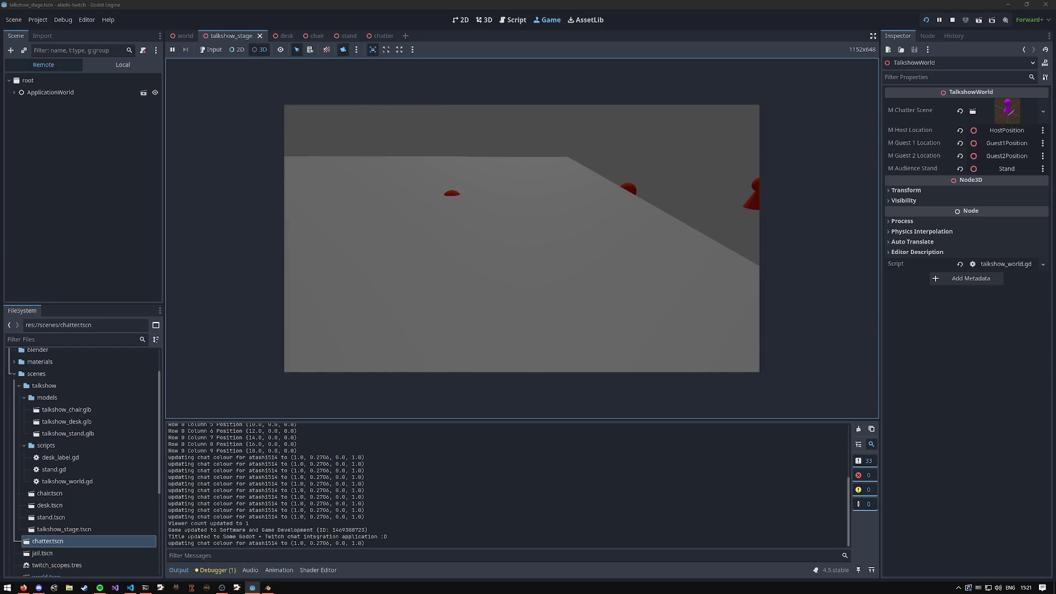
scroll(506, 484, "up", 5)
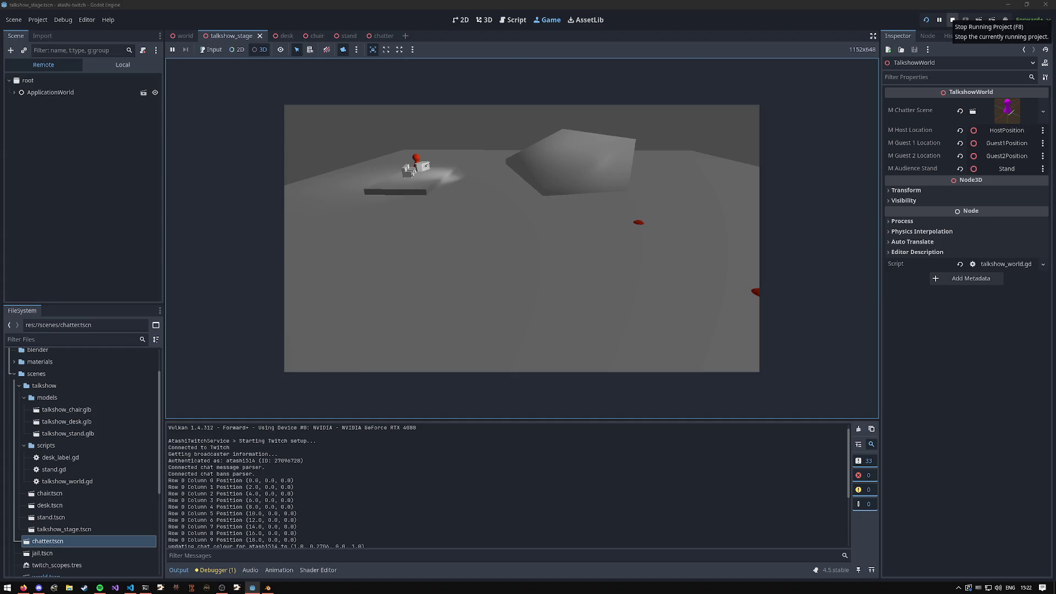
left_click(952, 20)
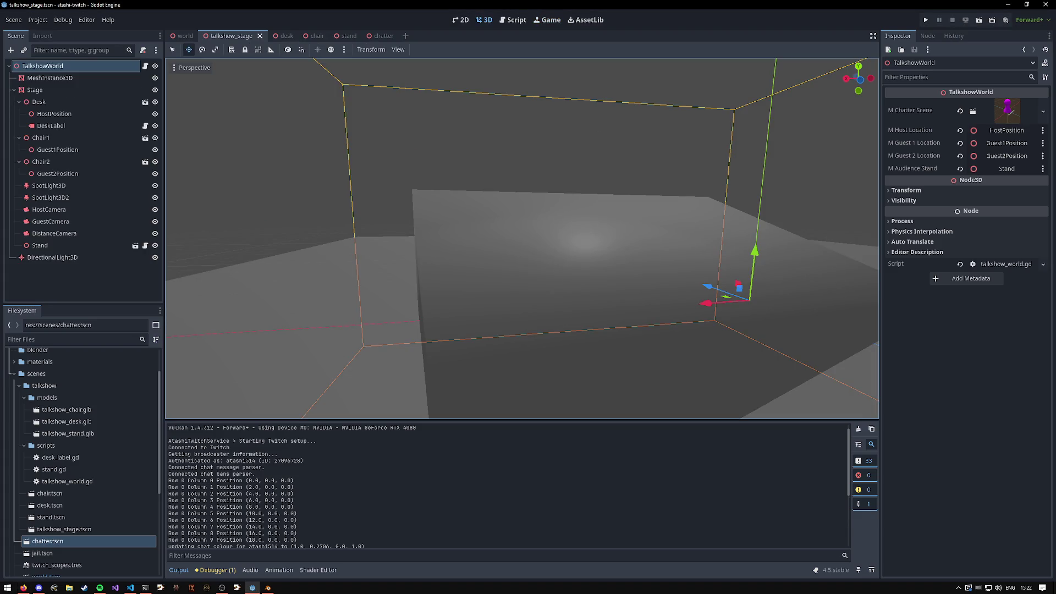
Step: Change both 2.0 values of m_chatter_distance in stand.gd to 1.0, then rerun the game with F5
key("alt+Tab")
key("Tab")
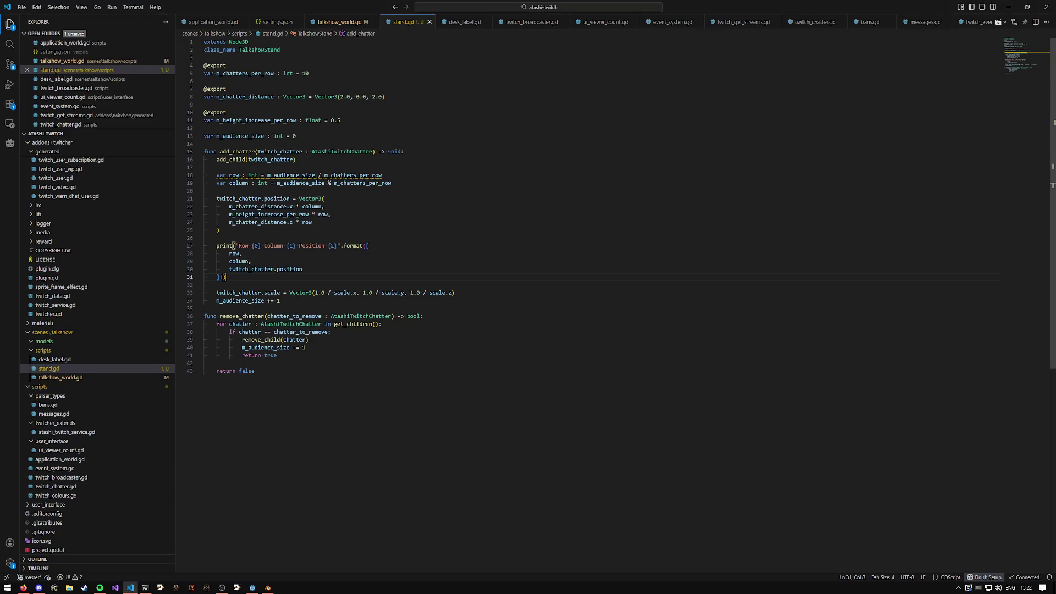
left_click(324, 206)
double_click(341, 96)
type("1")
left_click(383, 96)
type("1")
key("alt+Tab")
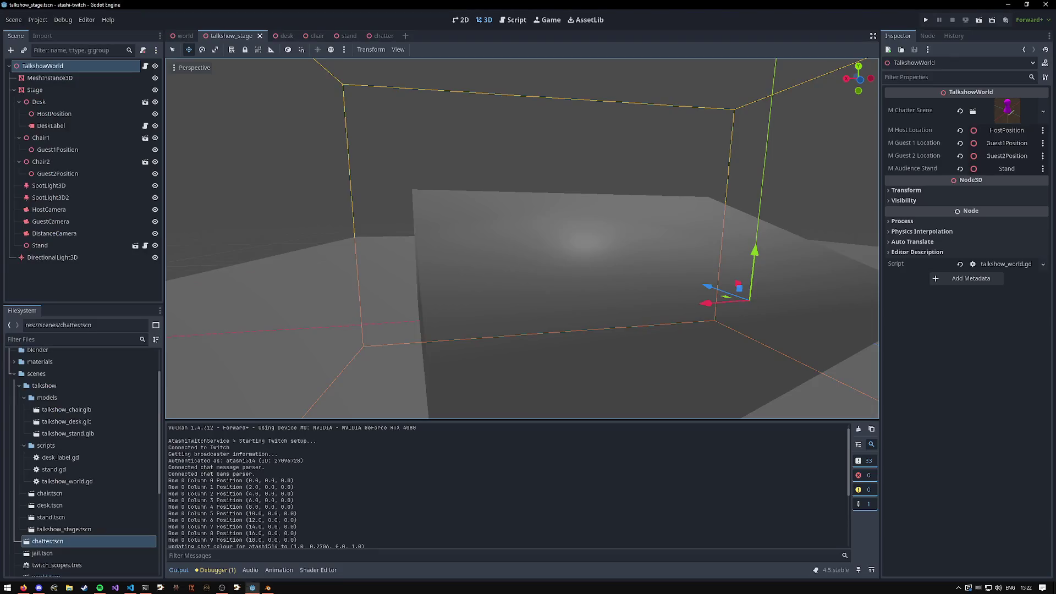
key("F5")
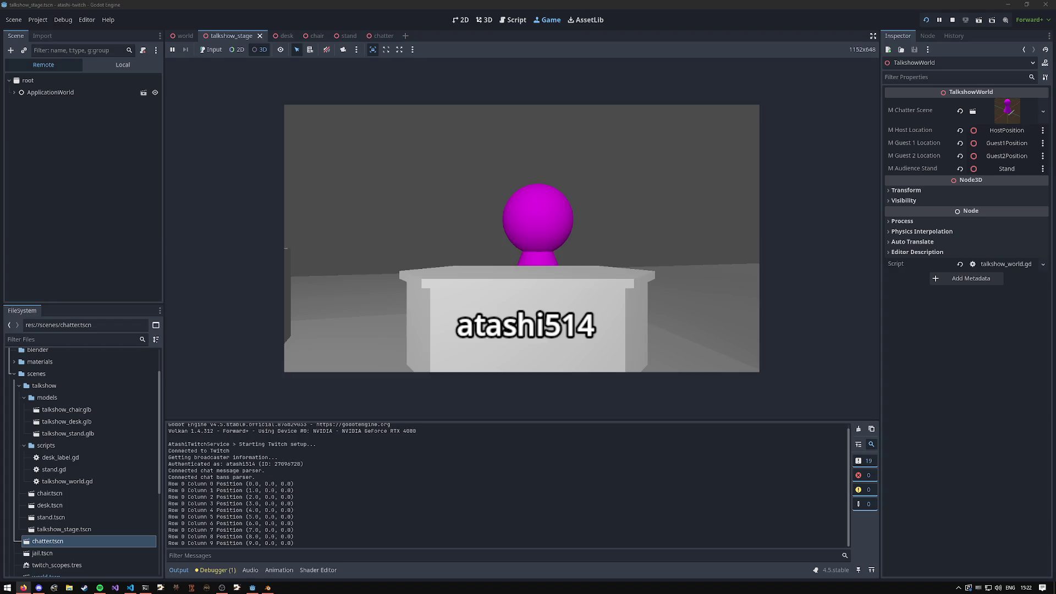
Step: View the closer-spaced chatters from a free camera, stop the game, and return to the spacing value in stand.gd
left_click(344, 50)
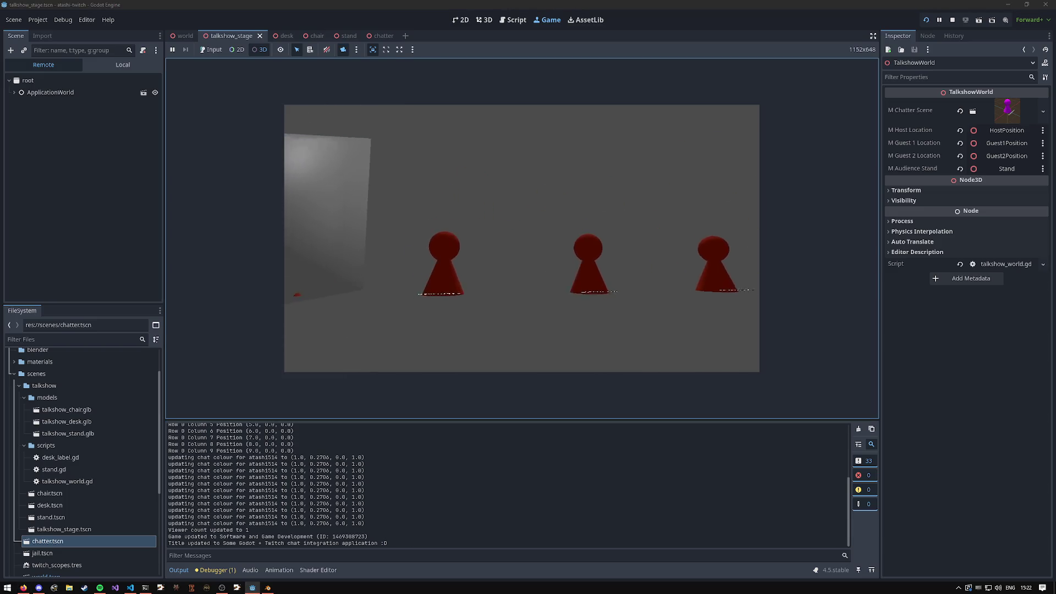
left_click(953, 20)
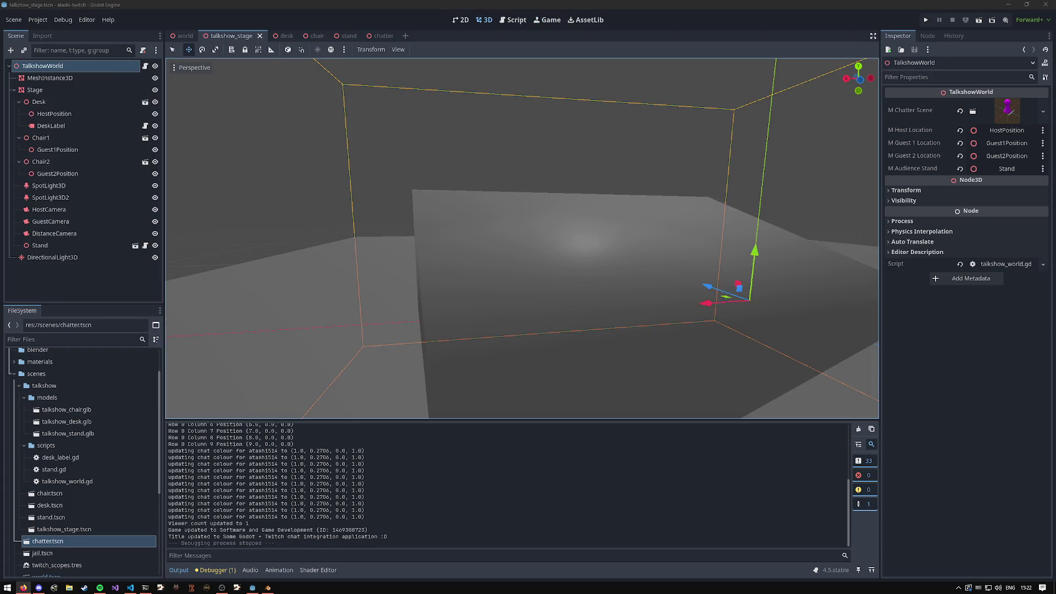
key("alt+Tab")
left_click(342, 96)
Step: Set the chatter spacing to Vector3(0.5, 0.0, 0.5) and save stand.gd
key("BackSpace")
type("0")
key("Delete")
type("5")
key("Left")
key("BackSpace")
key("BackSpace")
key("BackSpace")
type("0.5")
key("ctrl+s")
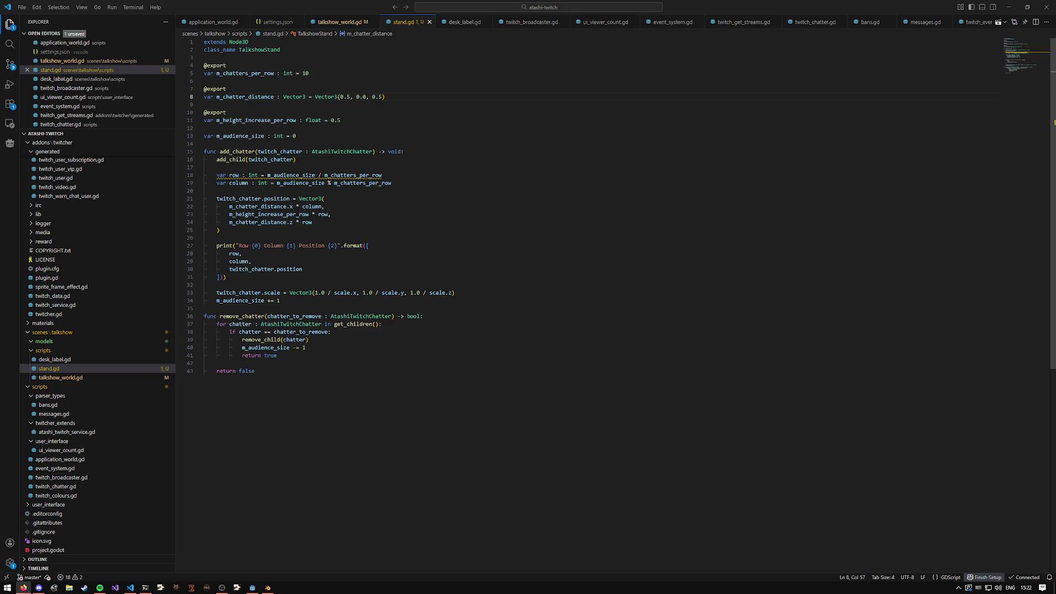
Step: Lower the spacing to Vector3(0.4, 0.0, 0.4) and run the project again in Godot
key("Left")
key("Left")
key("Left")
key("BackSpace")
type("4")
key("End")
key("Left")
key("BackSpace")
type("4")
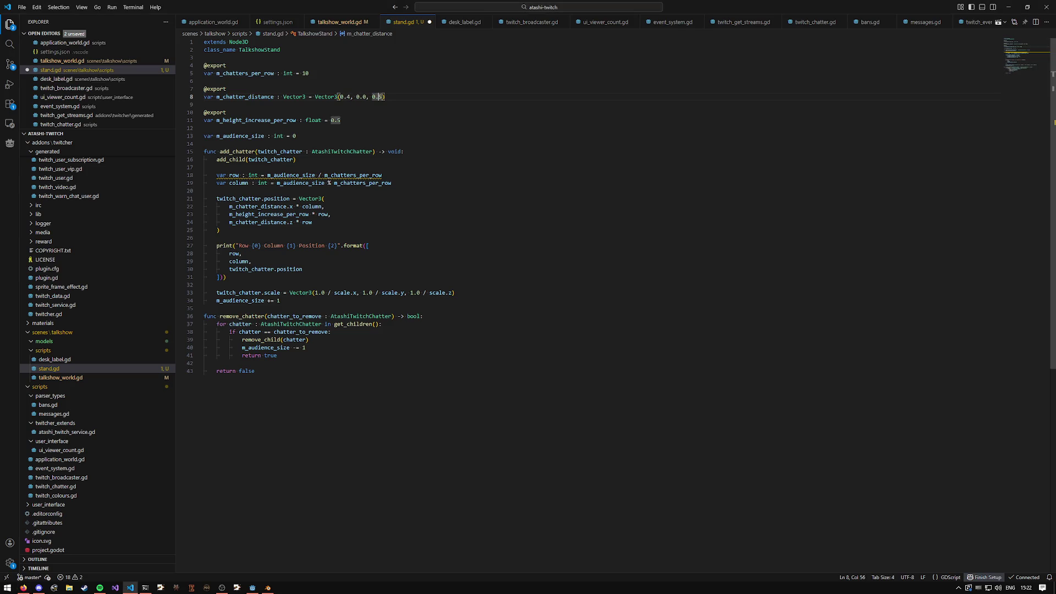
key("alt+Tab")
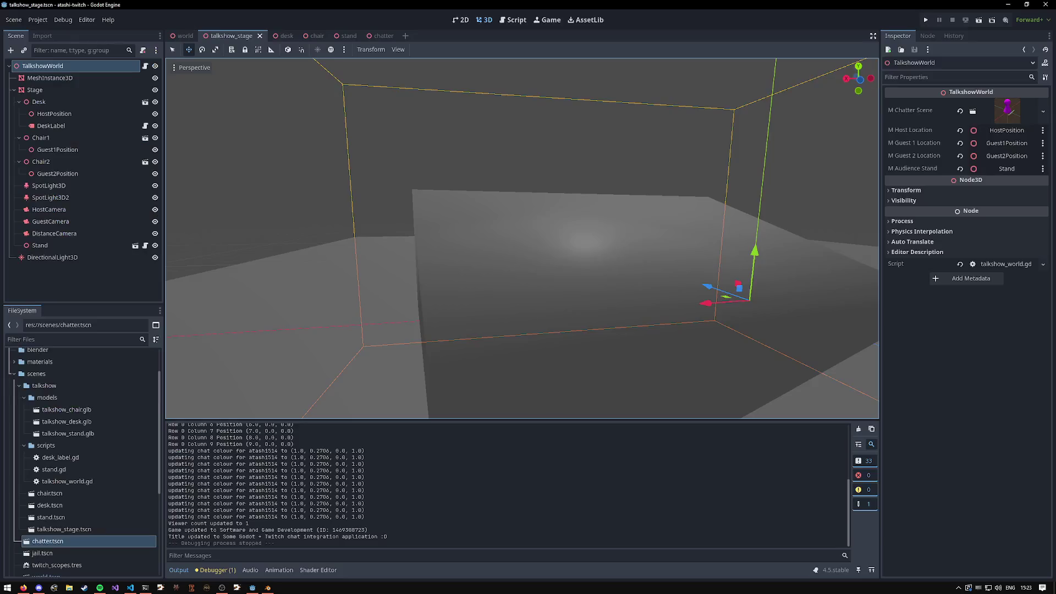
left_click(926, 20)
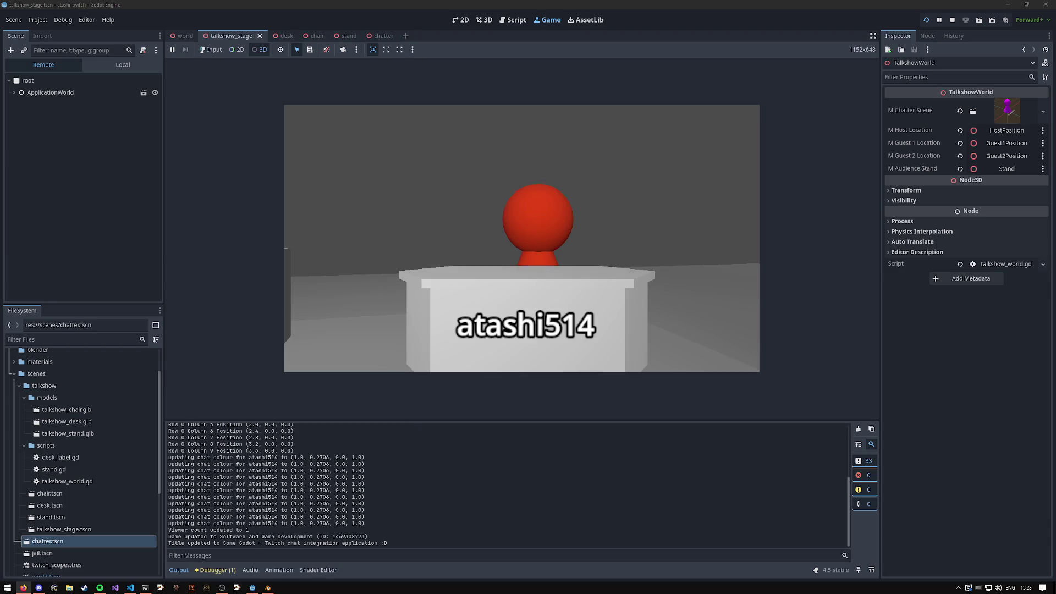
Step: View the tighter-spaced chatters from a free camera and check the integer-division warning in the Debugger
left_click(343, 50)
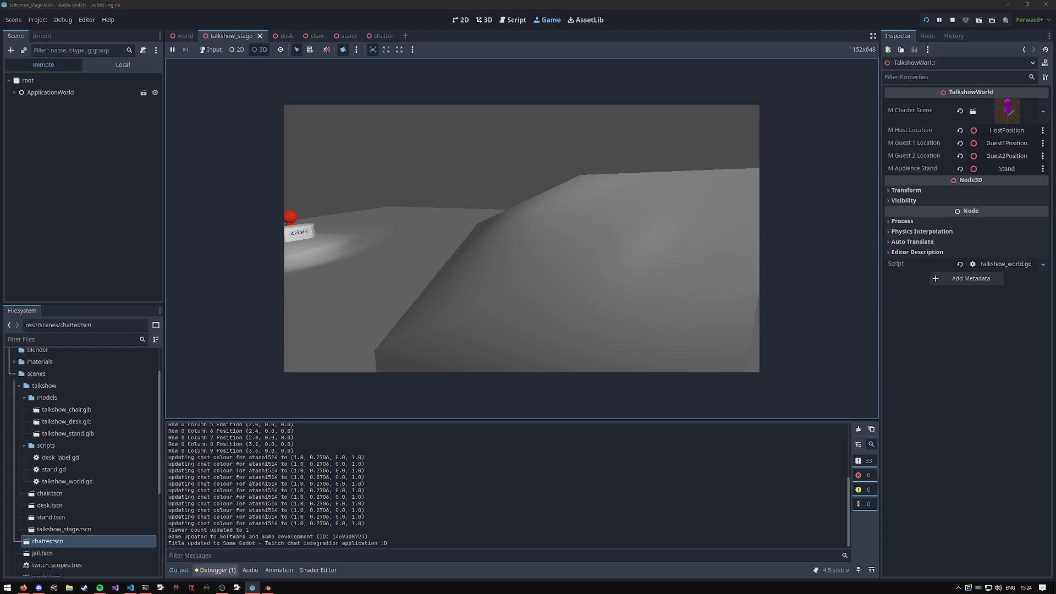
left_click(215, 569)
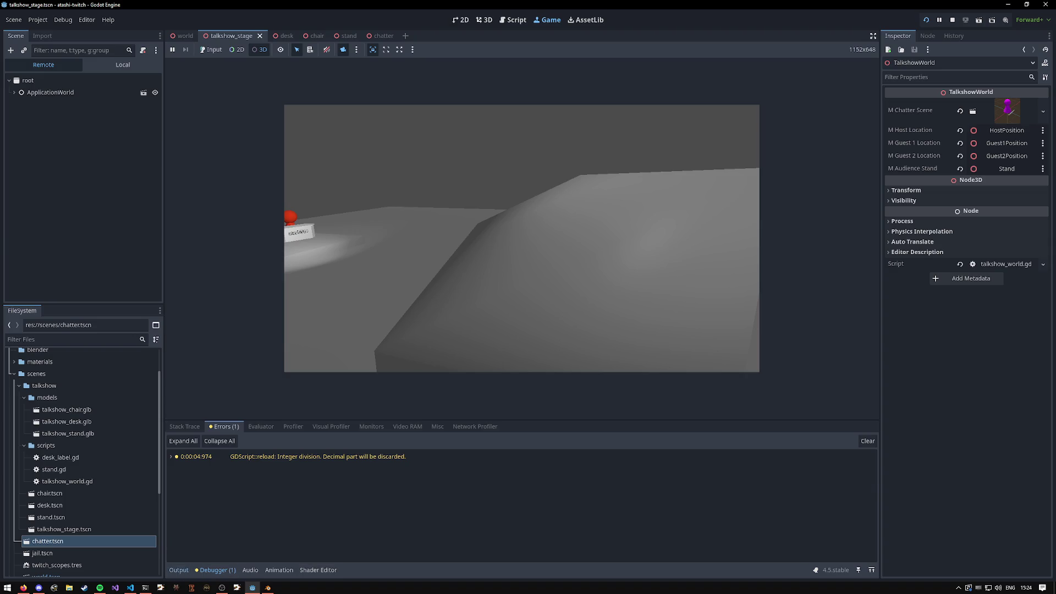
Step: Return to the Output log, scroll it up, and select the stand's Cube mesh in the running game
left_click(179, 570)
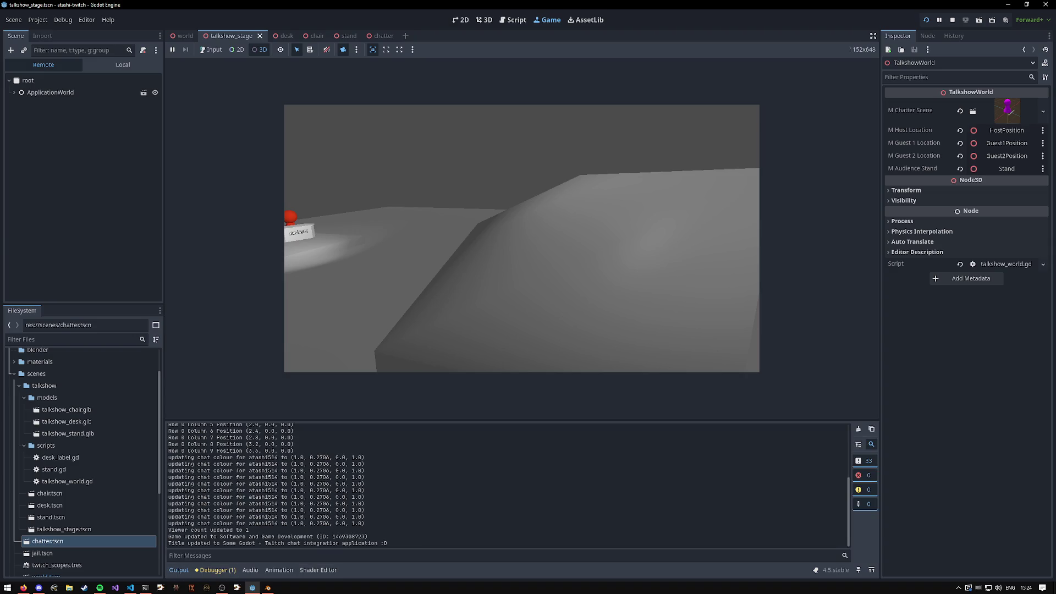
scroll(508, 485, "up", 4)
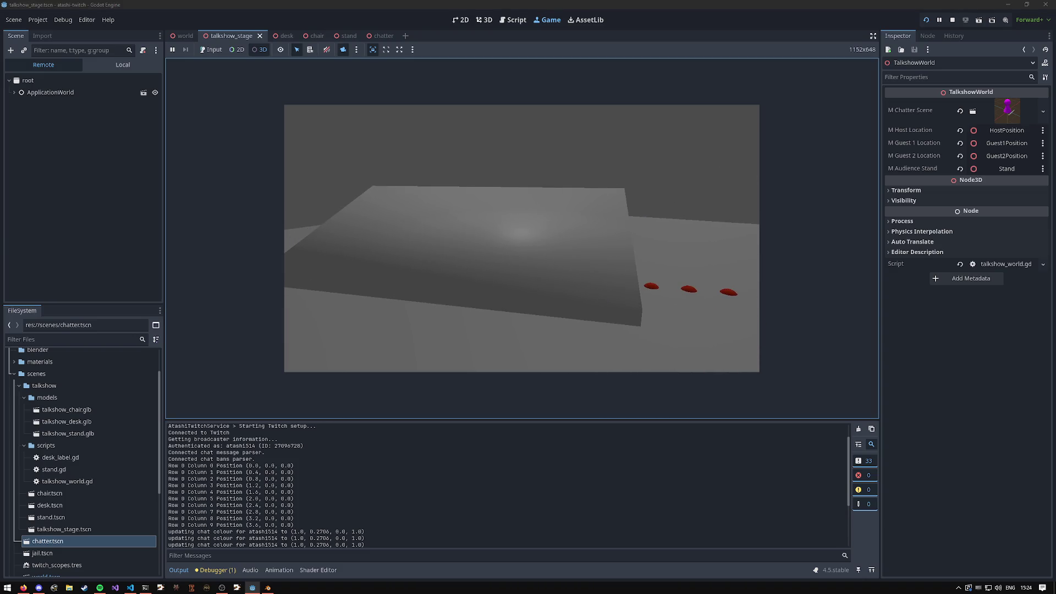
left_click(522, 264)
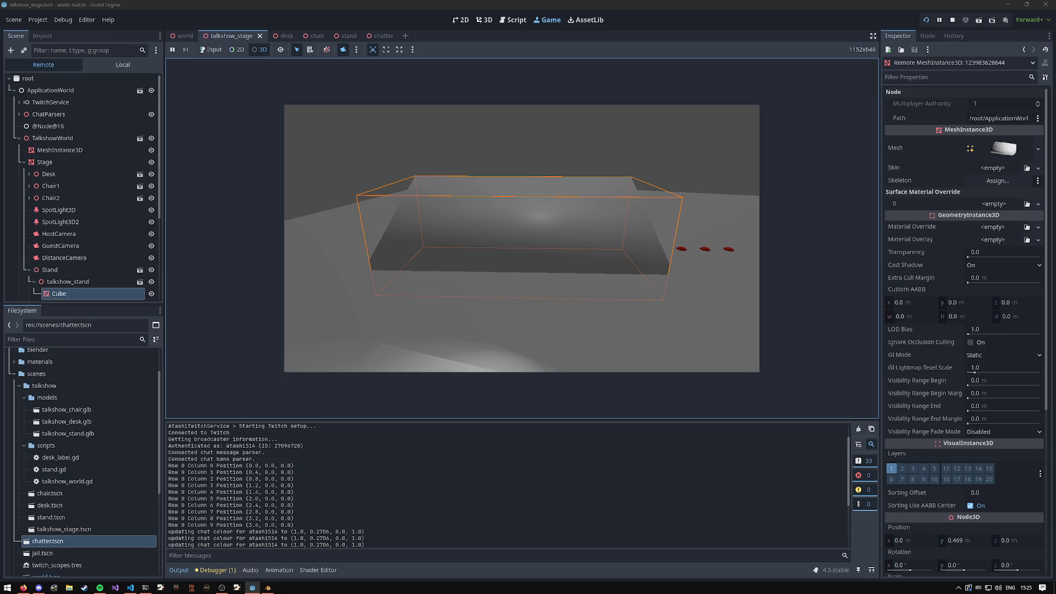
Step: Inspect the first chatter's and Stand's live settings, then stop the game and select Stand in the scene
left_click(67, 185)
left_click(522, 238)
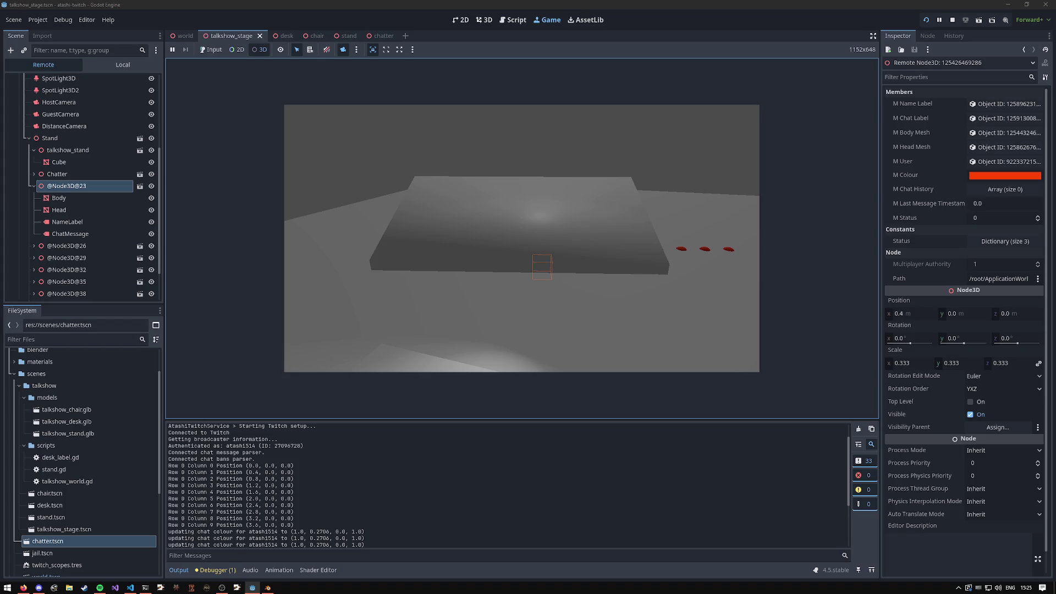
left_click(522, 238)
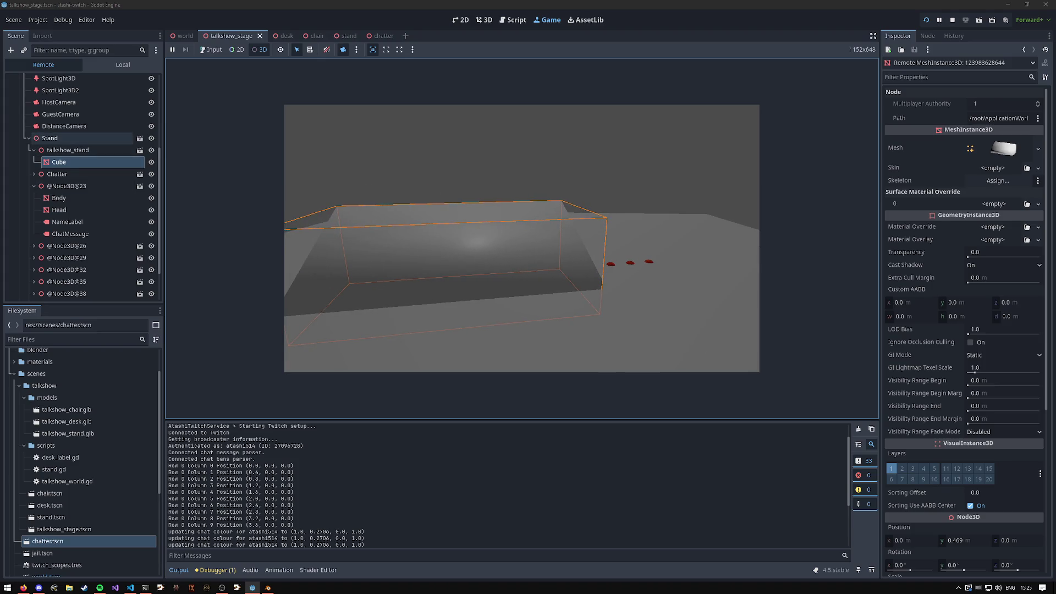
left_click(49, 138)
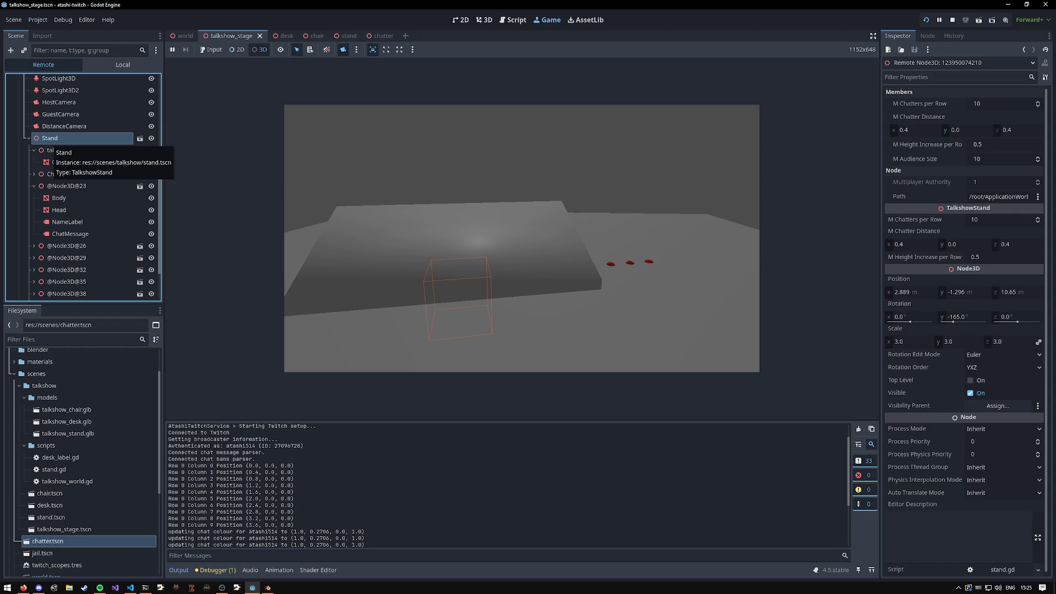
left_click(521, 238)
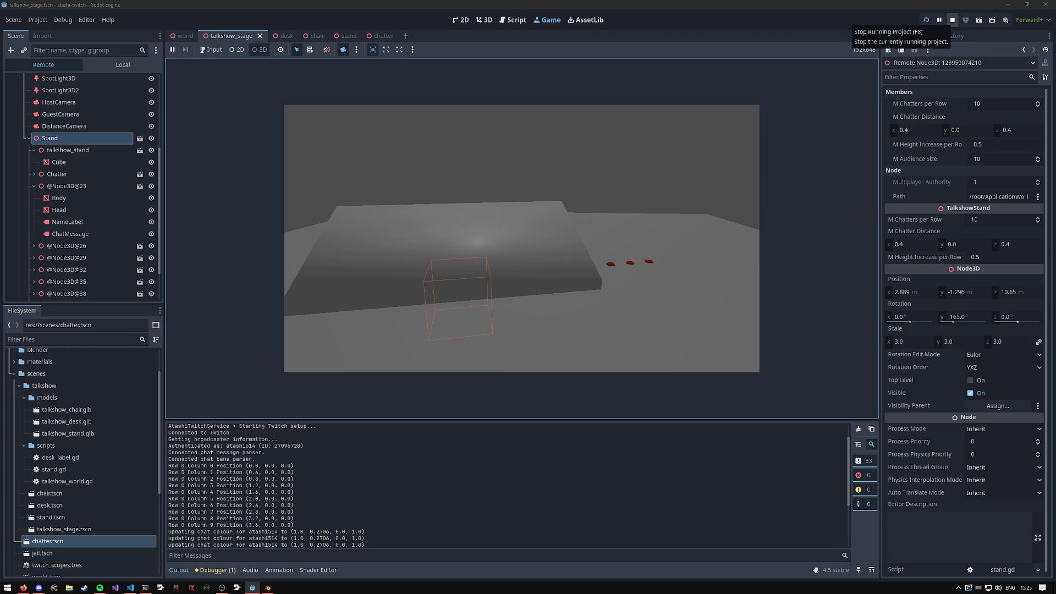
left_click(952, 19)
left_click(49, 245)
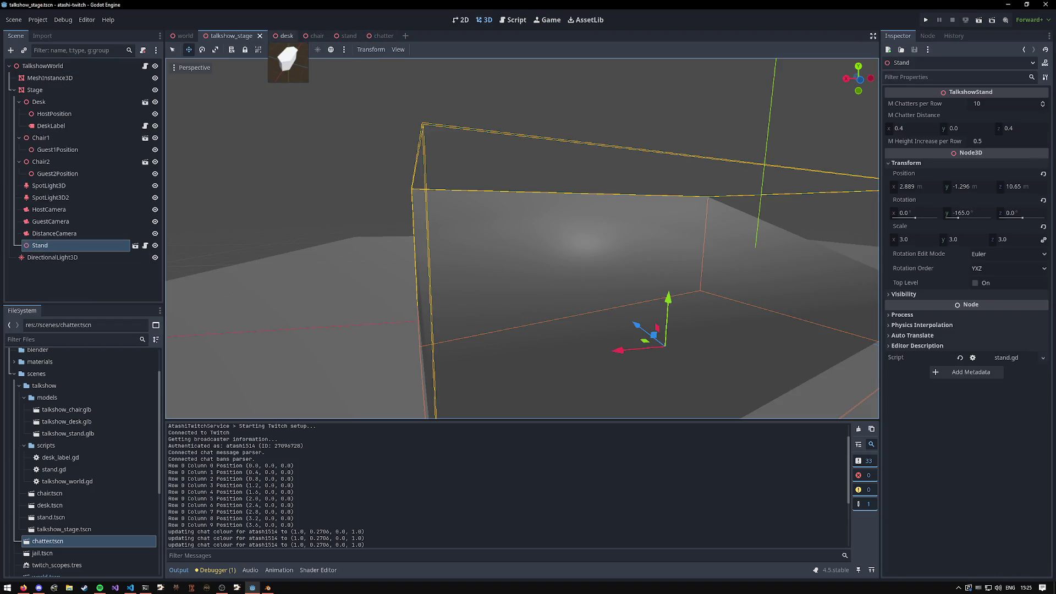
Step: Add a Node3D child named StartPosition under the stand scene's root node
left_click(338, 36)
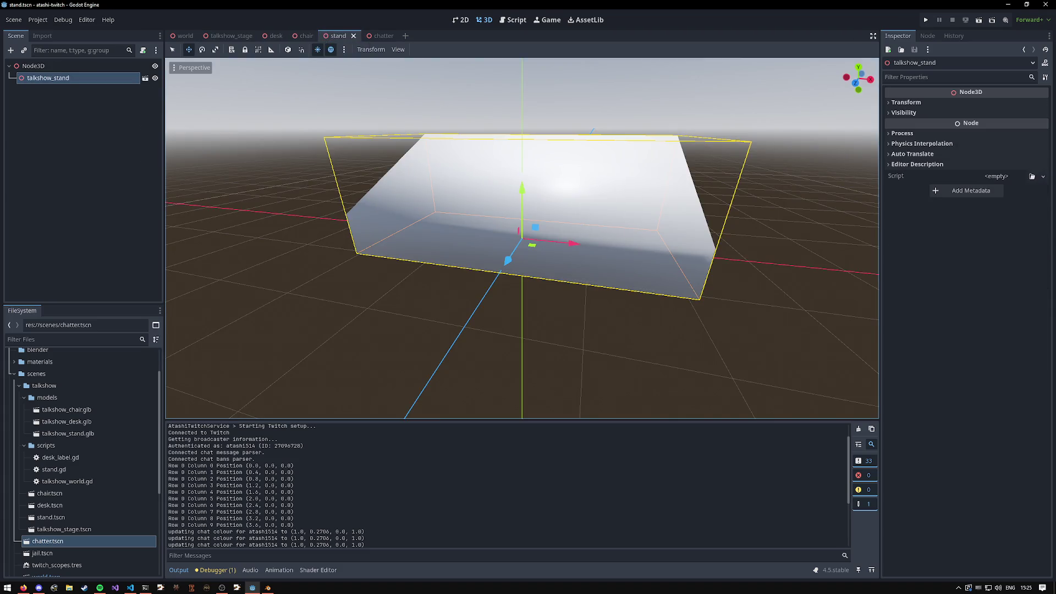
right_click(22, 66)
left_click(47, 72)
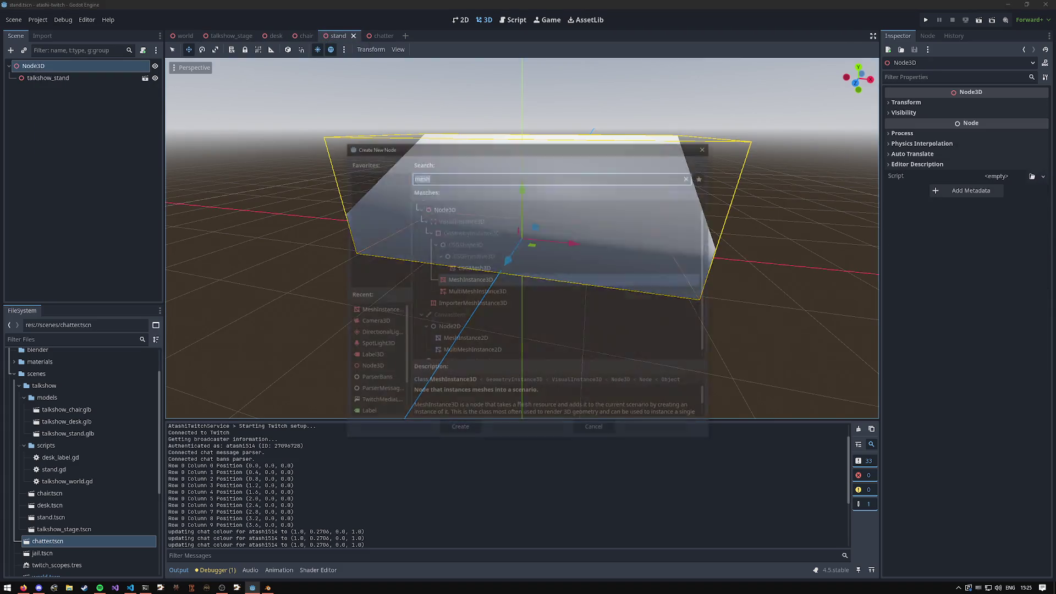
key("Return")
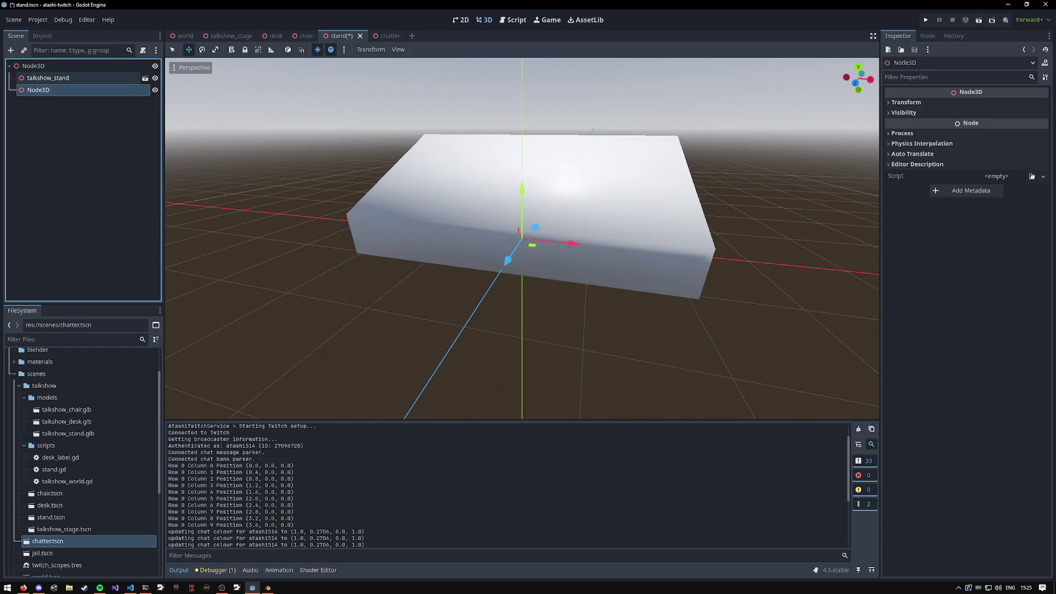
type("Start")
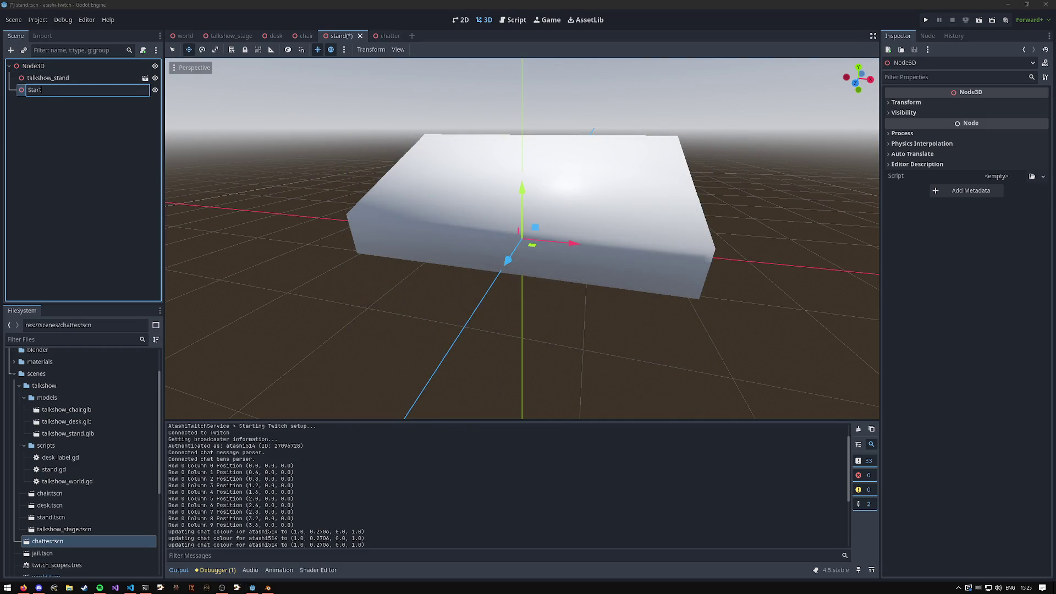
type("Position")
key("Return")
Step: Drag StartPosition up onto the stand's top and toward its front edge
mouse_move(522, 190)
left_mouse_down()
mouse_move(496, 226)
mouse_move(496, 168)
left_mouse_up()
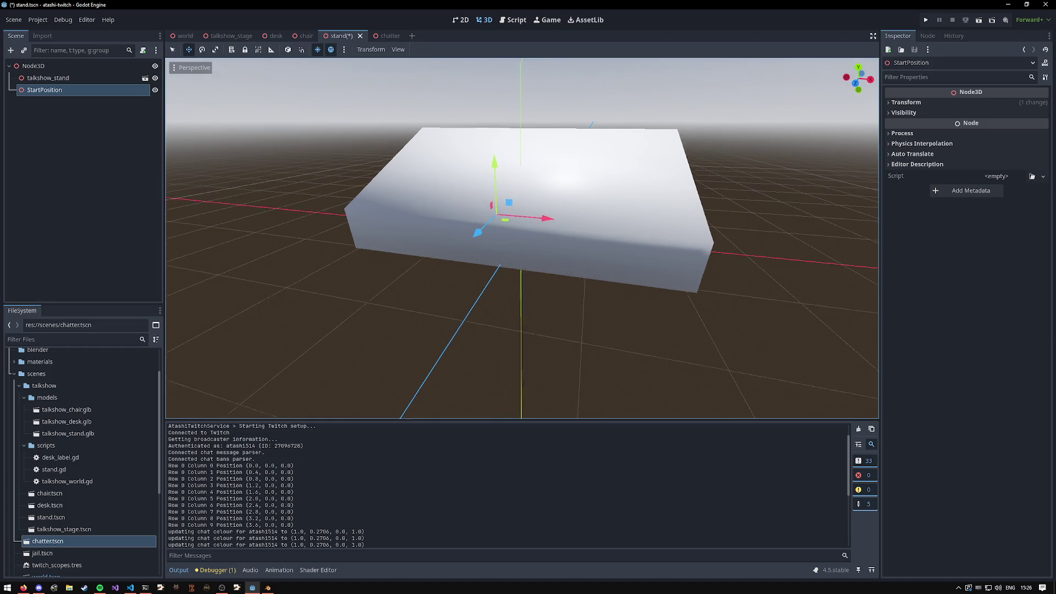
mouse_move(552, 309)
left_mouse_down()
mouse_move(353, 308)
mouse_move(379, 300)
left_mouse_up()
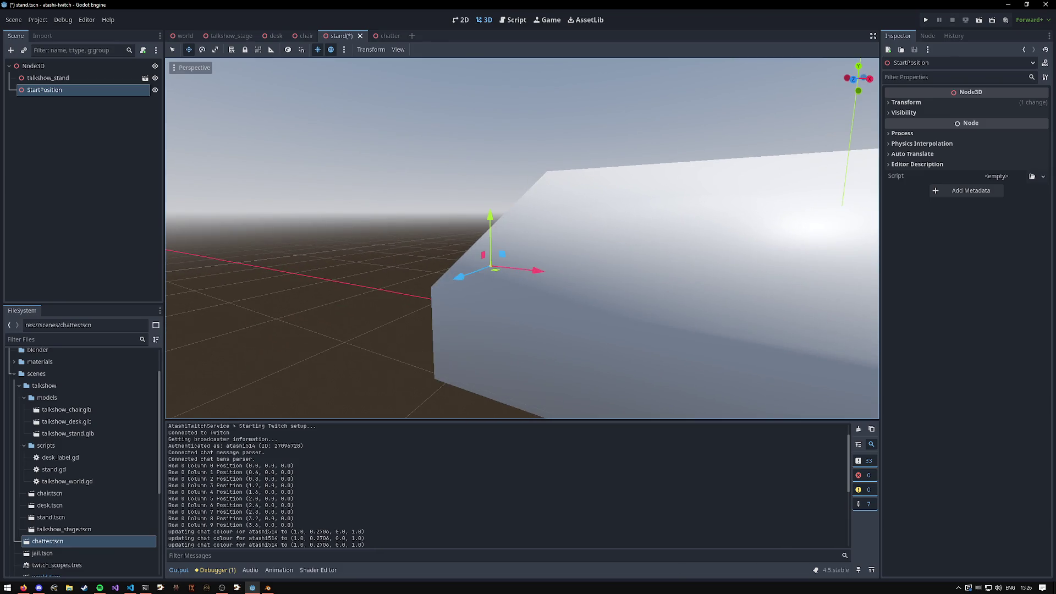
right_click(52, 91)
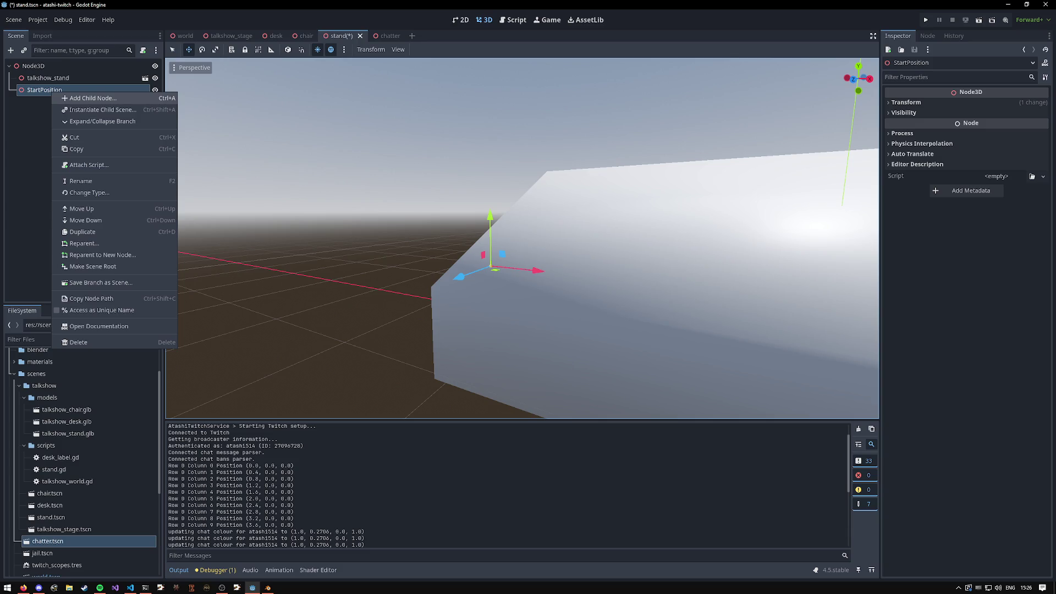
Step: Drag chatter.tscn into the stand scene tree and set its scale to 0.3
key("Escape")
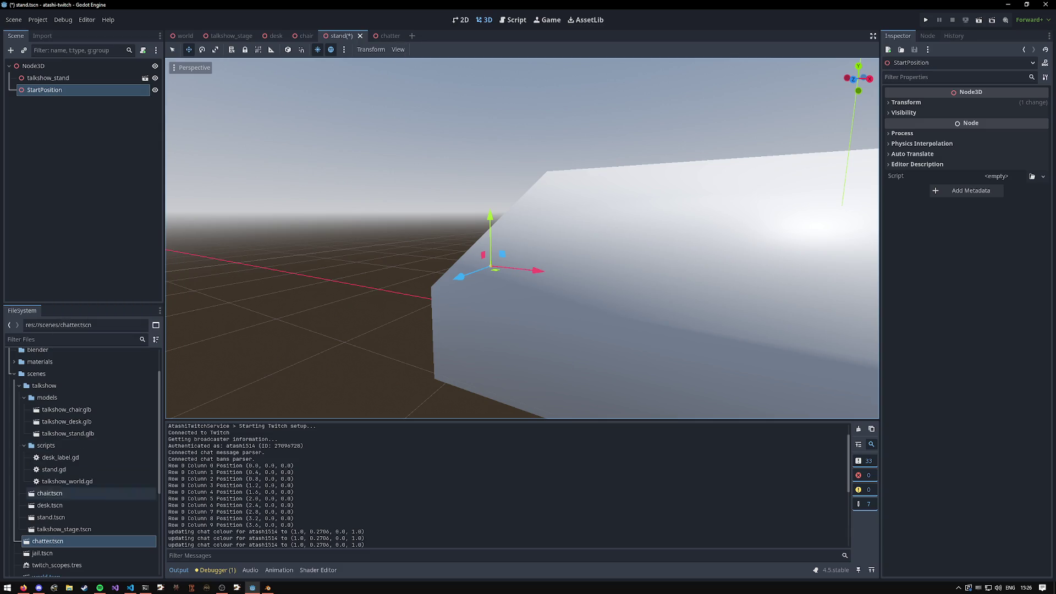
scroll(50, 517, "down", 3)
mouse_move(47, 458)
left_mouse_down()
mouse_move(55, 418)
mouse_move(36, 89)
left_mouse_up()
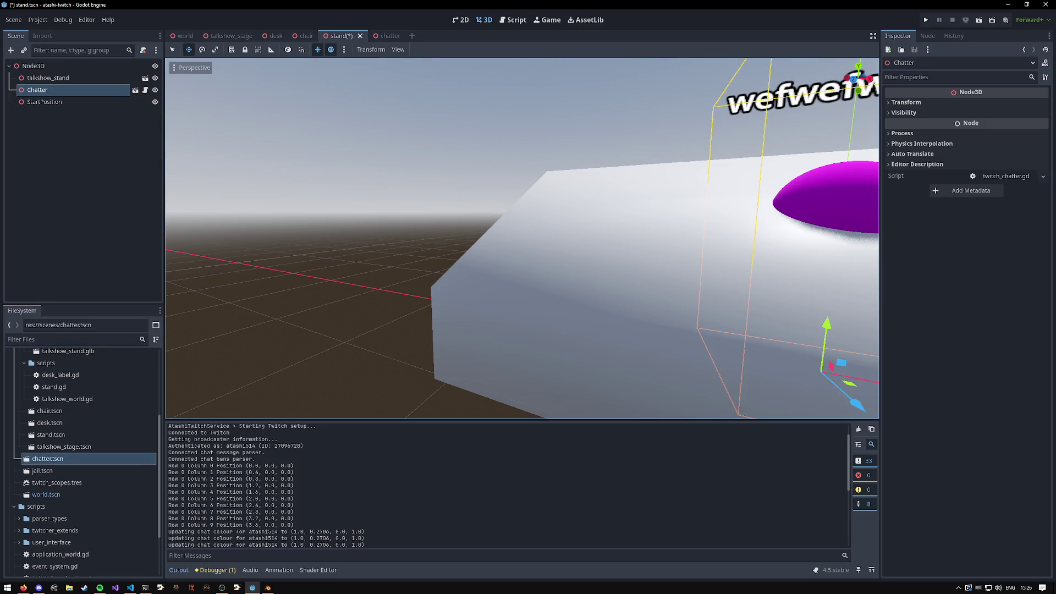
left_click(906, 102)
left_click(912, 179)
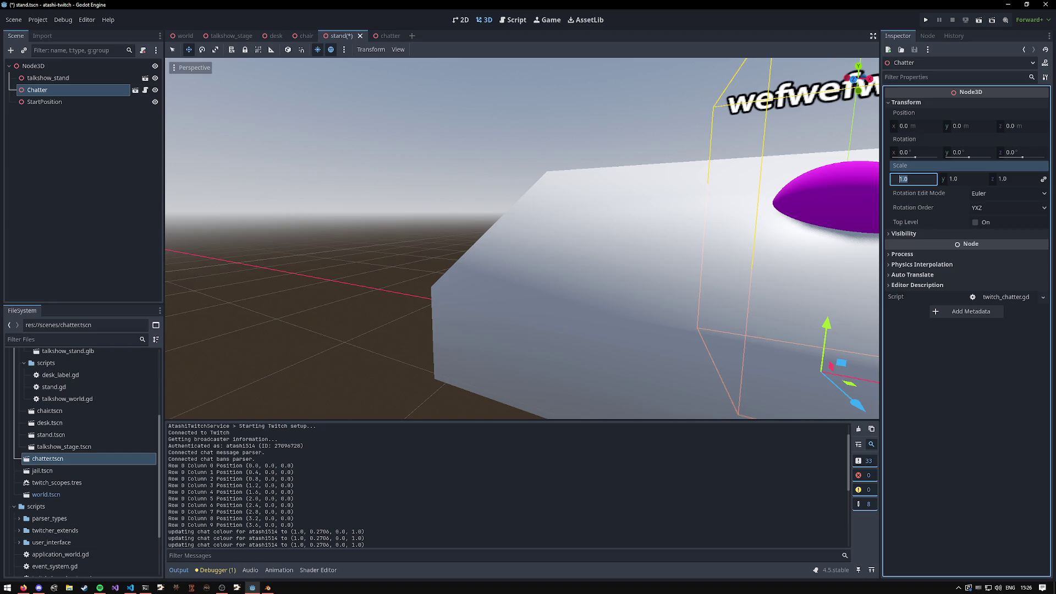
type("0.3")
key("Return")
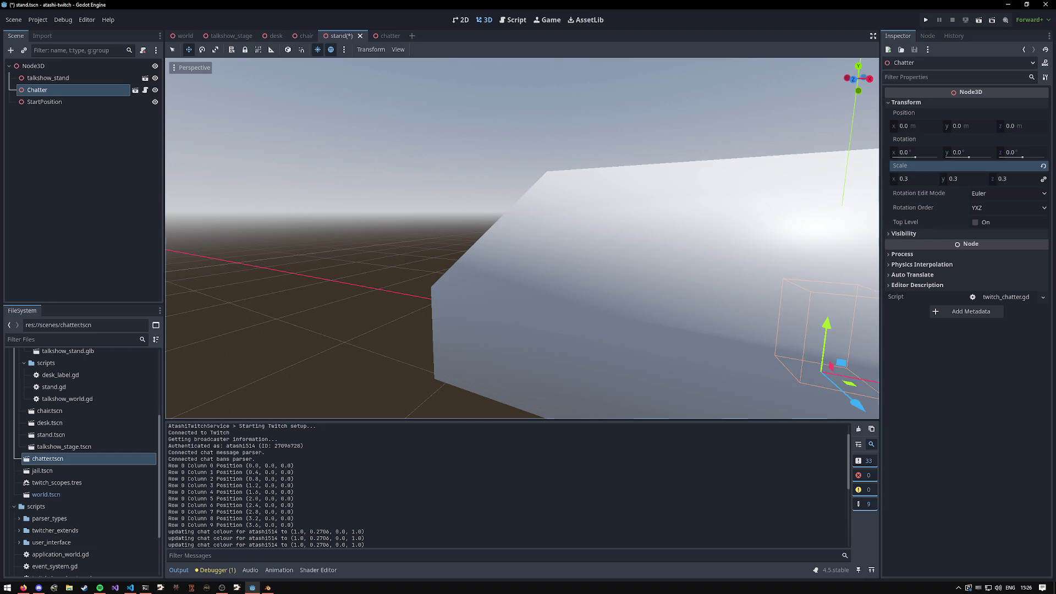
Step: Make the chatter a child of StartPosition and set its position to 0, 0, 0
left_click_drag(38, 89, 44, 103)
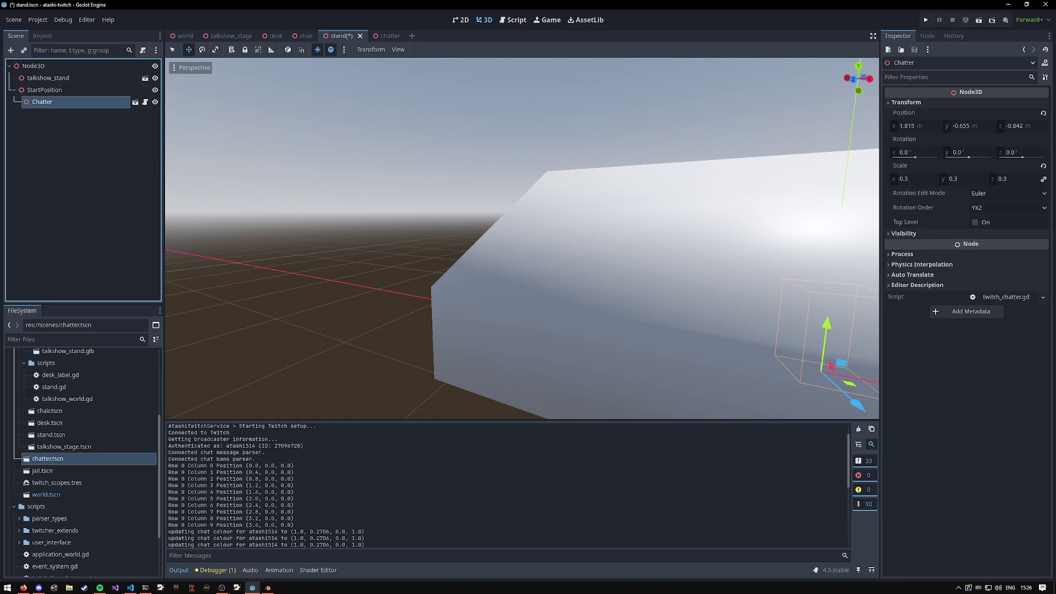
left_click(44, 90)
left_click(42, 102)
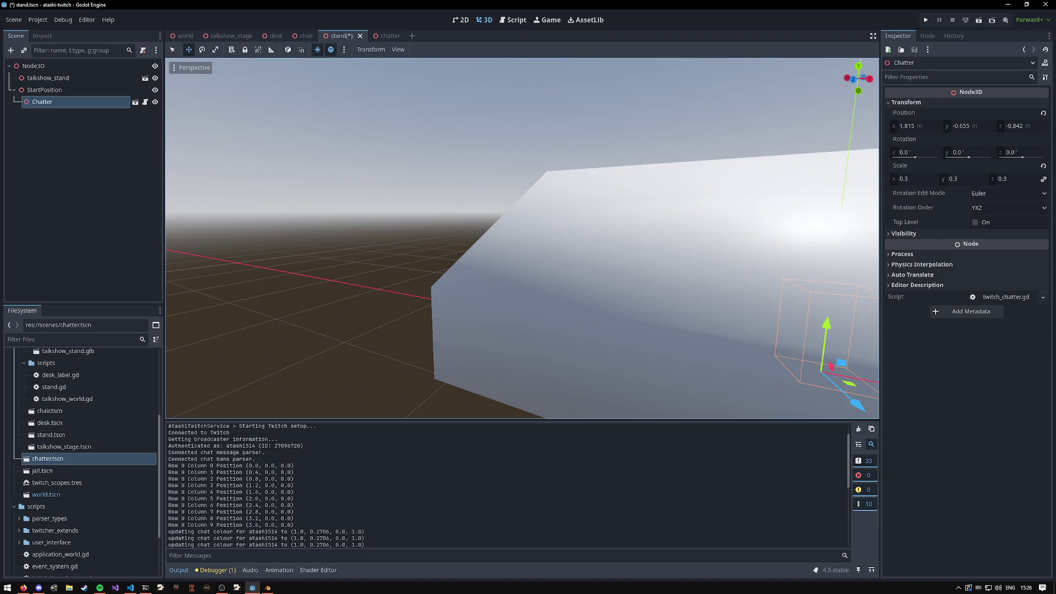
left_click(913, 126)
type("0")
key("Tab")
type("0")
key("Tab")
type("0")
key("Tab")
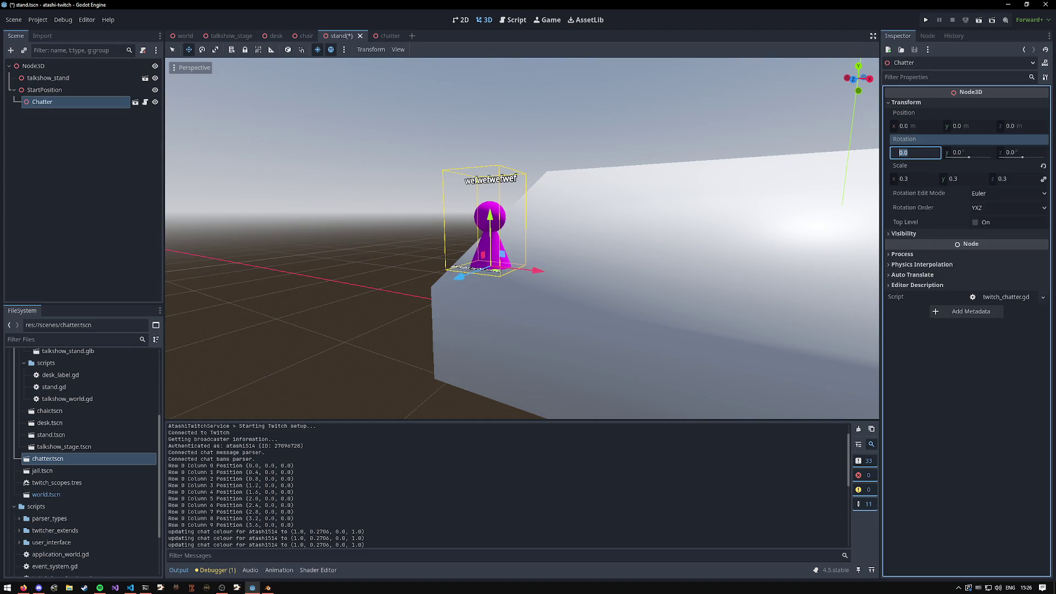
Step: Lower StartPosition onto the stand surface, hide the chatter, and save the scene
left_click(44, 90)
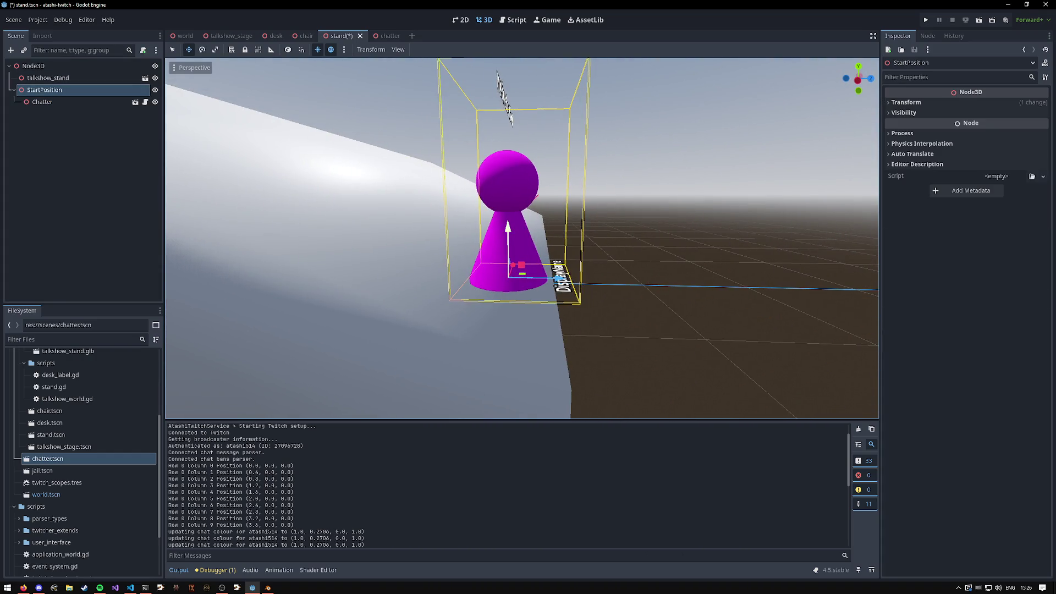
left_click_drag(508, 231, 508, 258)
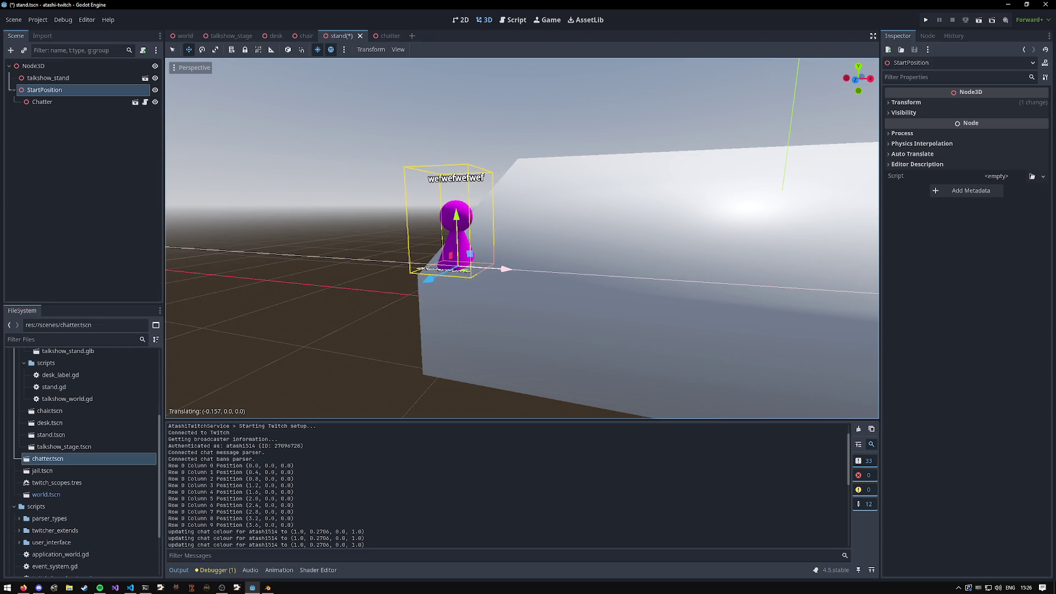
key("f")
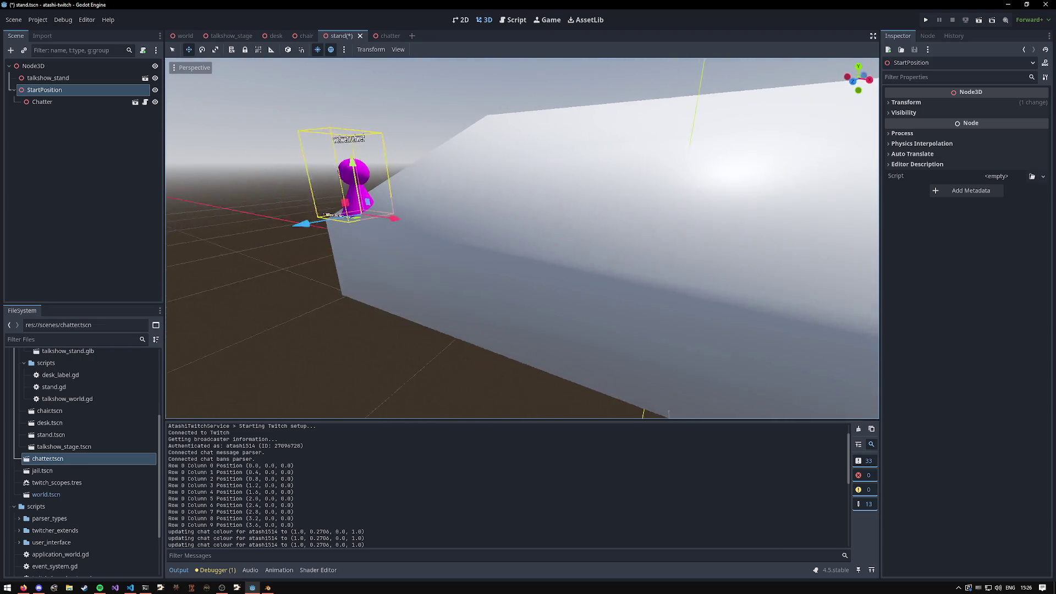
left_click(155, 102)
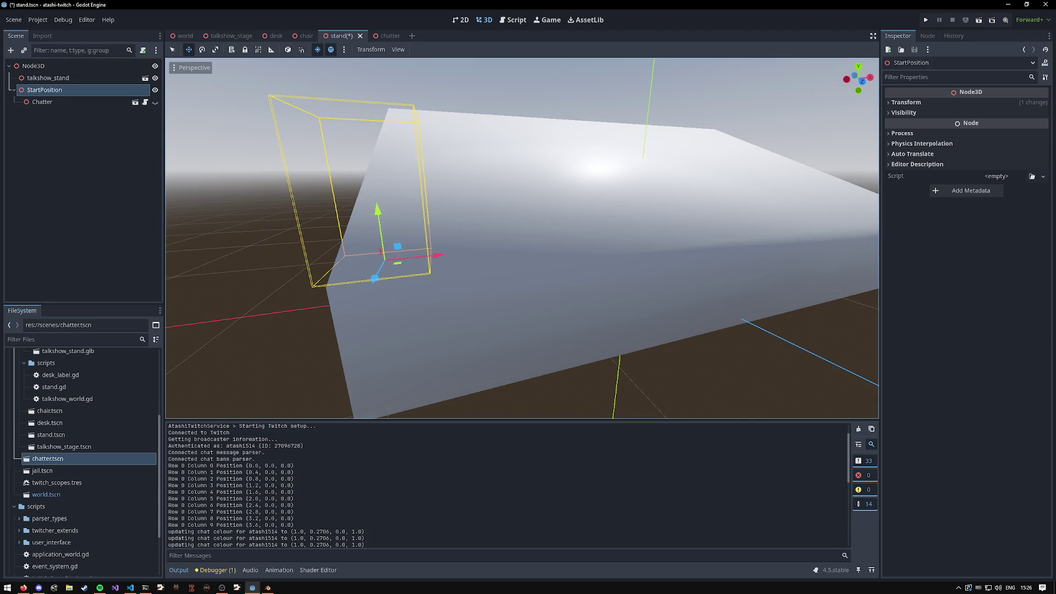
key("ctrl+s")
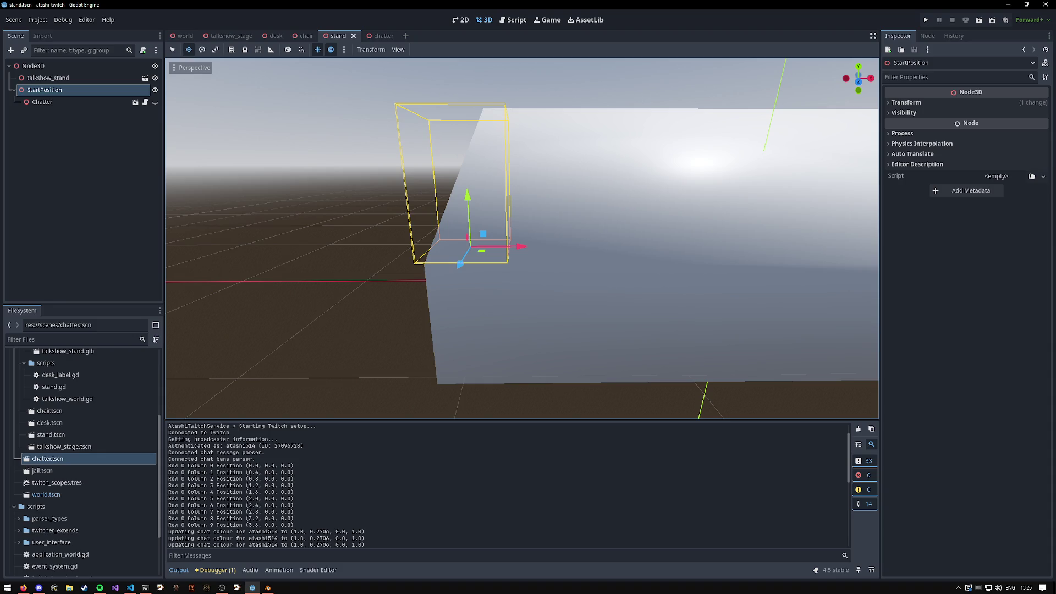
Step: Quick-load stand.gd onto the root Node3D, then undo the attachment
left_click(33, 65)
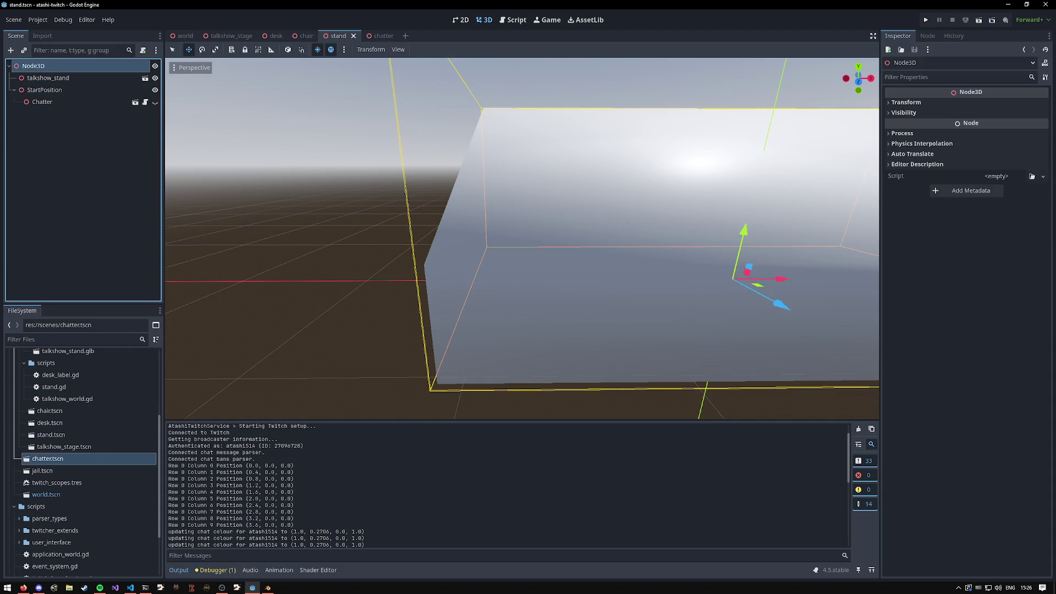
mouse_move(130, 587)
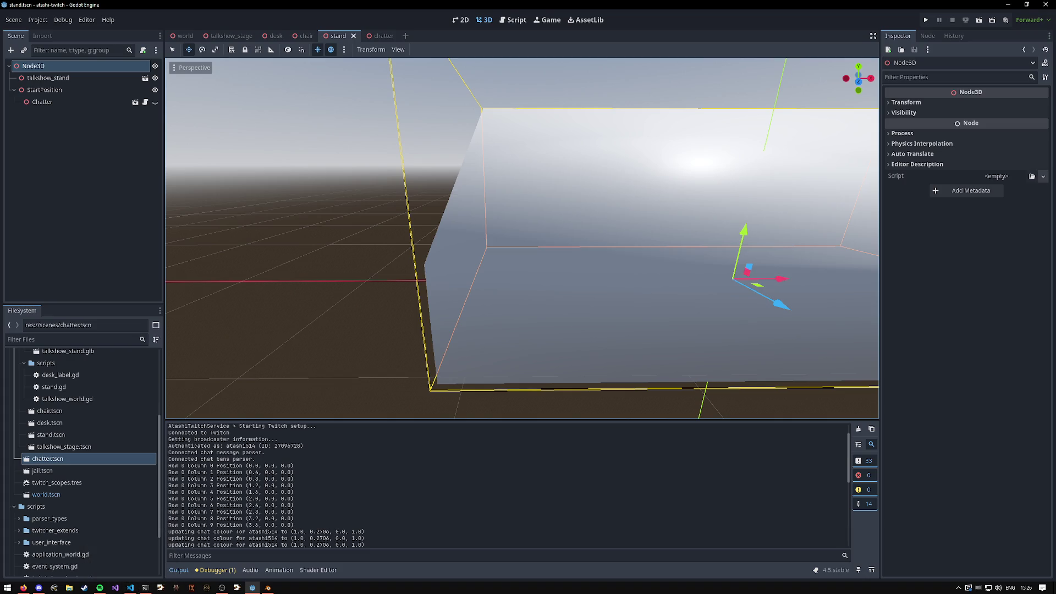
left_click(1043, 176)
left_click(1024, 205)
type("stand")
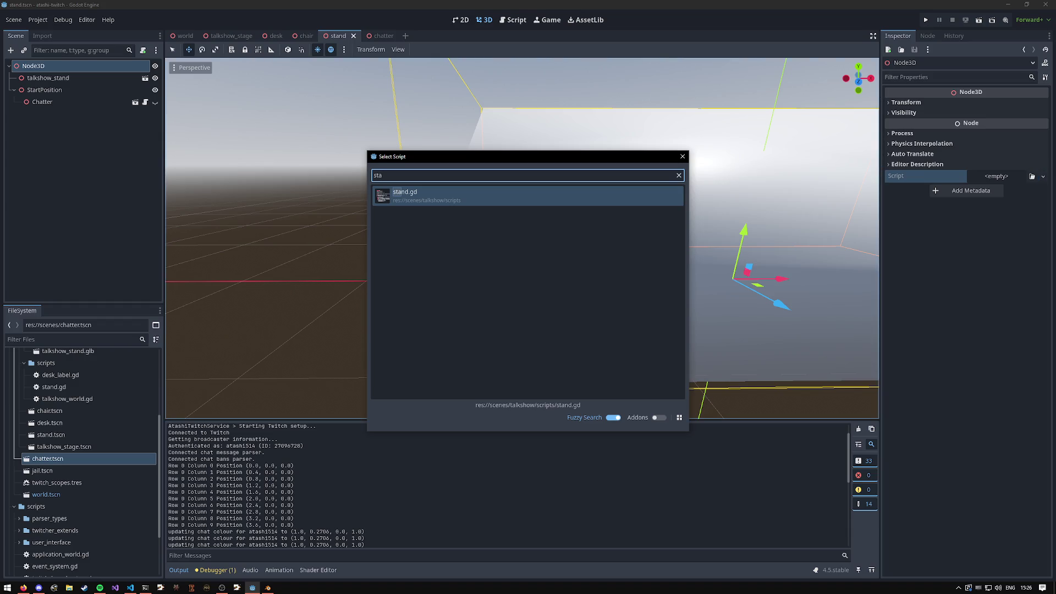
key("Return")
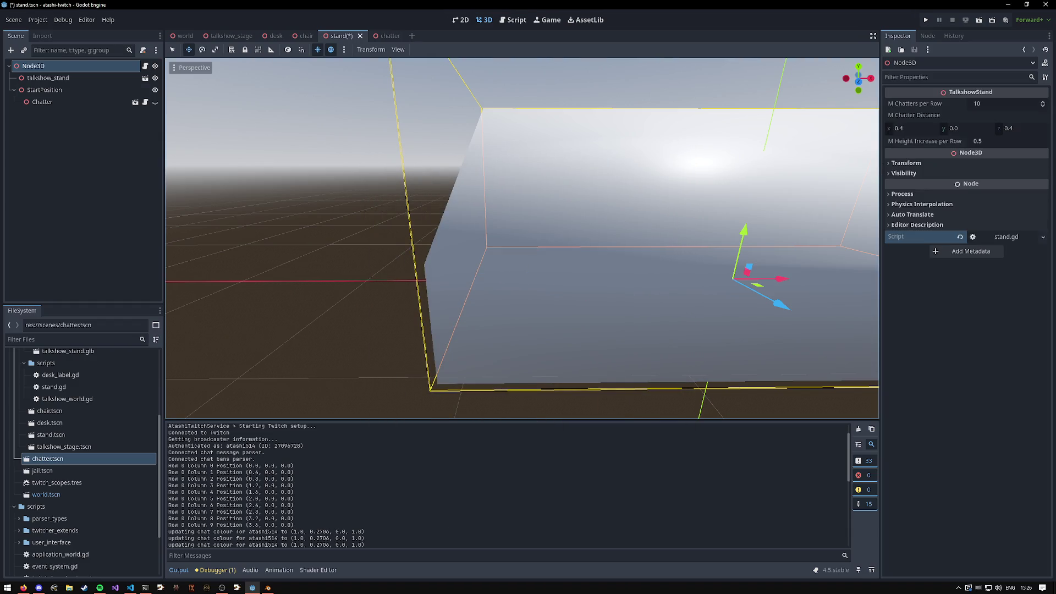
key("ctrl+z")
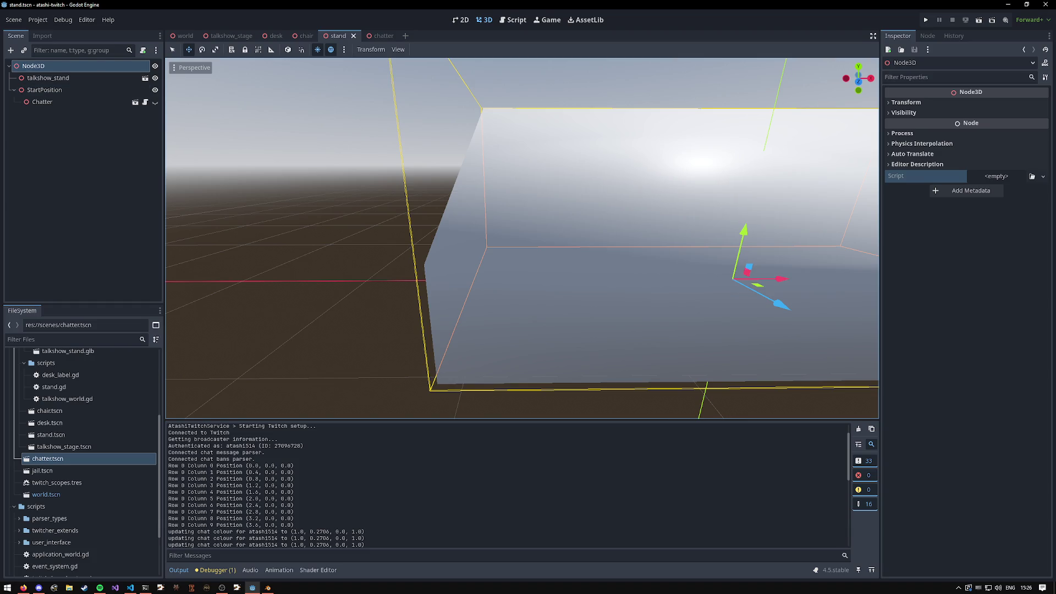
left_click(48, 78)
left_click(33, 65)
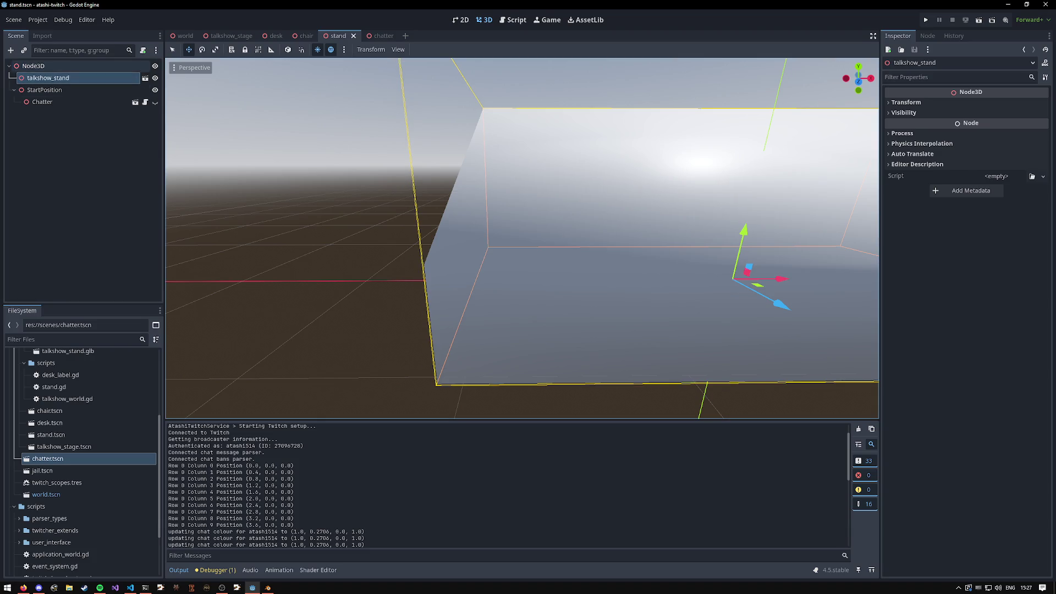
Step: Reattach stand.gd to the stand's root Node3D and save stand.tscn
left_click(228, 36)
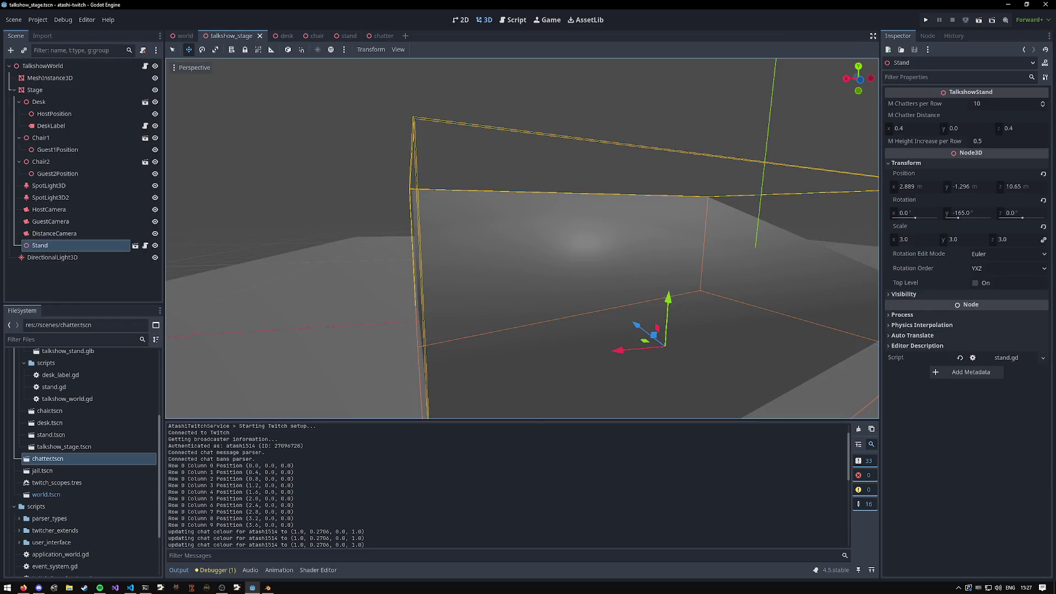
left_click(338, 36)
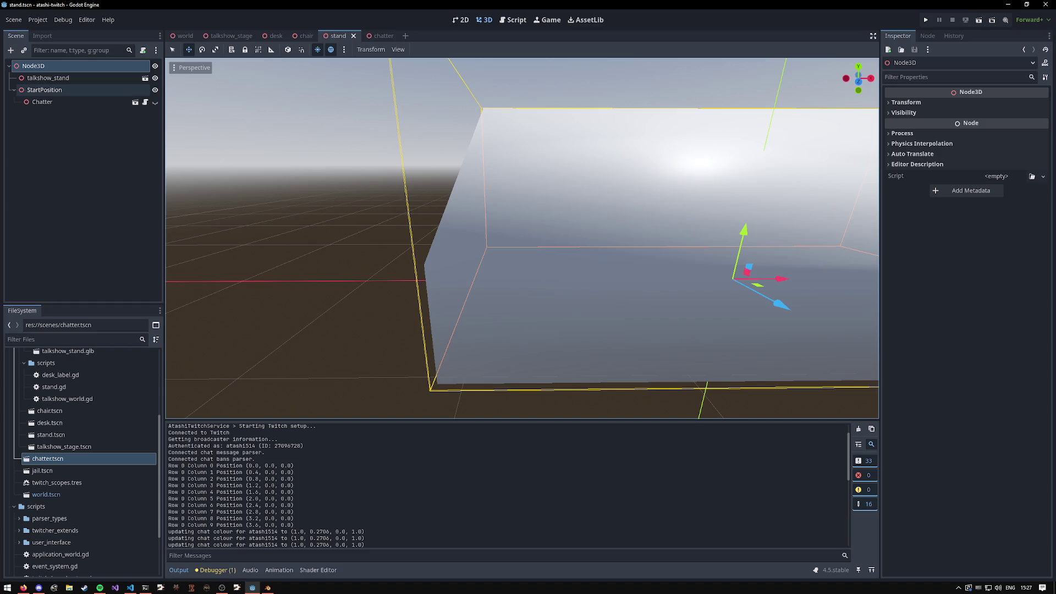
left_click(996, 176)
left_click(1023, 205)
type("stand")
key("Return")
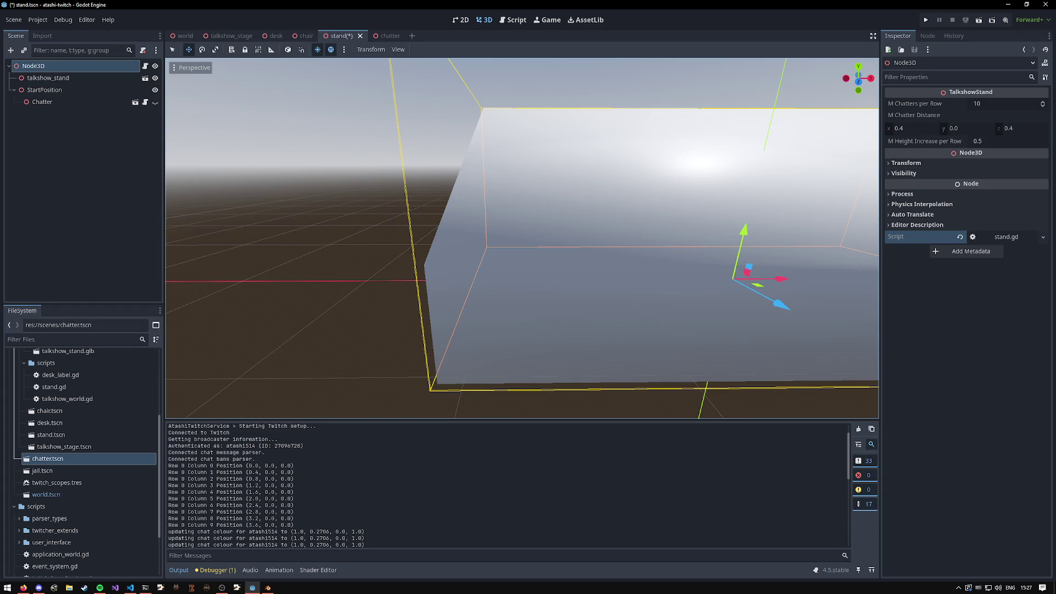
left_click(48, 77)
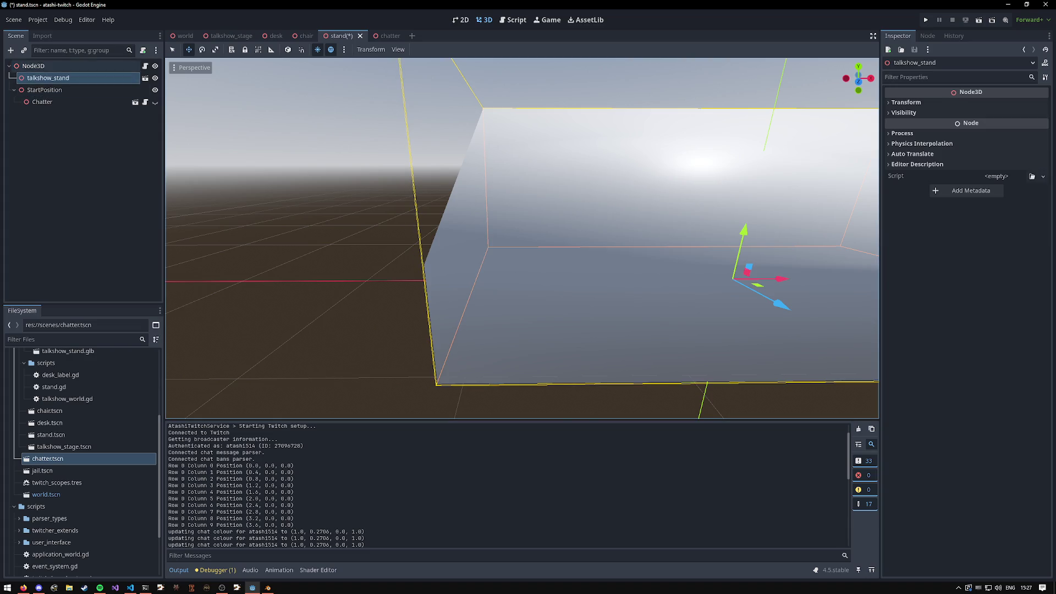
left_click(33, 66)
key("ctrl+s")
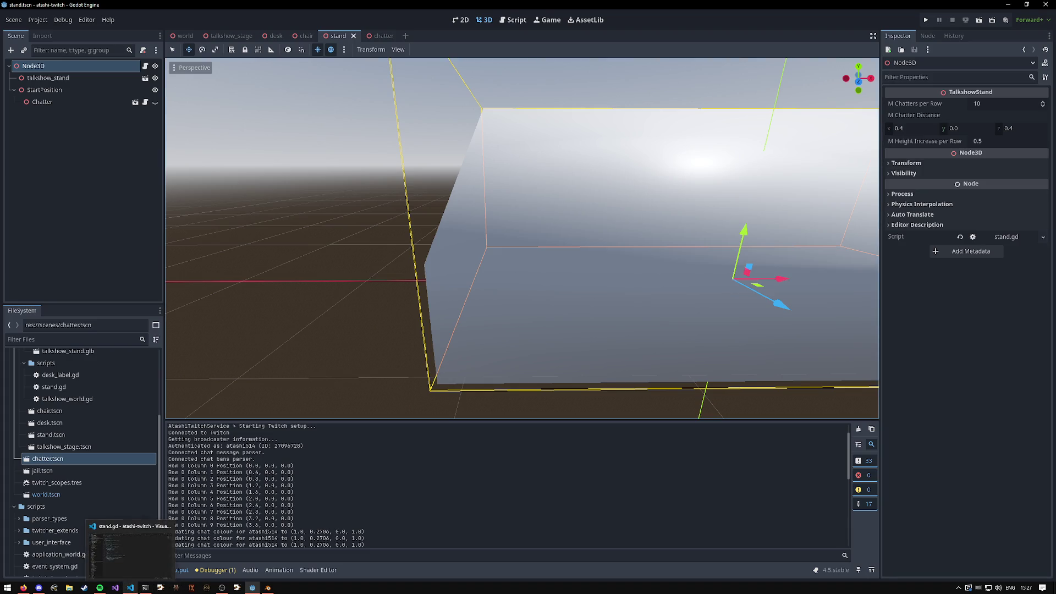
left_click(130, 587)
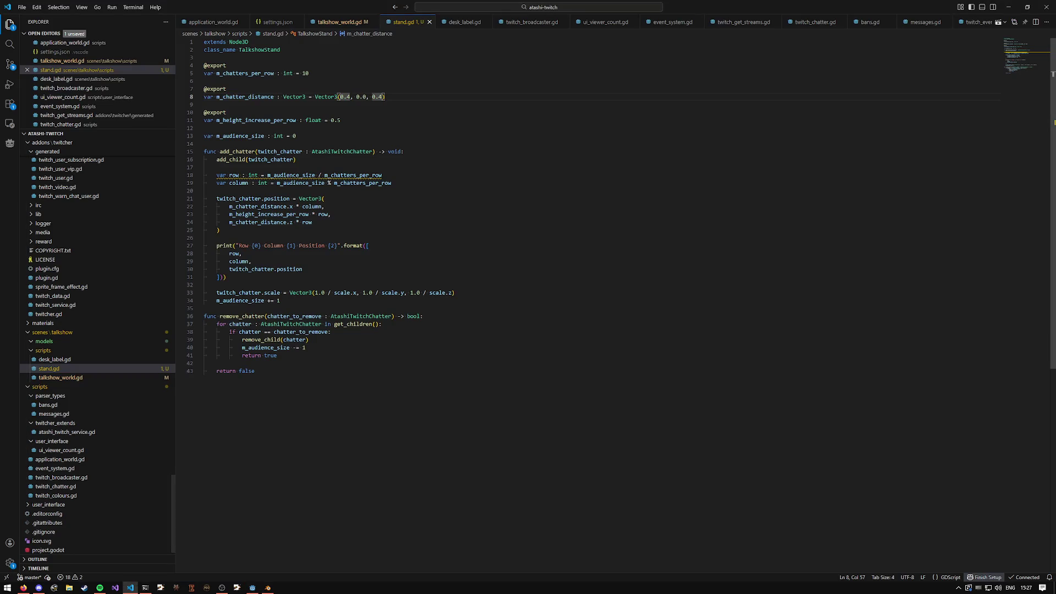
left_click(204, 144)
key("Return")
key("Return")
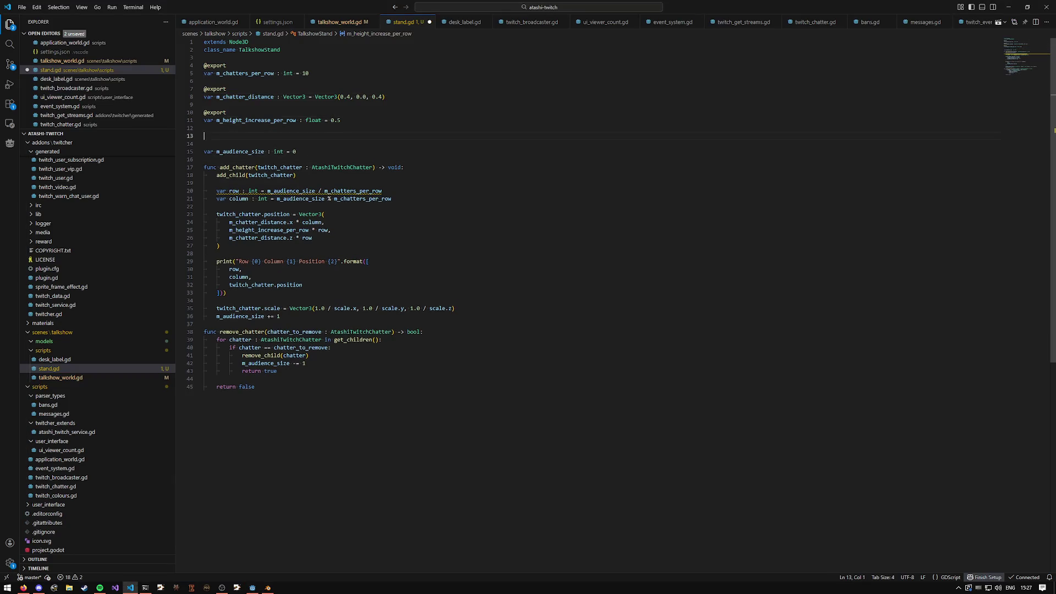
type("xport")
key("Return")
type("var m_start")
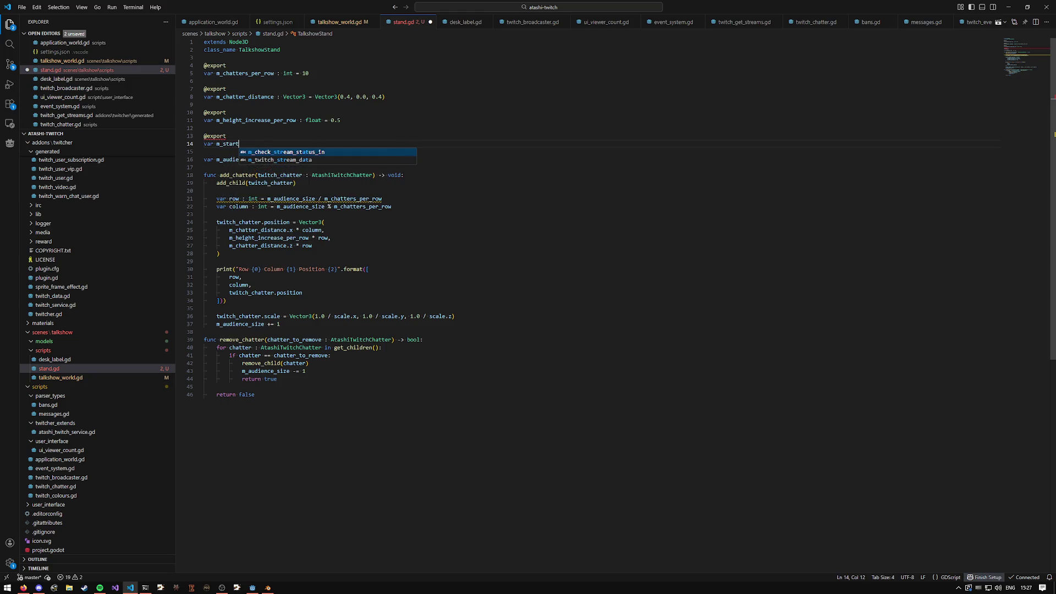
key("BackSpace")
type("_bottom_left_position : Node3D = null")
key("Down")
key("Down")
key("End")
key("Return")
type("var m_audienc")
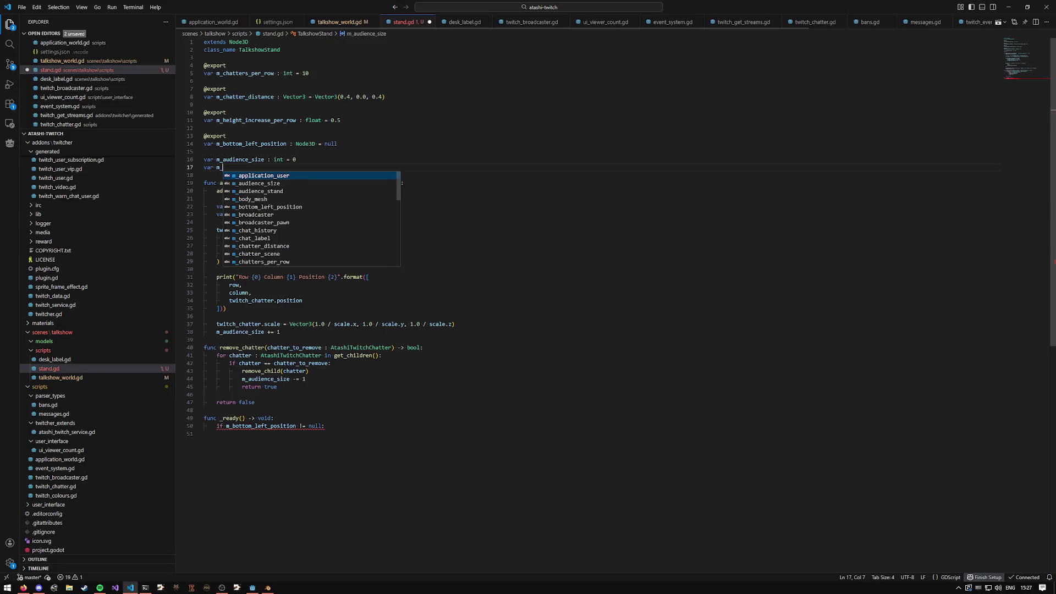
type("e_start_position")
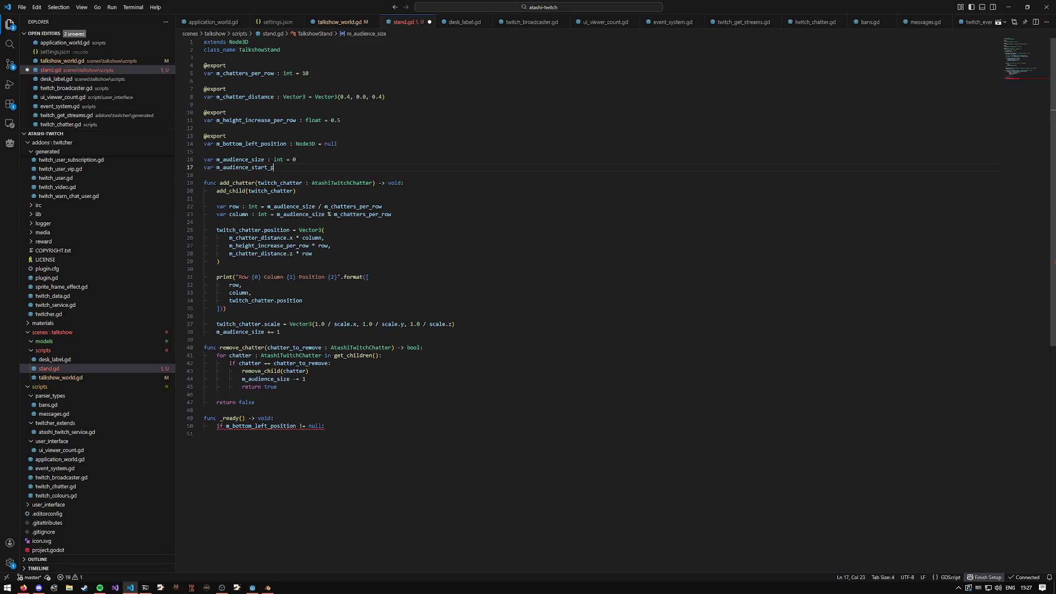
type(" : Vector3 = ")
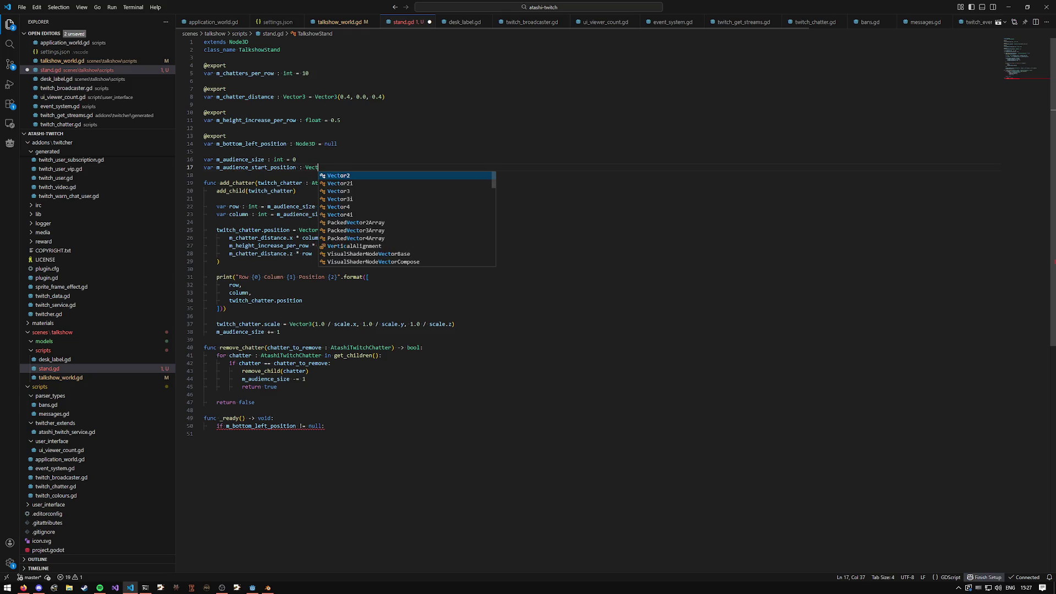
type("Vector3.ZERO")
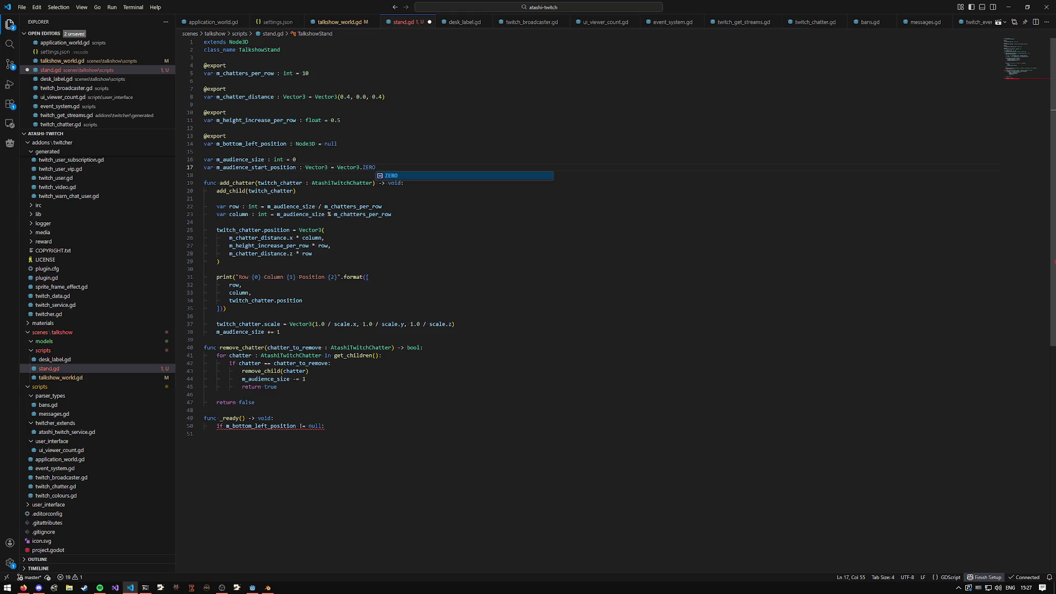
Step: In _ready, set m_audience_start_position to m_bottom_left_position.position
double_click(256, 168)
key("ctrl+c")
left_click(205, 433)
key("Tab")
key("Tab")
key("ctrl+v")
type("= posit")
key("BackSpace")
key("BackSpace")
key("BackSpace")
type("m_bo")
key("Tab")
type(".pos")
key("Tab")
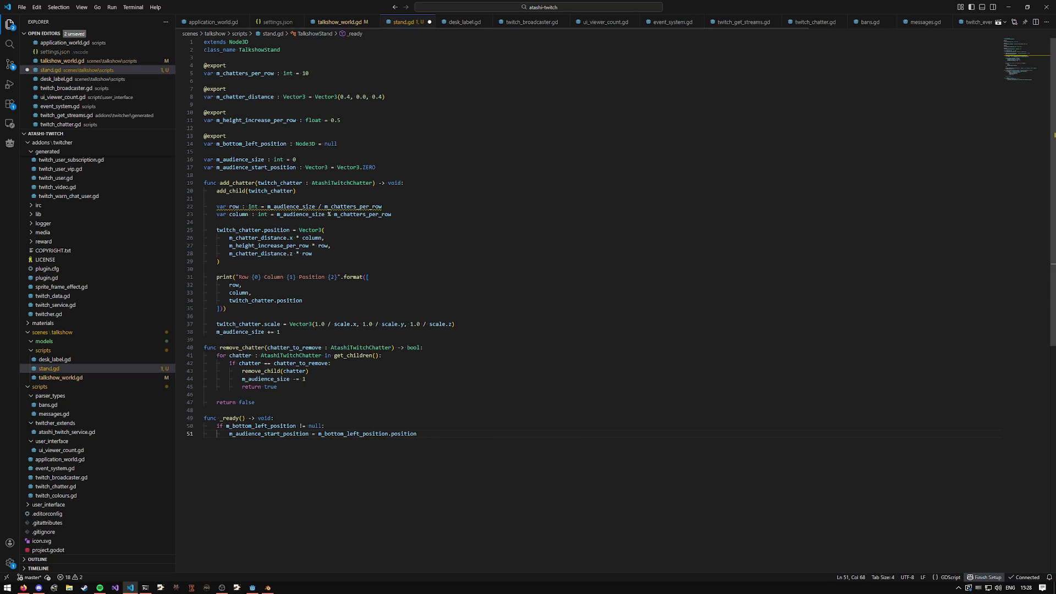
Step: Add m_audience_start_position to the chatter position calculation in add_chatter
double_click(256, 167)
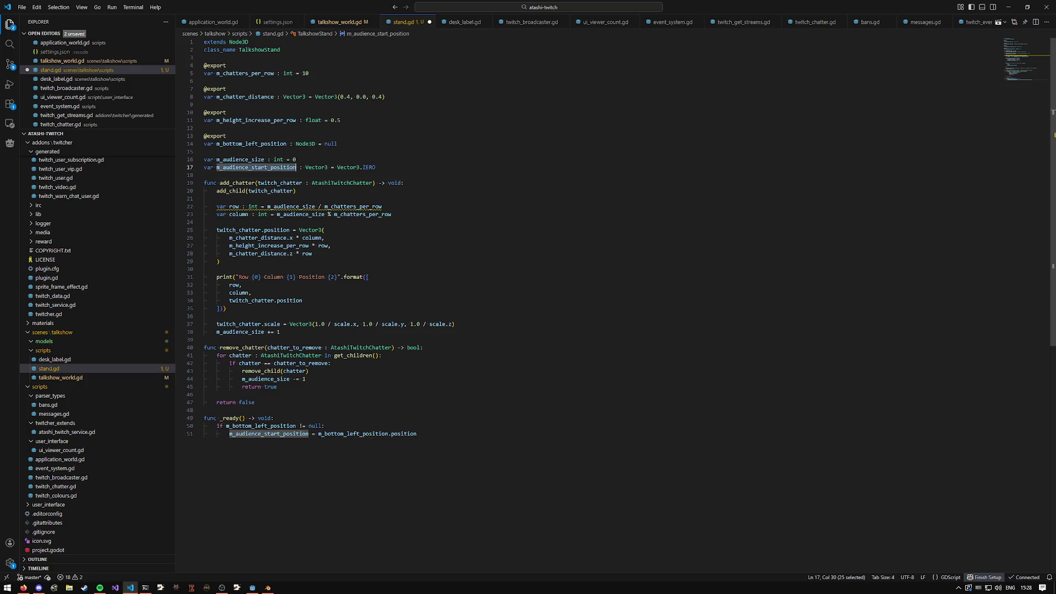
left_click(325, 230)
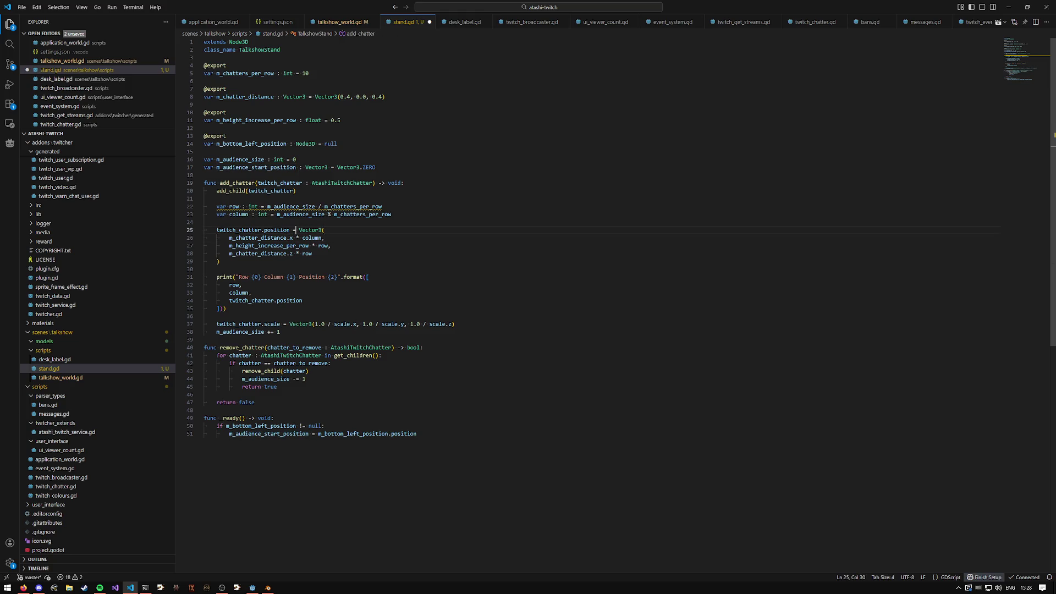
type("m_audience_start_position+")
left_click(204, 269)
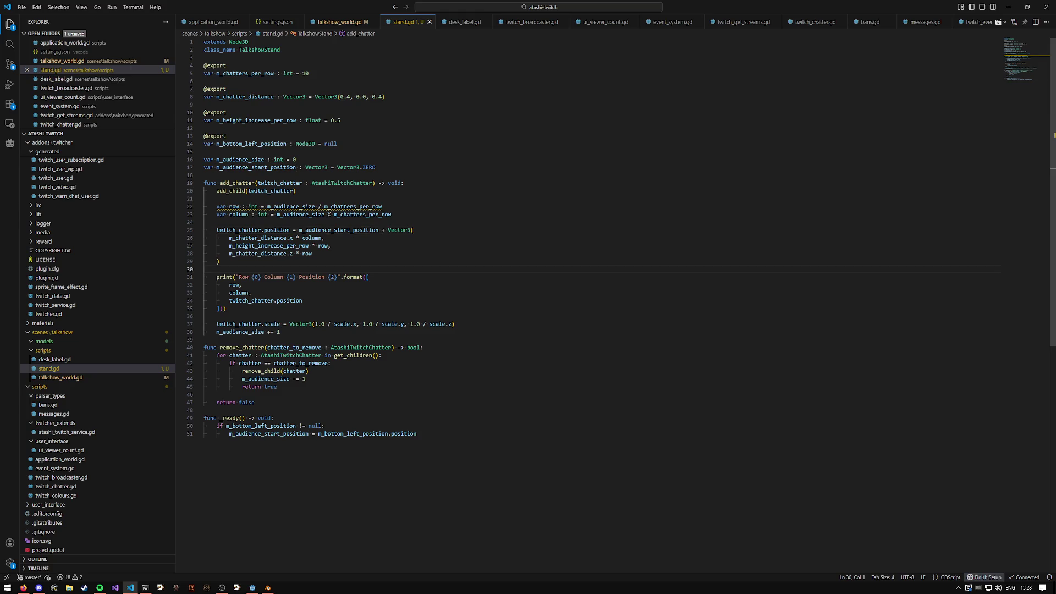
key("alt+Tab")
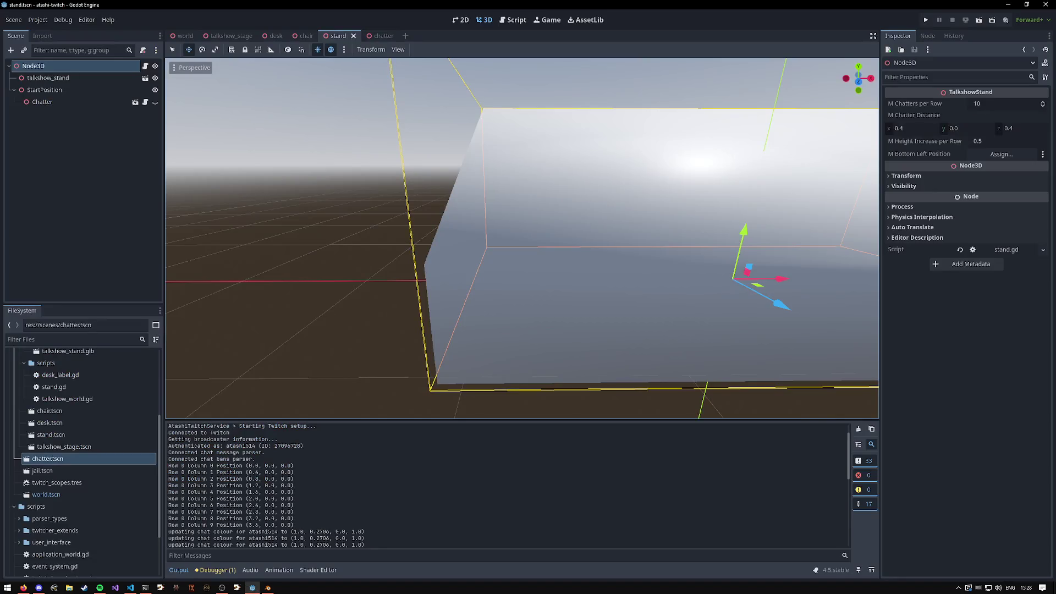
Step: Delete the Stand node from the talkshow_stage scene
left_click(231, 35)
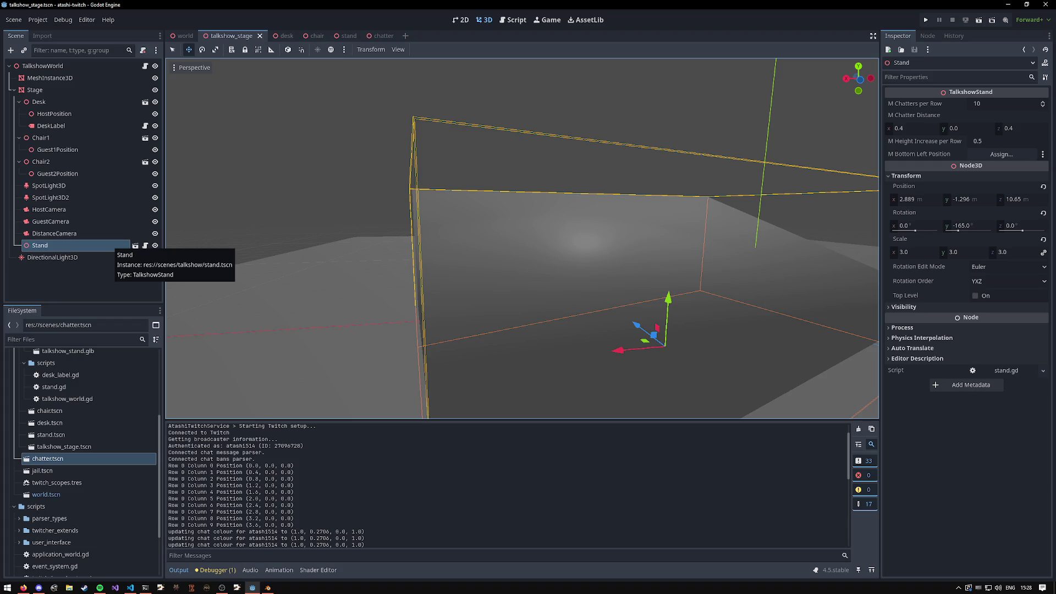
key("Delete")
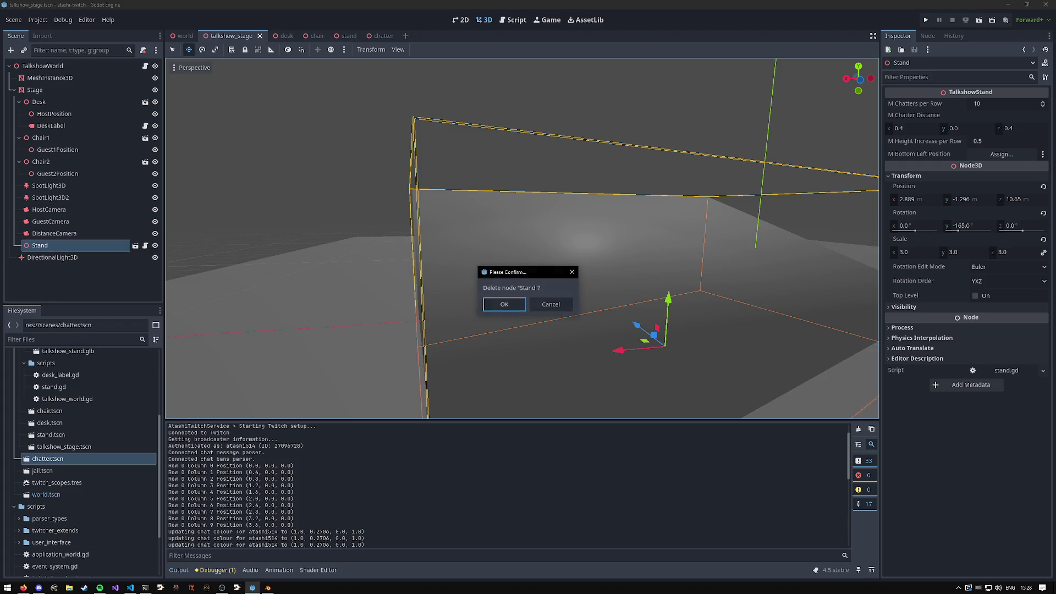
key("Return")
Step: Return to stand.tscn and reselect its root node
left_click(345, 35)
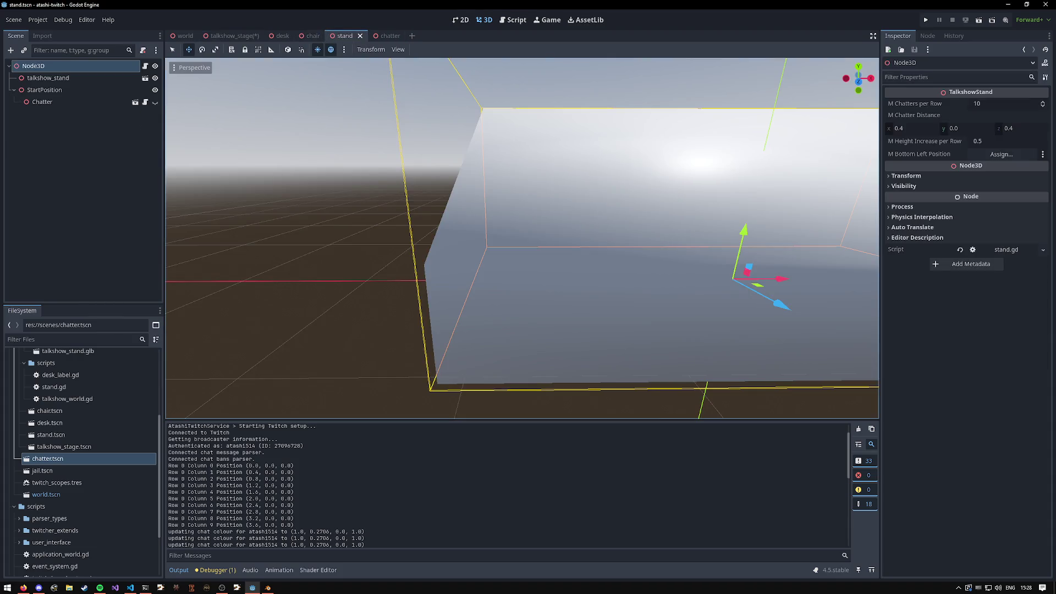
left_click(42, 101)
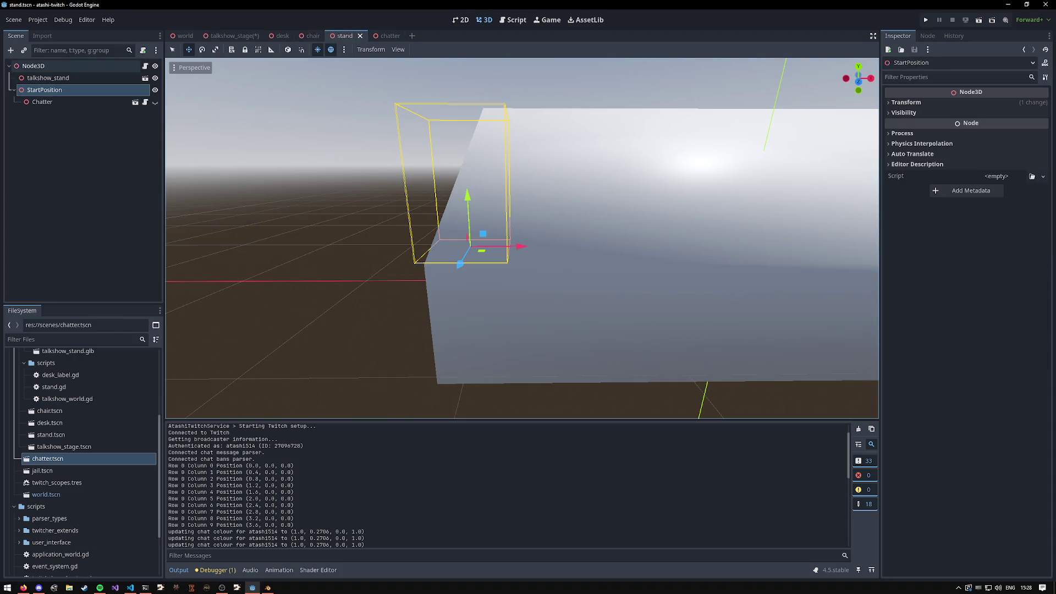
left_click(33, 65)
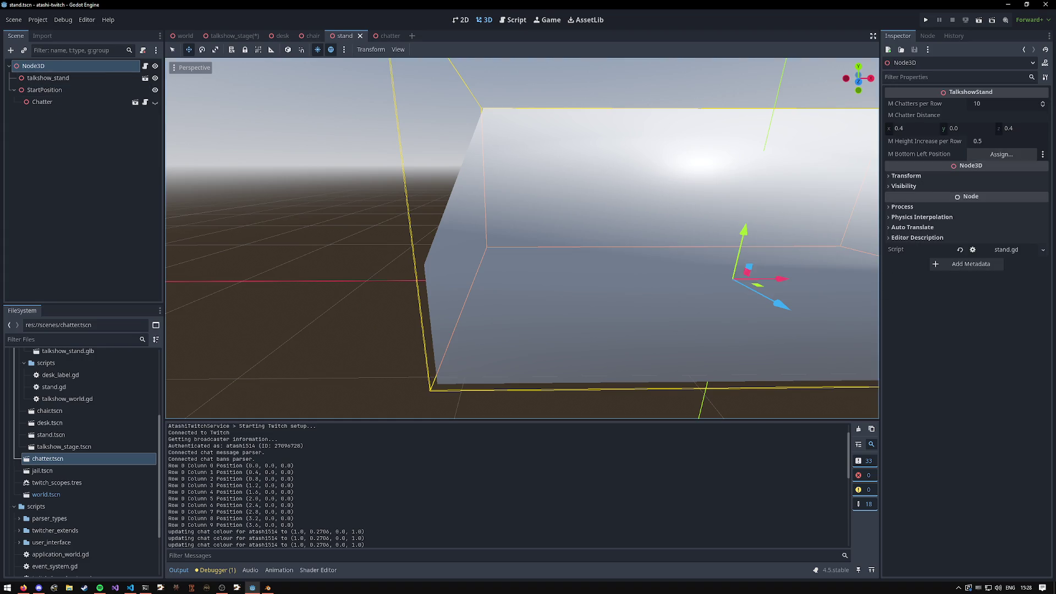
Step: Assign StartPosition as the stand's M Bottom Left Position
left_click(1001, 154)
left_click(499, 215)
key("Return")
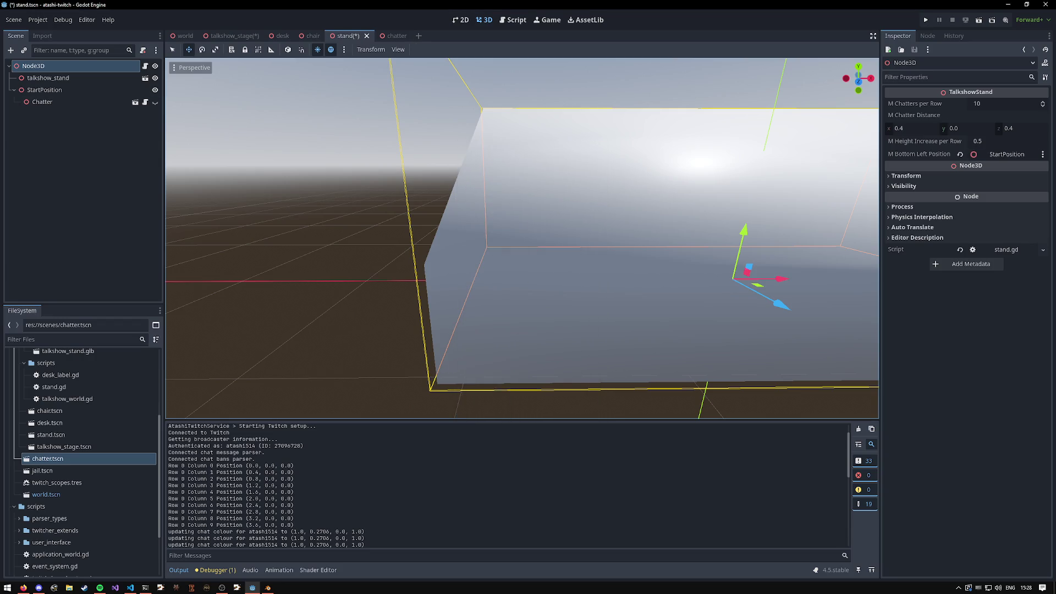
Step: Reset the Chatter node's scale to 1
left_click(42, 102)
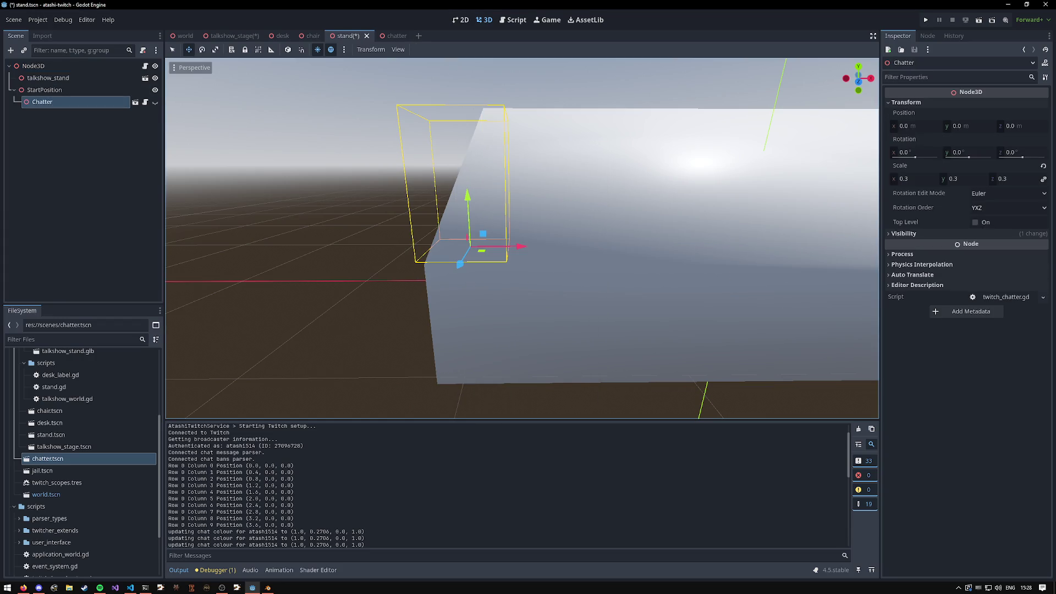
left_click(962, 179)
type("1")
key("Return")
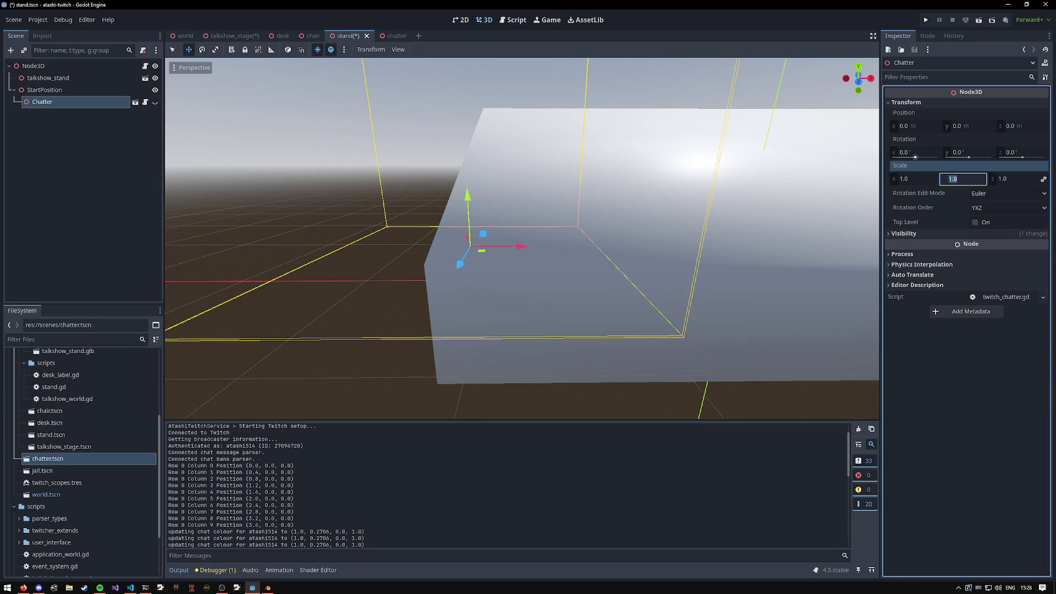
Step: Scale the talkshow_stand mesh uniformly to 3
left_click(48, 77)
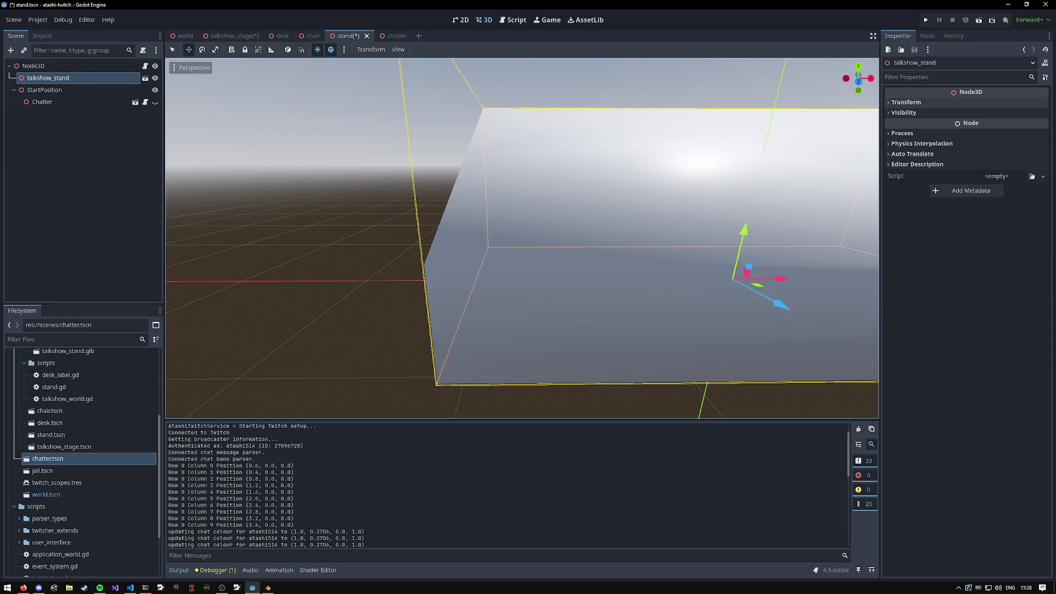
left_click(906, 102)
left_click(913, 179)
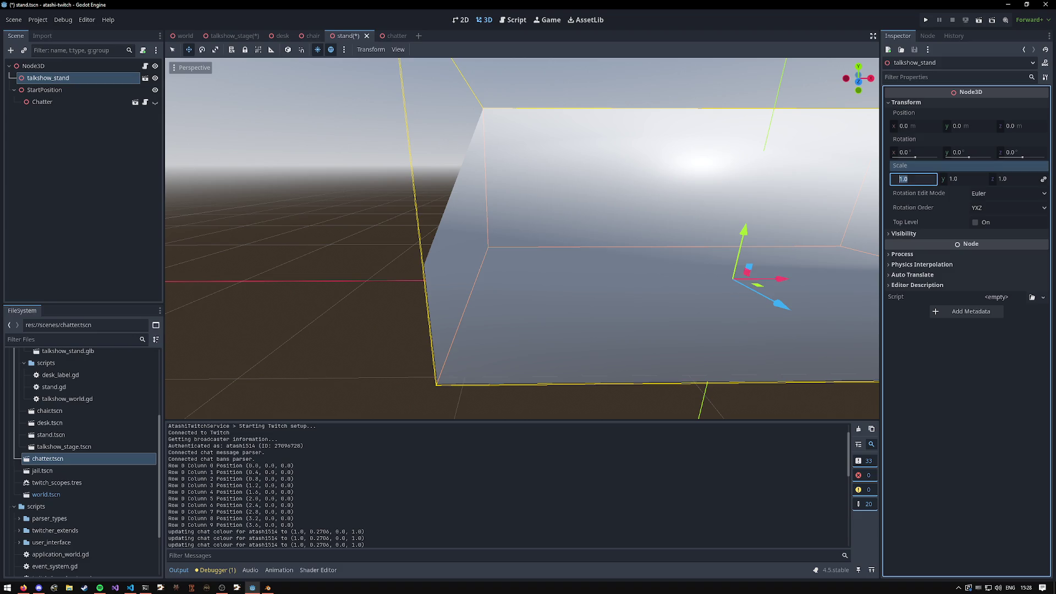
type("3")
key("Return")
scroll(522, 238, "down", 5)
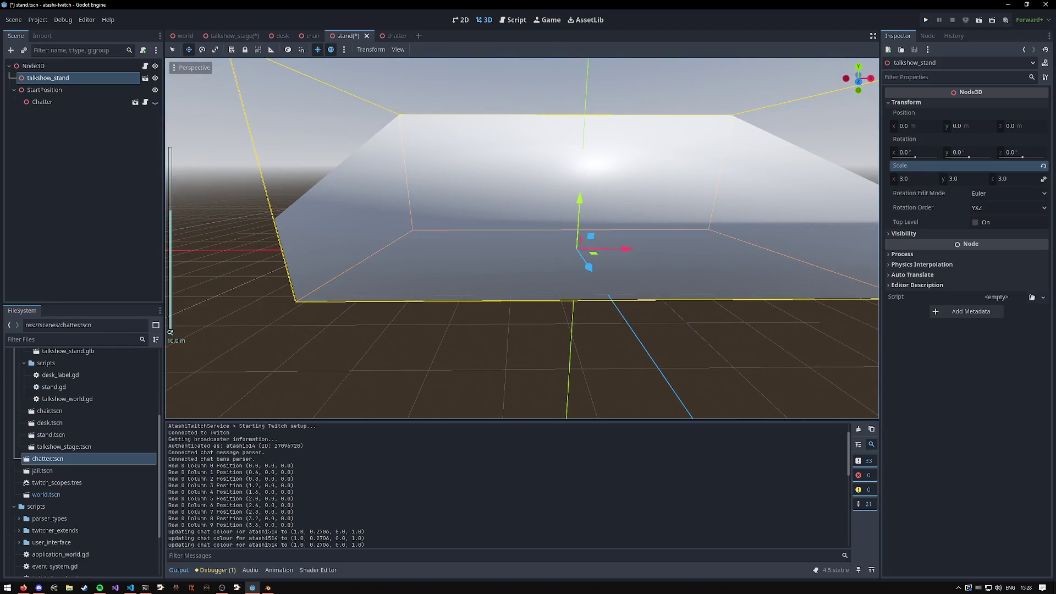
left_click(41, 102)
left_click(45, 90)
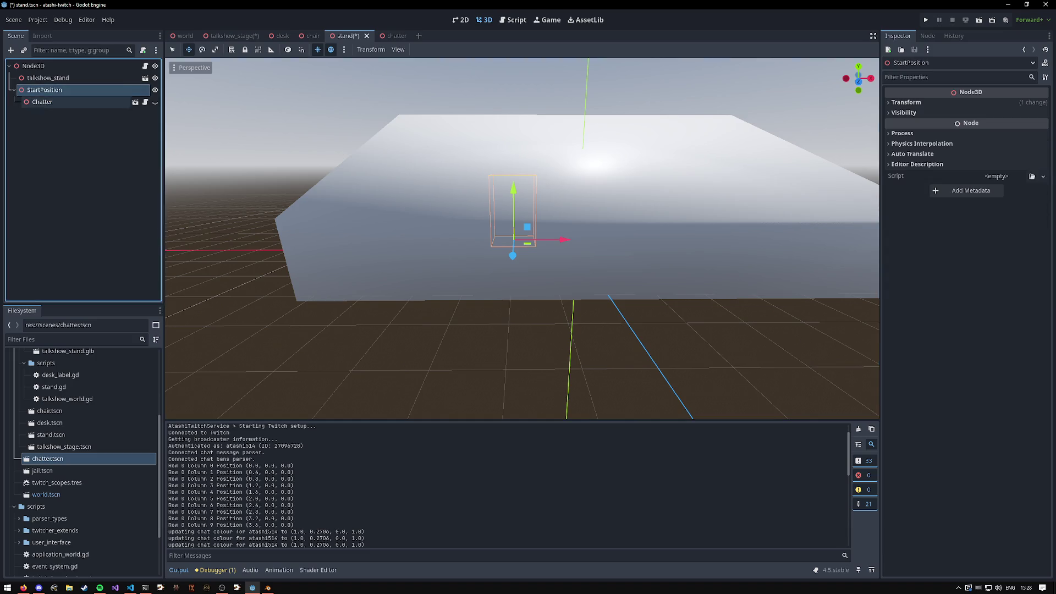
Step: Drag StartPosition left along X to the stand's edge and save the scene
mouse_move(564, 239)
left_mouse_down()
mouse_move(391, 240)
mouse_move(259, 266)
mouse_move(358, 253)
mouse_move(352, 189)
mouse_move(172, 315)
mouse_move(352, 247)
left_mouse_up()
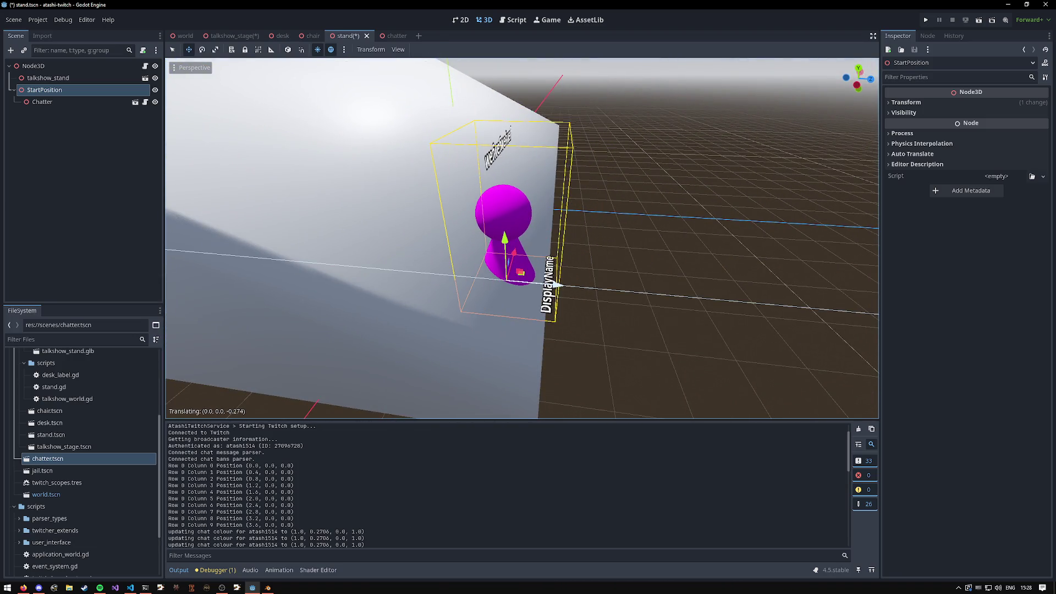
mouse_move(578, 286)
left_mouse_down()
mouse_move(554, 314)
mouse_move(495, 316)
mouse_move(391, 273)
left_mouse_up()
key("ctrl+s")
Step: Rename the stand scene's root node to Stand and return to talkshow_stage
double_click(33, 65)
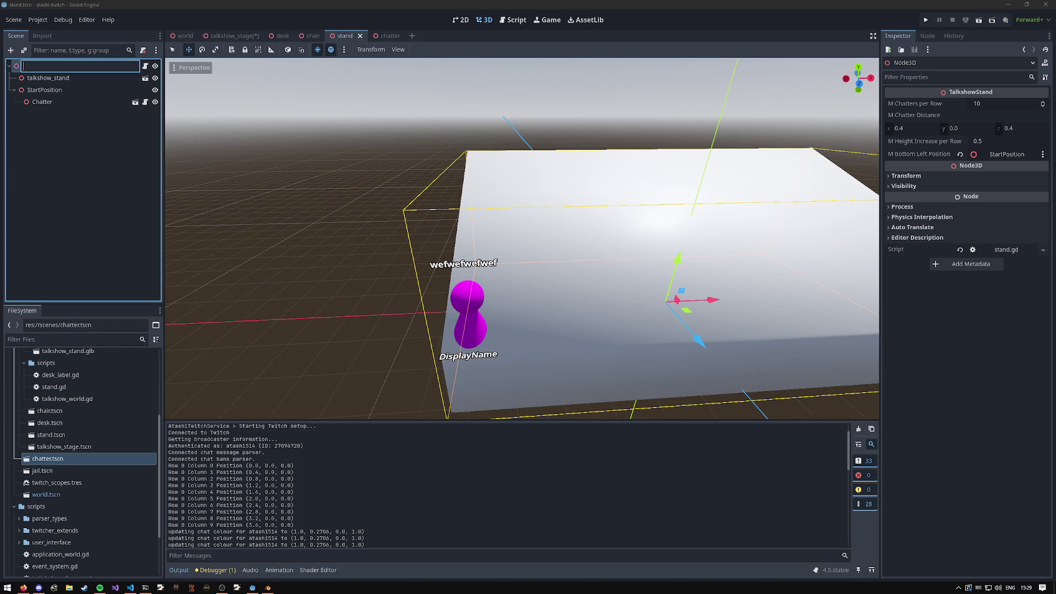
key("Return")
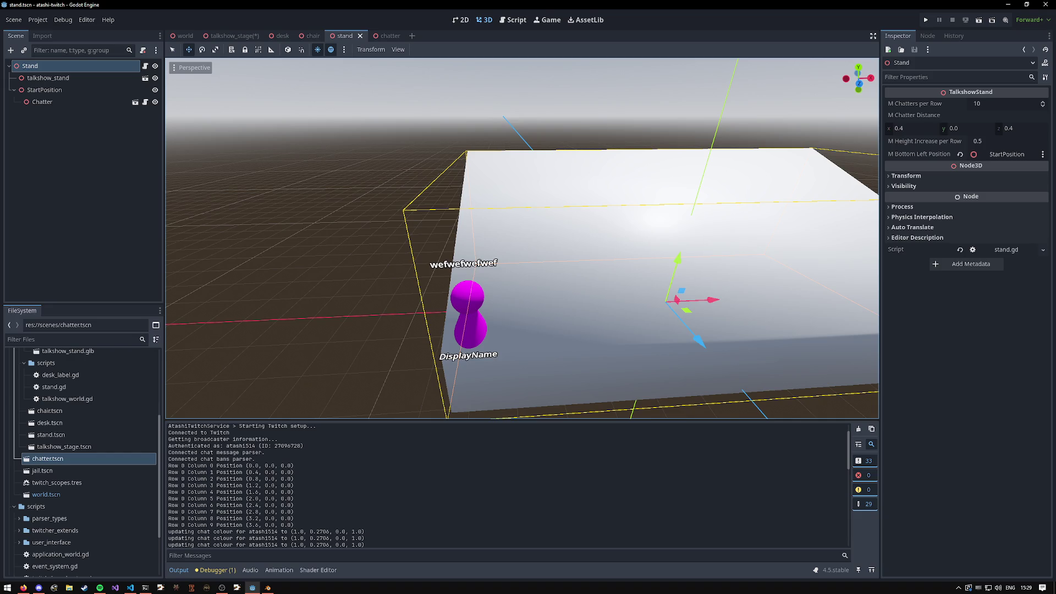
left_click_drag(495, 385, 348, 418)
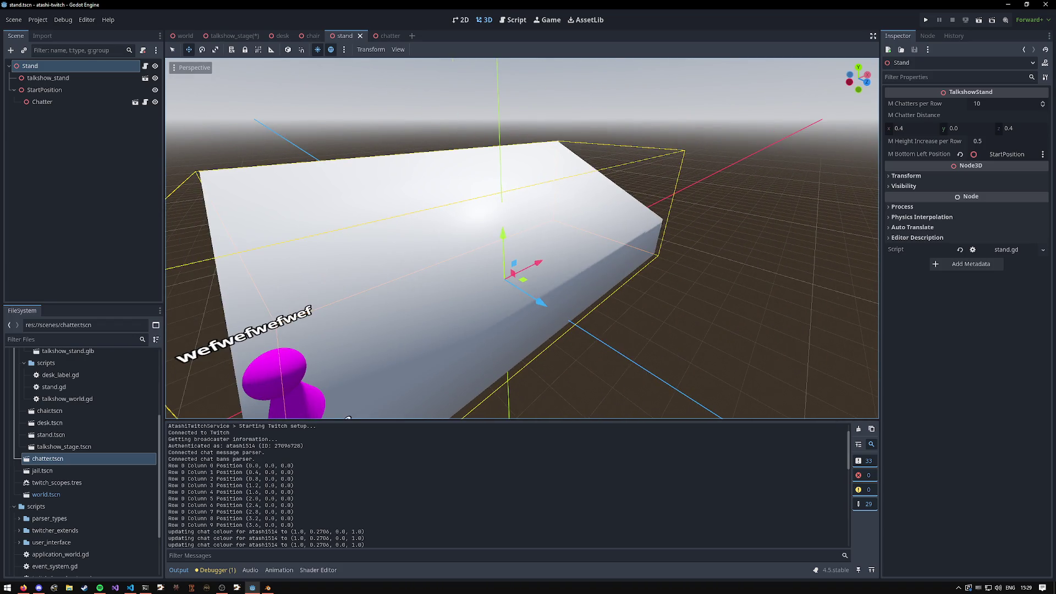
left_click(230, 36)
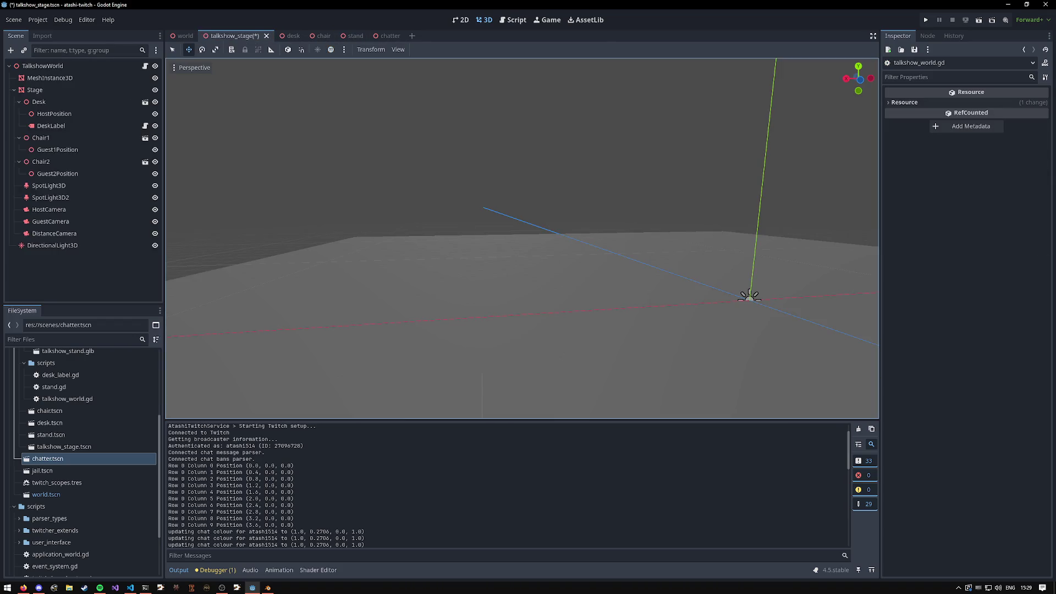
Step: Instance the stand scene under TalkshowWorld, undoing an initial placement under Stage
scroll(82, 435, "up", 2)
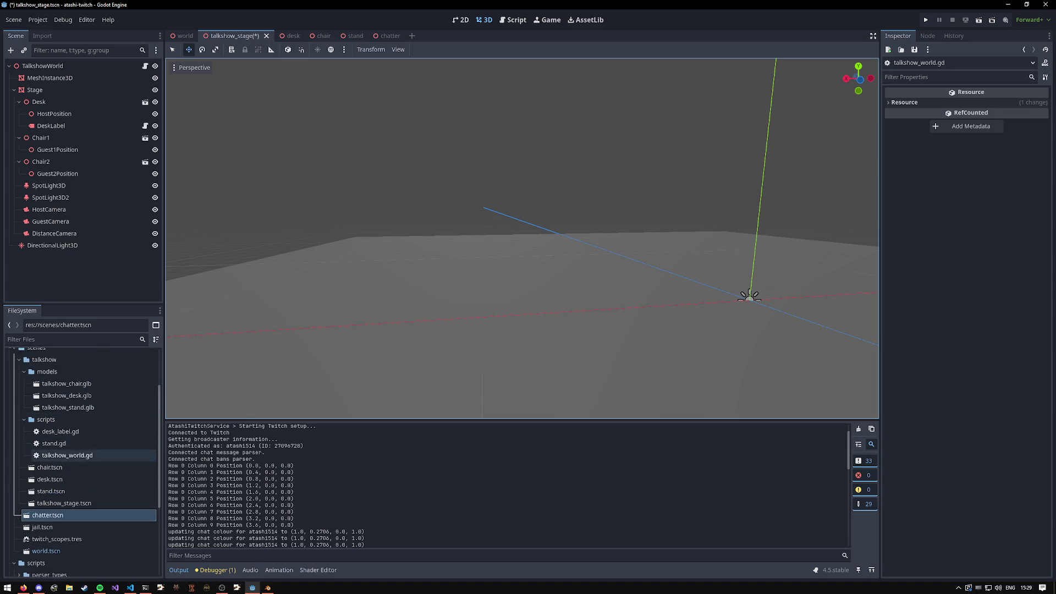
mouse_move(50, 491)
left_mouse_down()
mouse_move(33, 66)
mouse_move(36, 91)
left_mouse_up()
key("f")
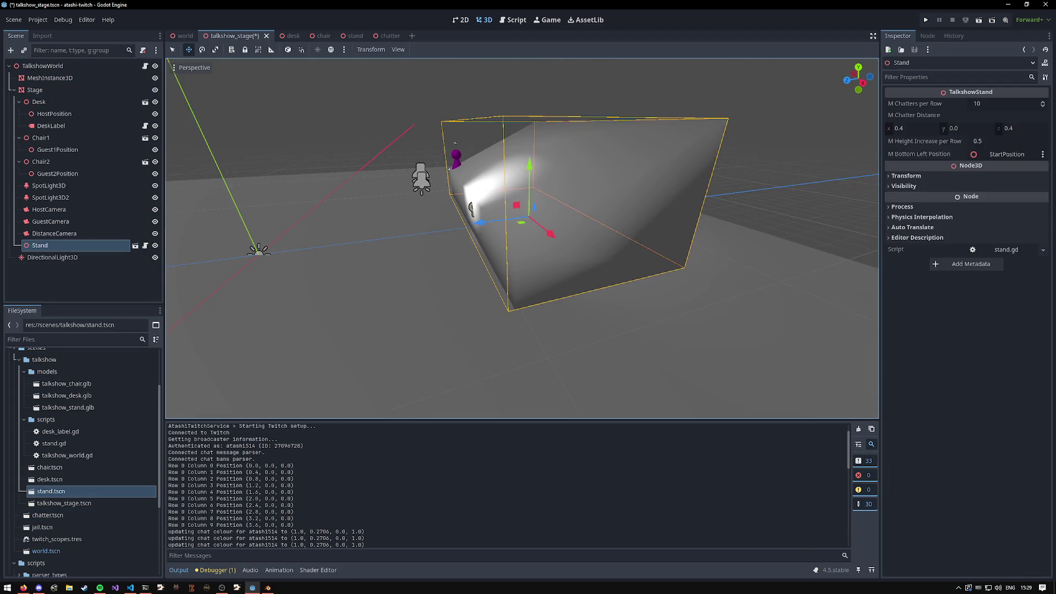
key("e")
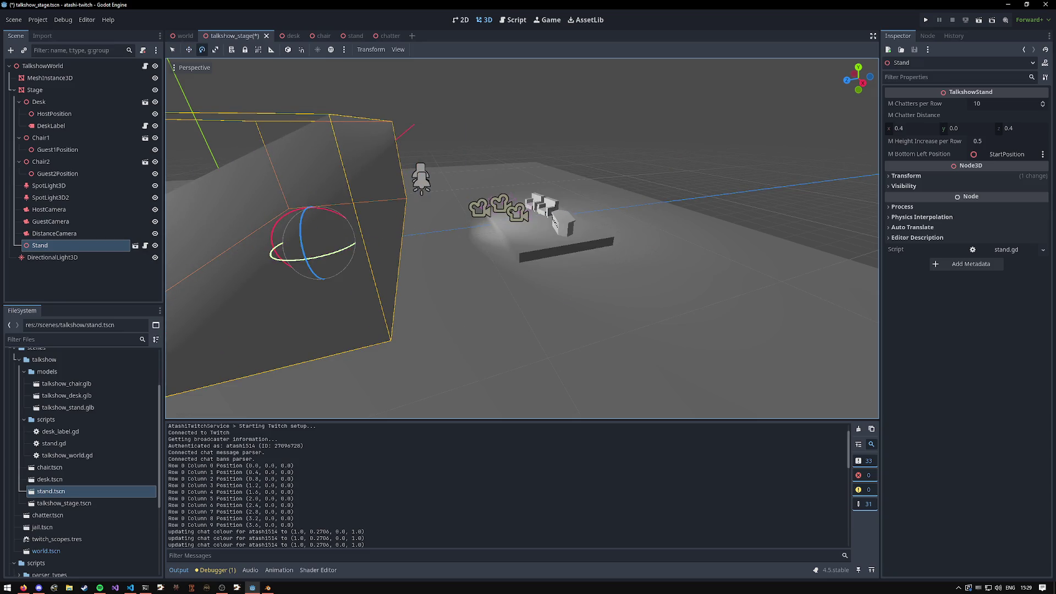
key("ctrl+z")
key("ctrl+z")
left_click_drag(51, 491, 42, 71)
Step: Rename the ground mesh to Floor and make Stage its child
left_click(50, 78)
key("F2")
type("Floor")
key("Return")
left_click_drag(35, 102, 34, 78)
Step: Rotate the Stand to face the stage, lower it, slide it along X, and save
left_click(554, 217)
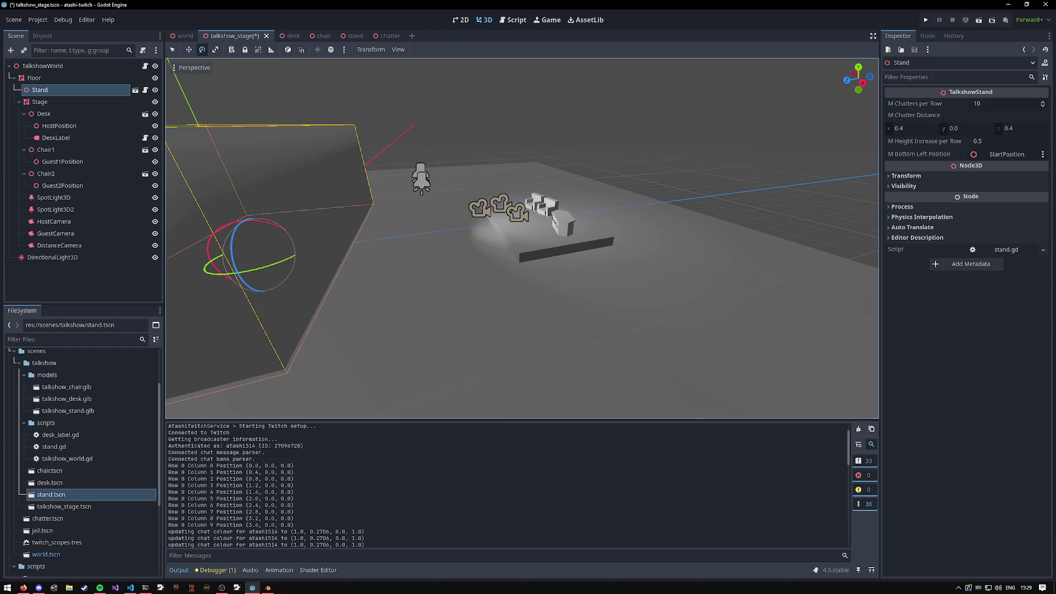
key("f")
mouse_move(632, 187)
left_mouse_down()
mouse_move(638, 204)
mouse_move(519, 217)
mouse_move(491, 274)
mouse_move(528, 308)
left_mouse_up()
key("w")
key("e")
key("w")
scroll(523, 237, "down", 5)
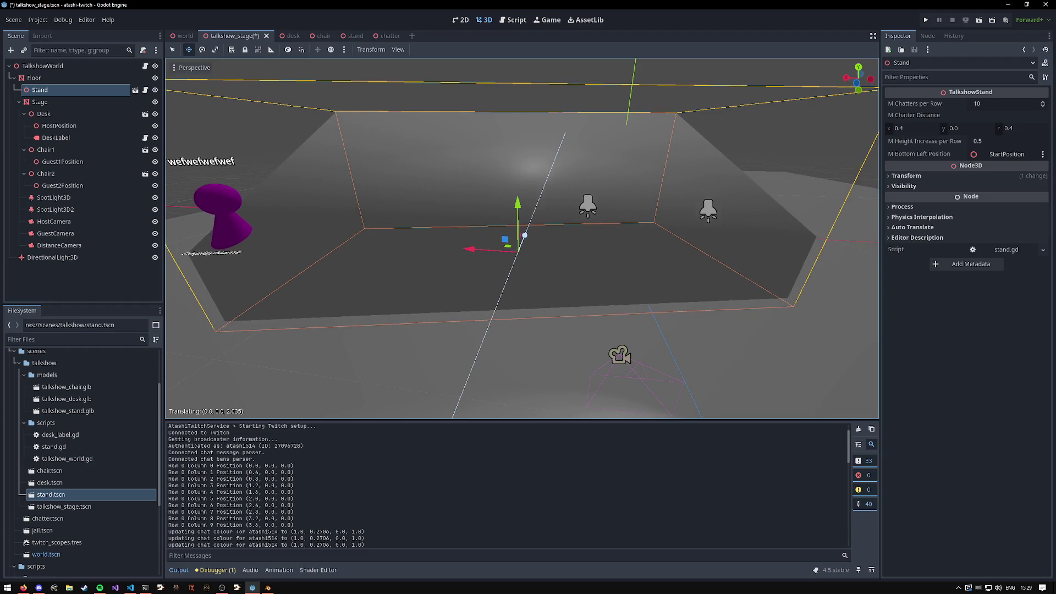
left_click_drag(448, 199, 451, 216)
mouse_move(418, 273)
left_mouse_down()
mouse_move(440, 250)
mouse_move(413, 256)
left_mouse_up()
key("ctrl+s")
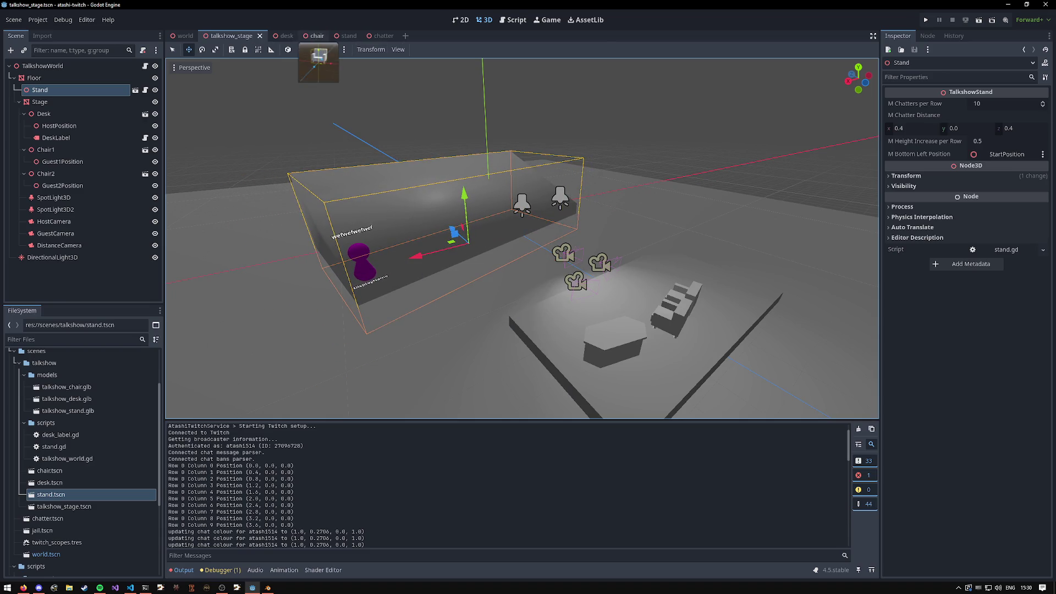
Step: Hide the preview Chatter pawn in stand.tscn and save it
left_click(352, 36)
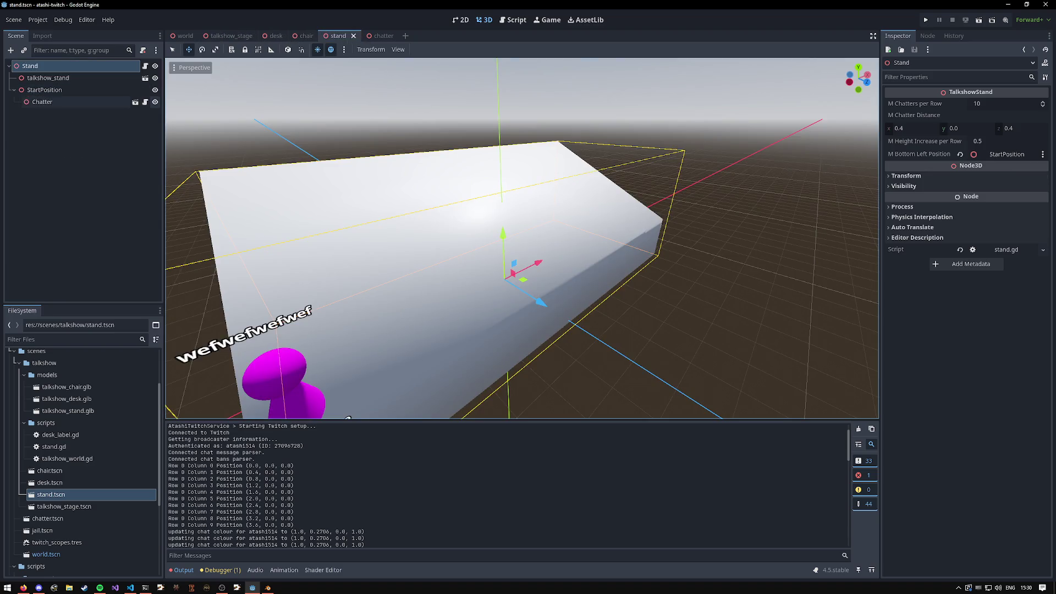
left_click(156, 102)
key("ctrl+s")
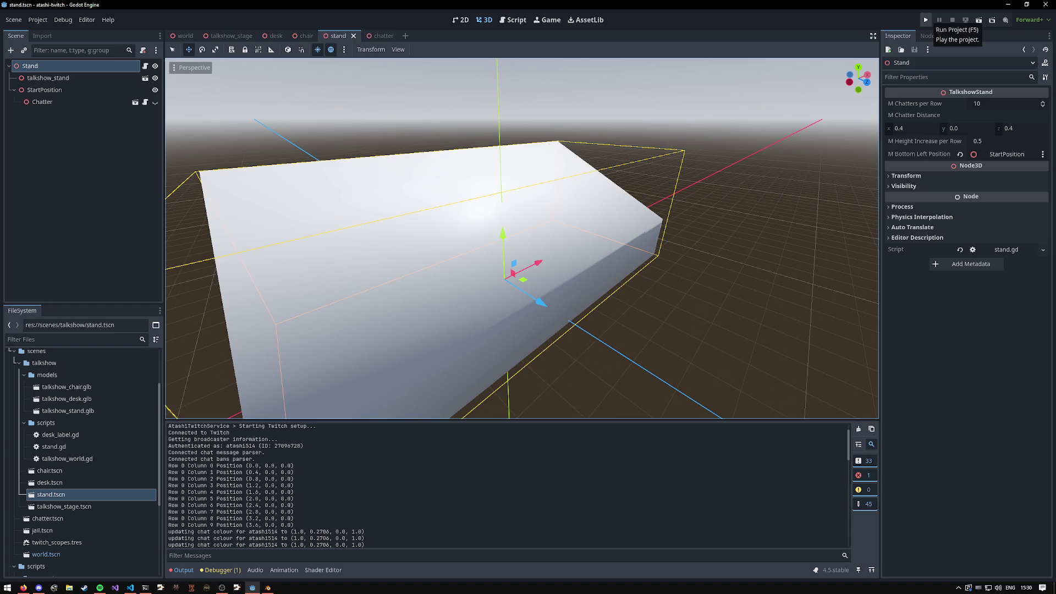
left_click(231, 36)
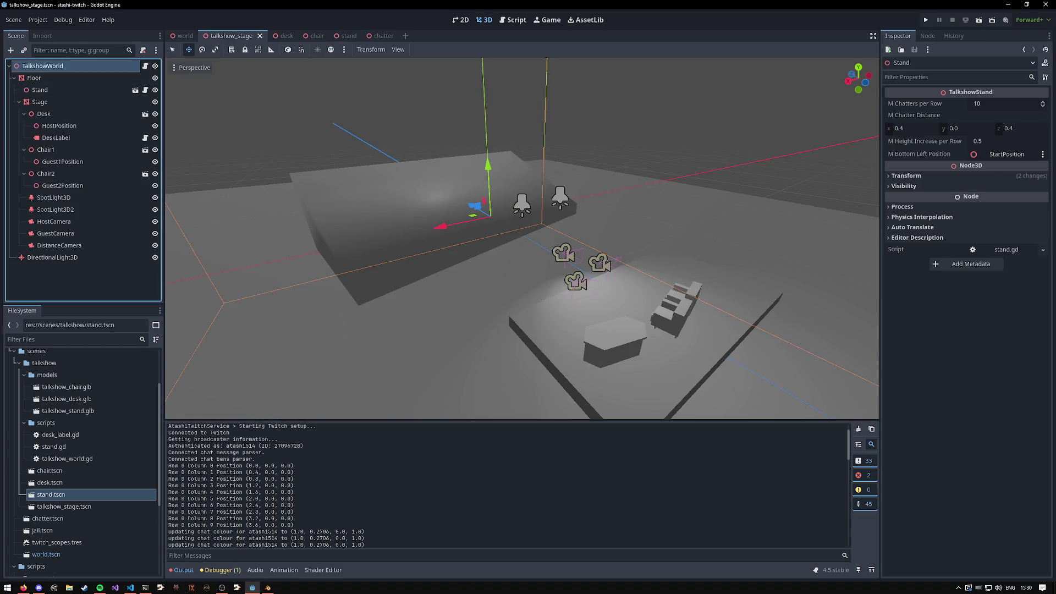
Step: Assign Stand as TalkshowWorld's M Audience Stand, save, and launch a test run
left_click(1001, 169)
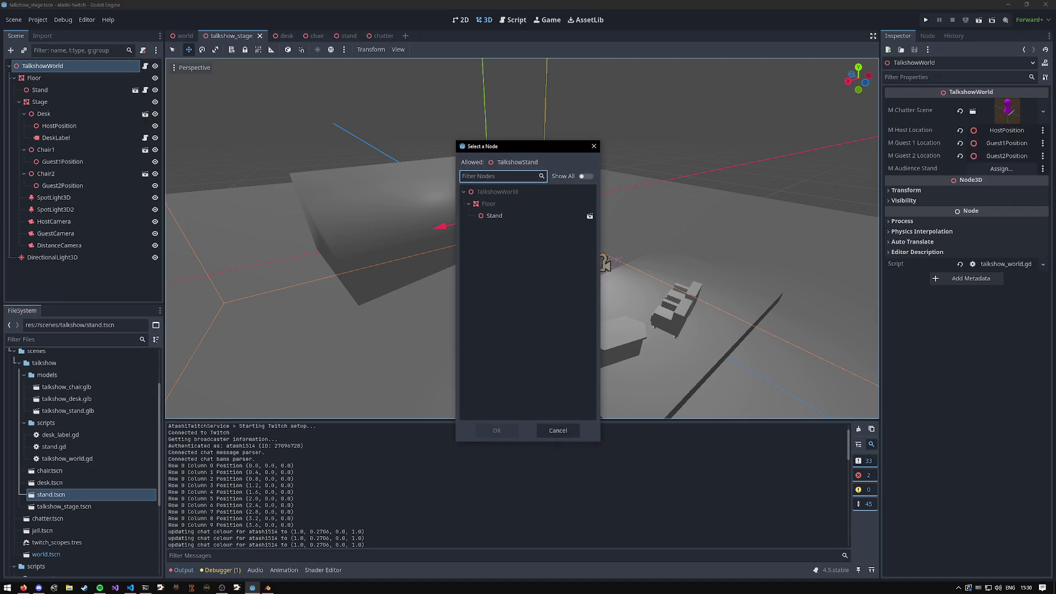
left_click(495, 217)
left_click(497, 427)
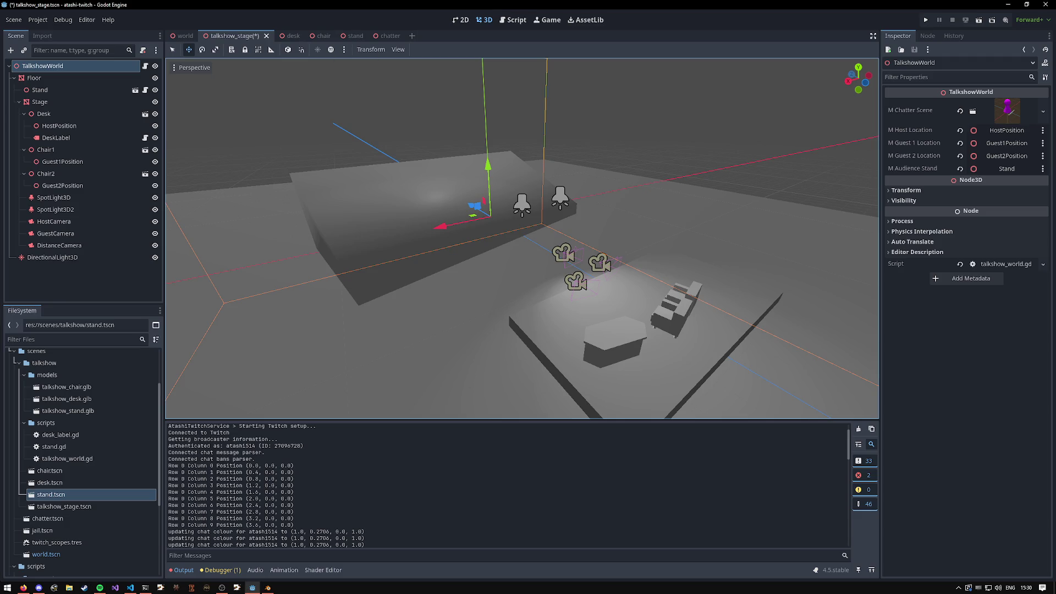
key("ctrl+s")
key("F5")
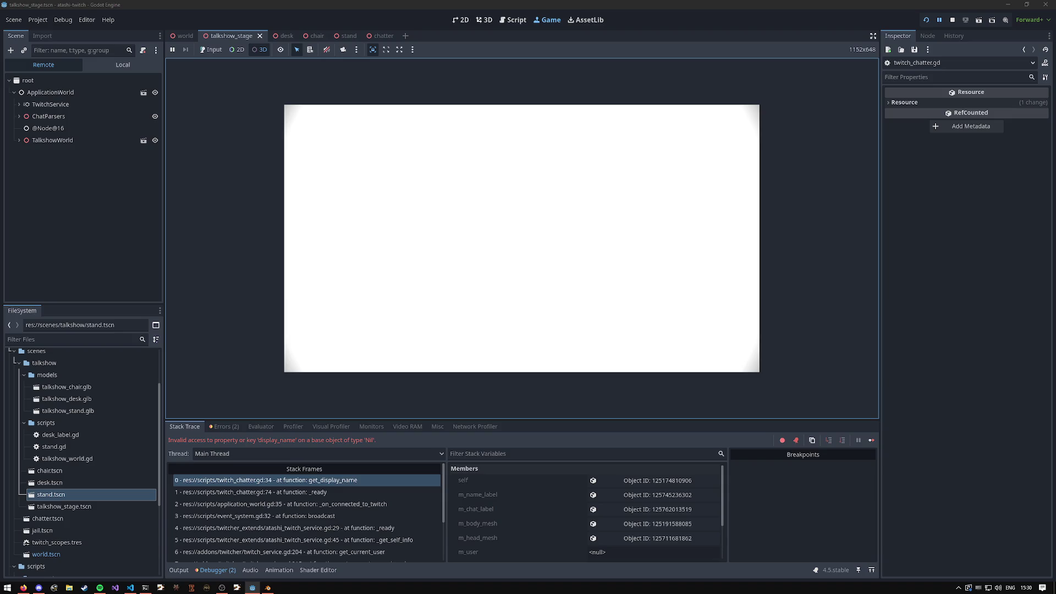
Step: Stop the crashed run, then open stand.tscn and delete its Chatter node
left_click(952, 20)
left_click(379, 36)
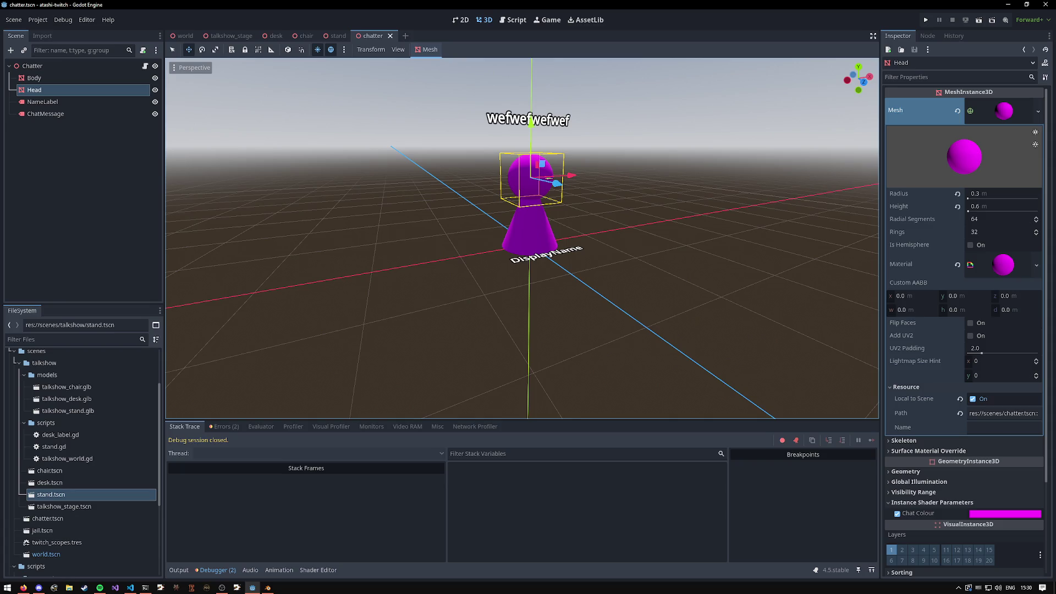
left_click(228, 36)
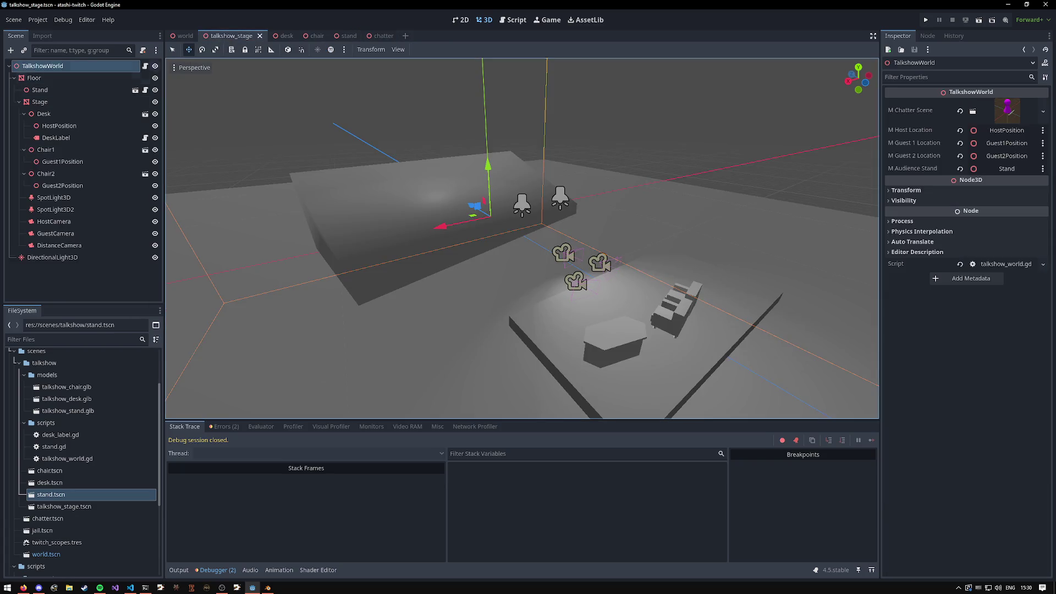
left_click(280, 36)
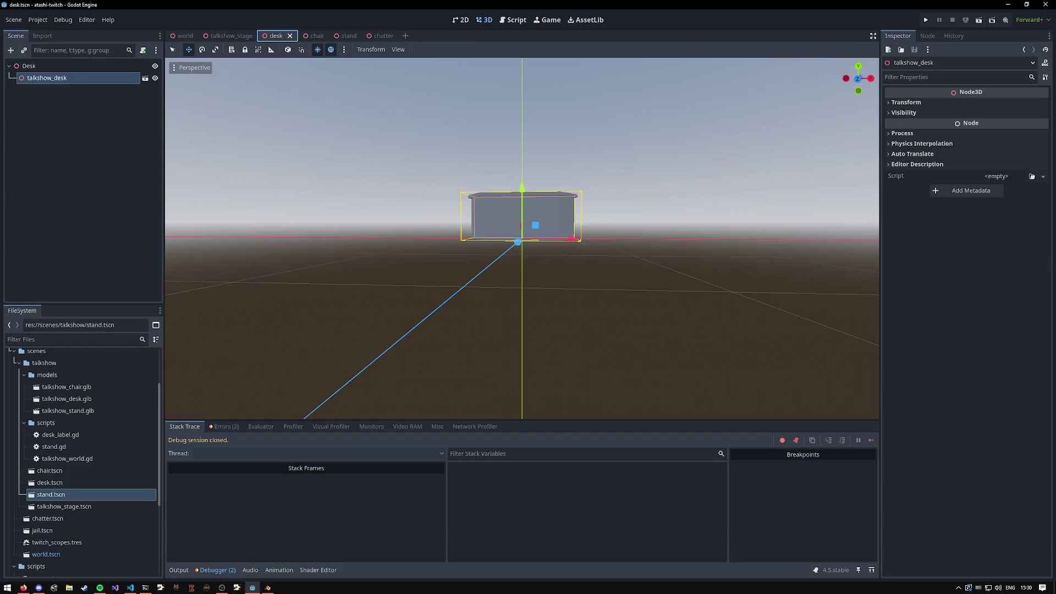
left_click(339, 36)
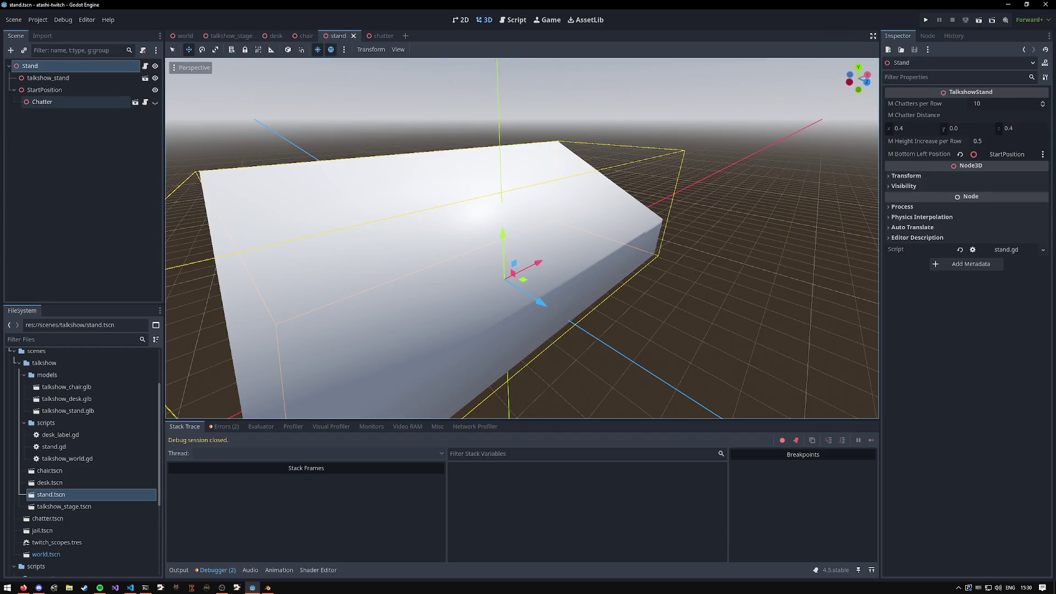
left_click(42, 102)
key("Delete")
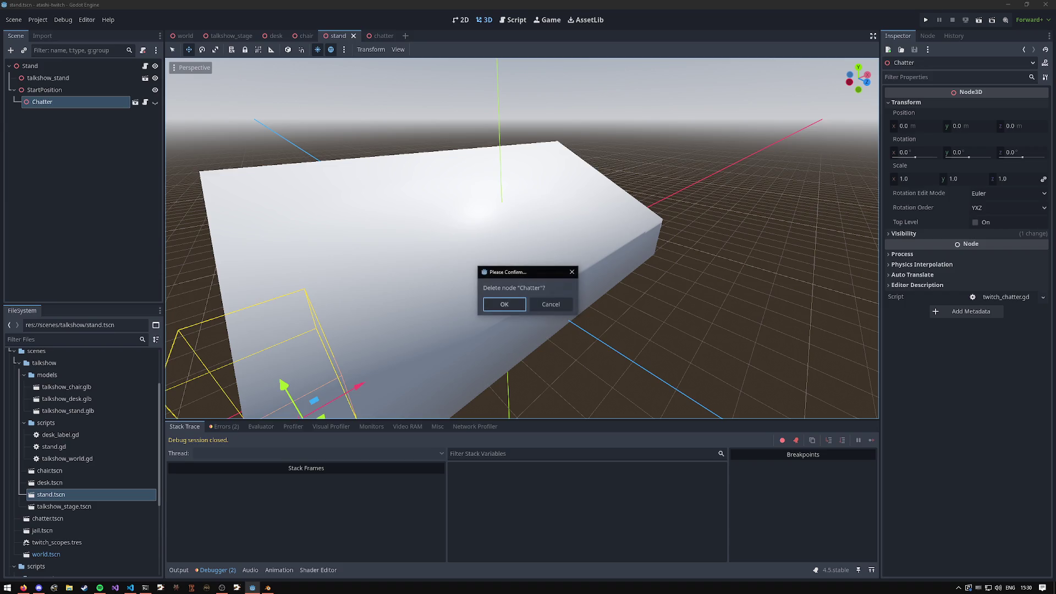
Step: Confirm the Chatter deletion, then run the game and inspect the red pawn row on the stand
key("Return")
key("F5")
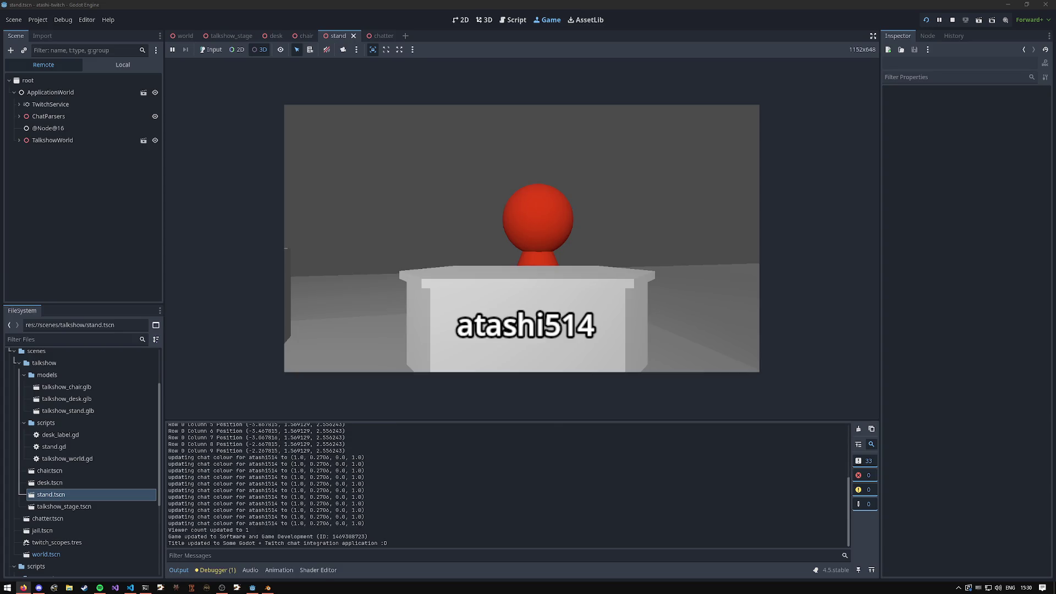
left_click(343, 49)
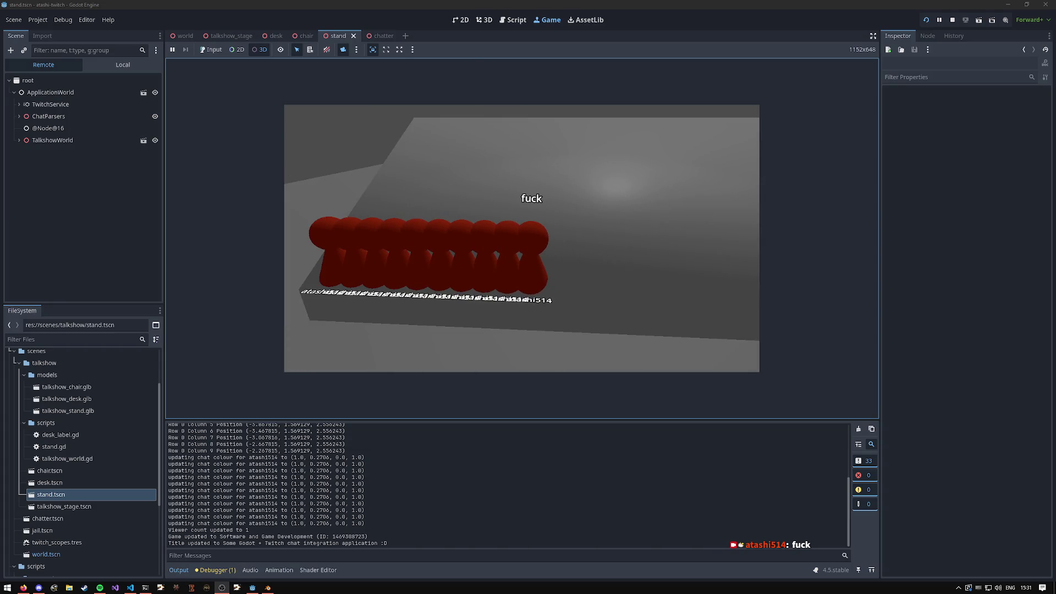
left_click(952, 20)
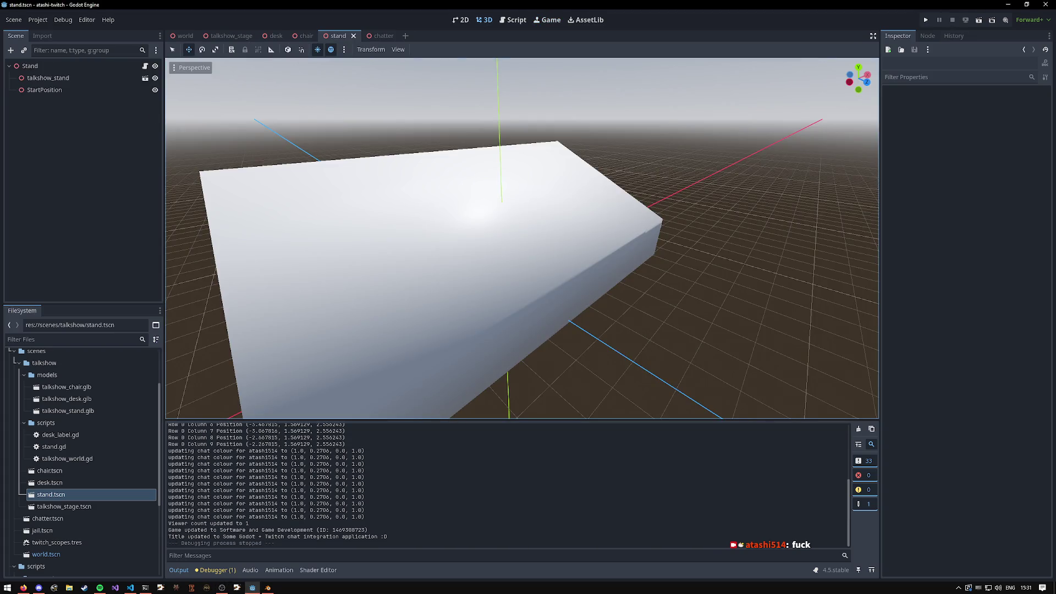
Step: Set the Stand's M Chatter Distance to x 0.65 and z 0.7
left_click(30, 65)
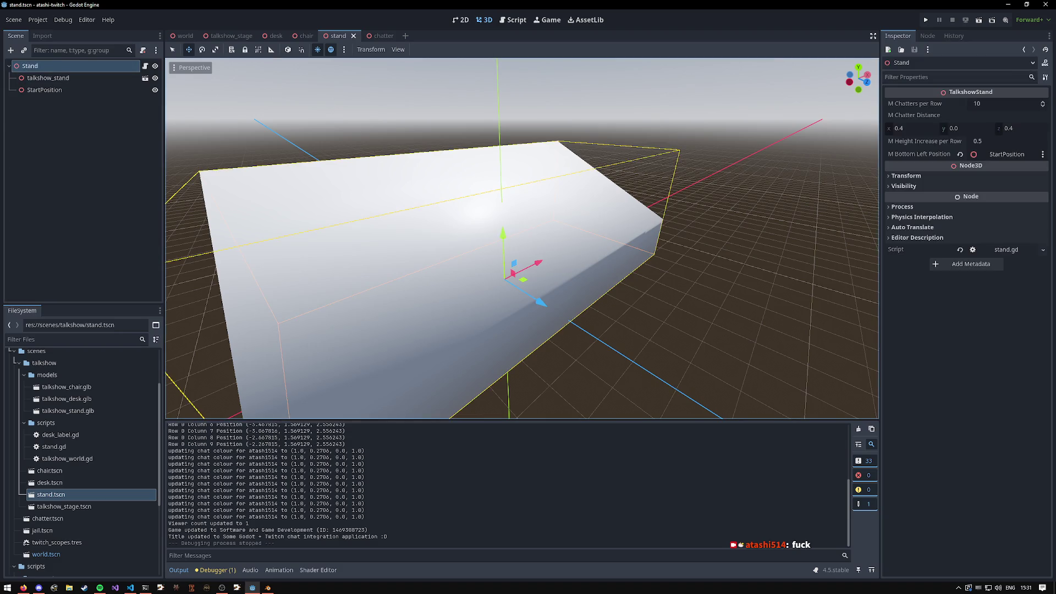
left_click(911, 128)
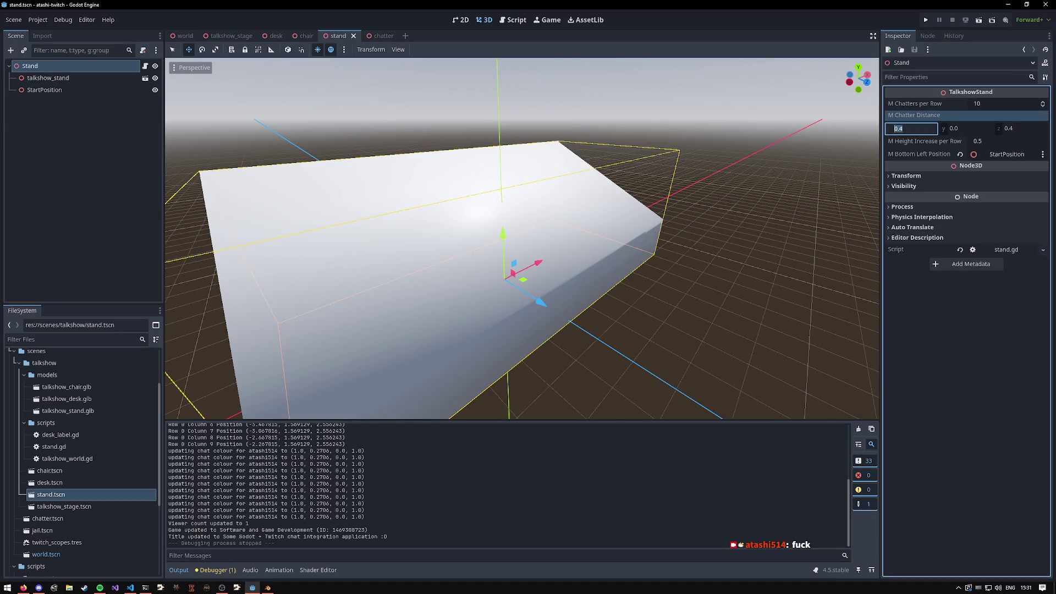
type("0.6")
key("Tab")
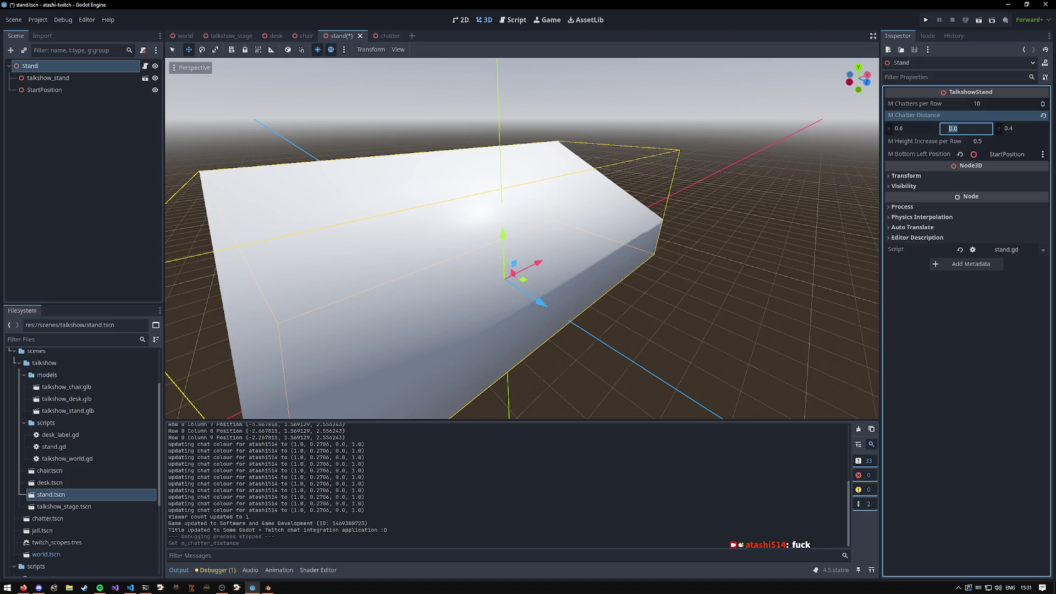
left_click(1021, 128)
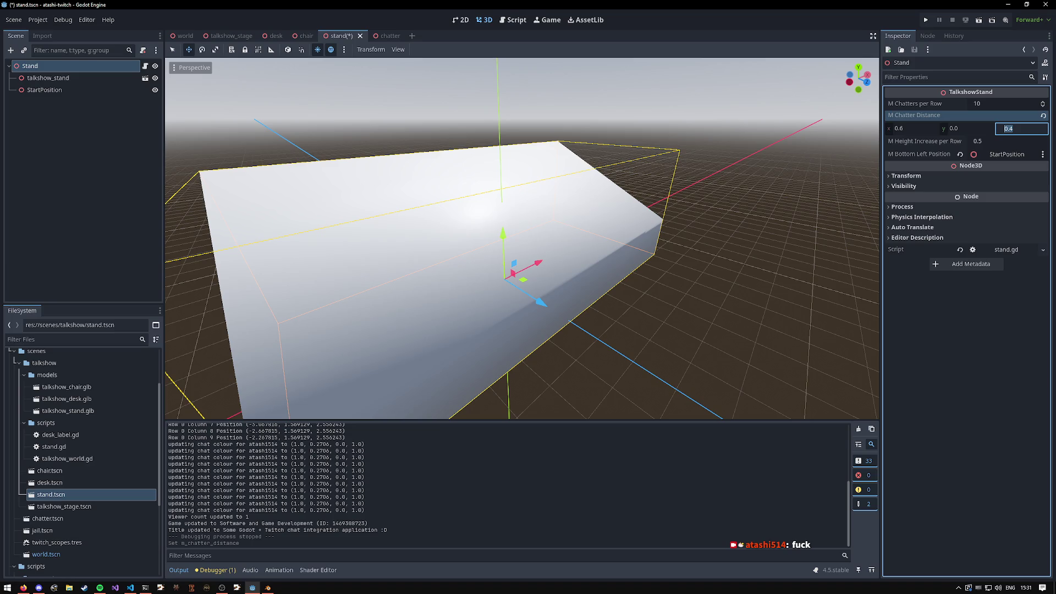
type("0.7")
key("Return")
Step: Test-run the game twice to check the new pawn spacing
key("F5")
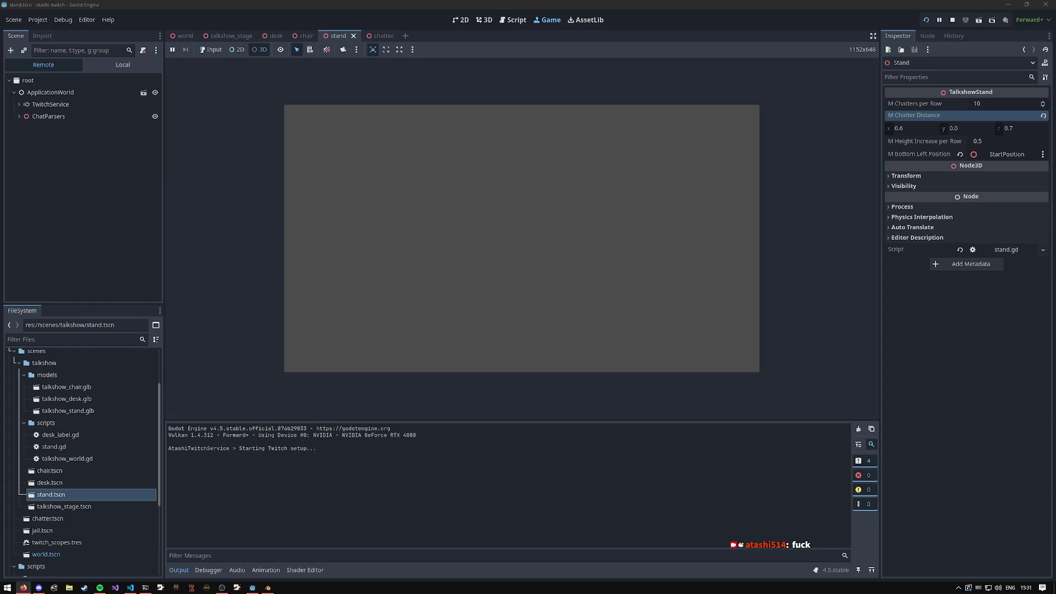
left_click(343, 50)
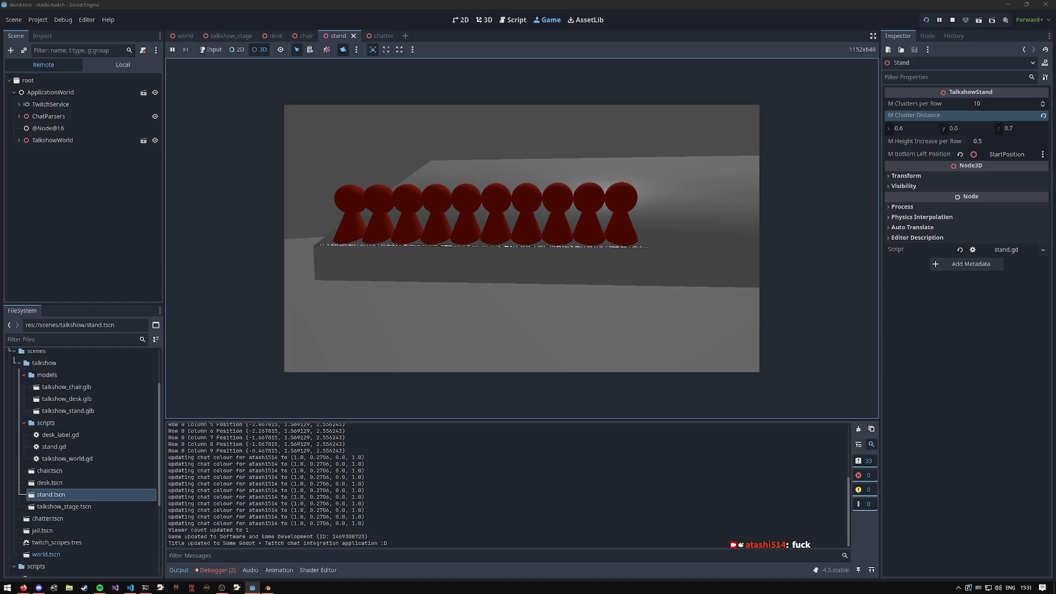
scroll(522, 237, "up", 8)
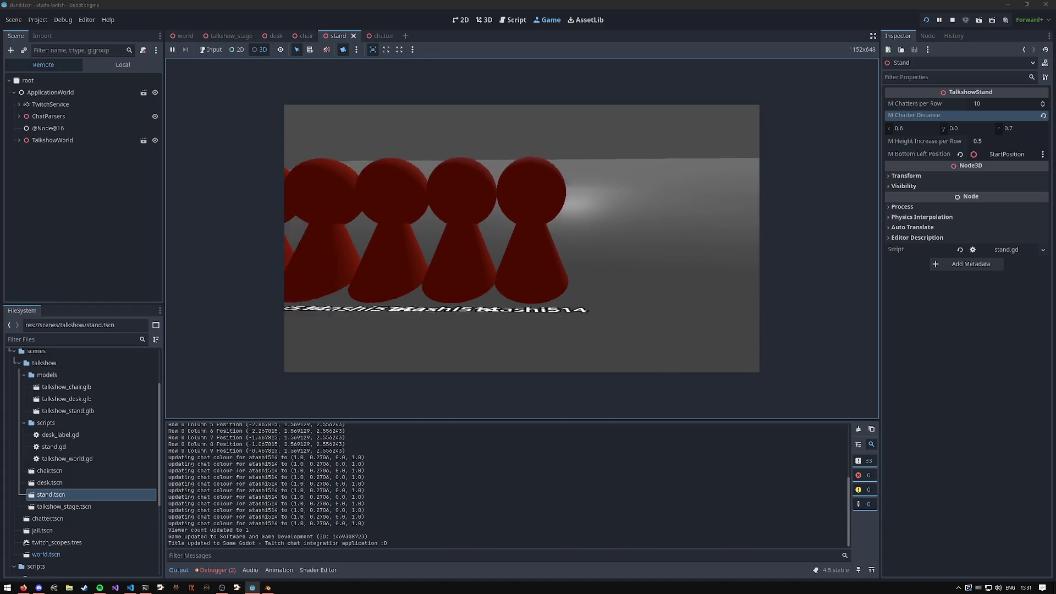
scroll(521, 237, "down", 5)
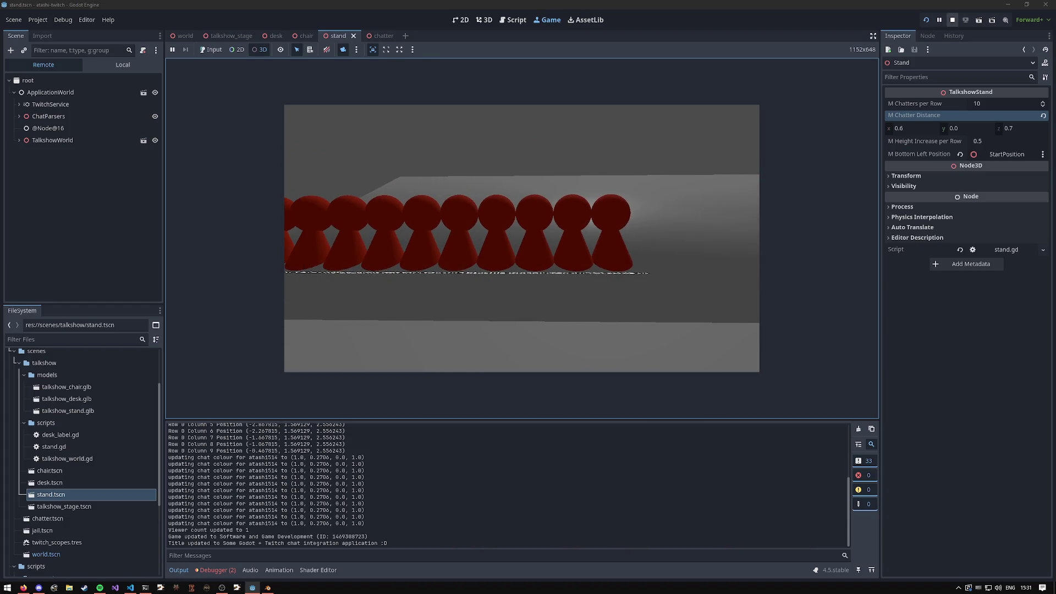
left_click(952, 20)
key("Return")
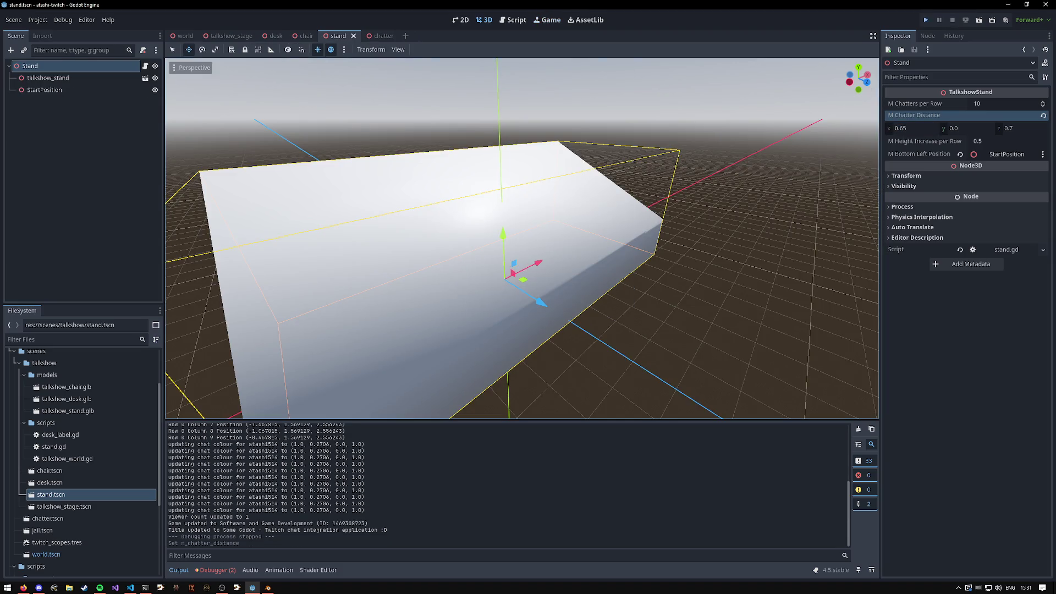
key("F5")
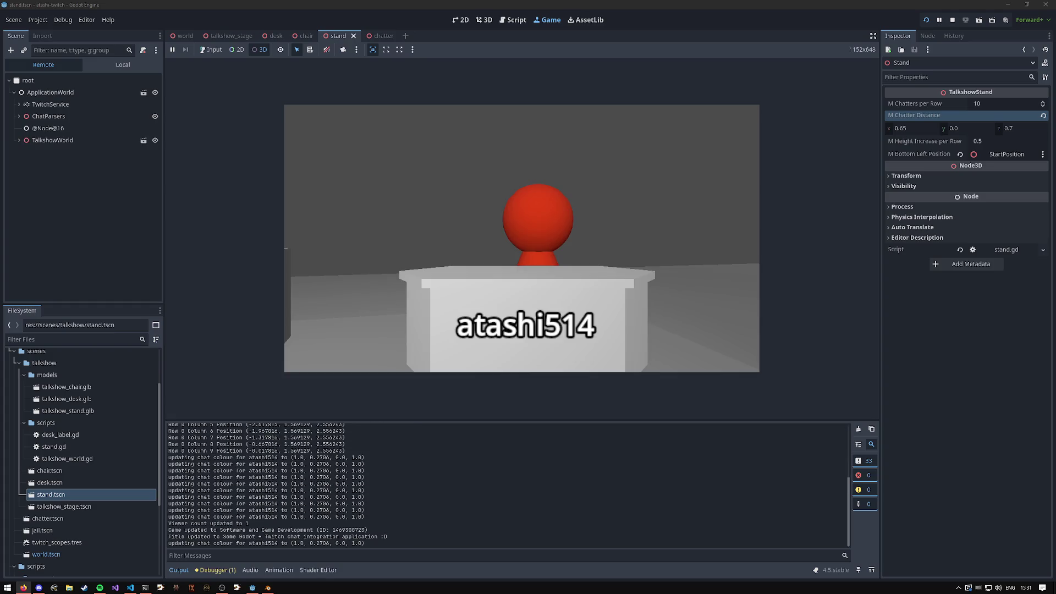
left_click(343, 49)
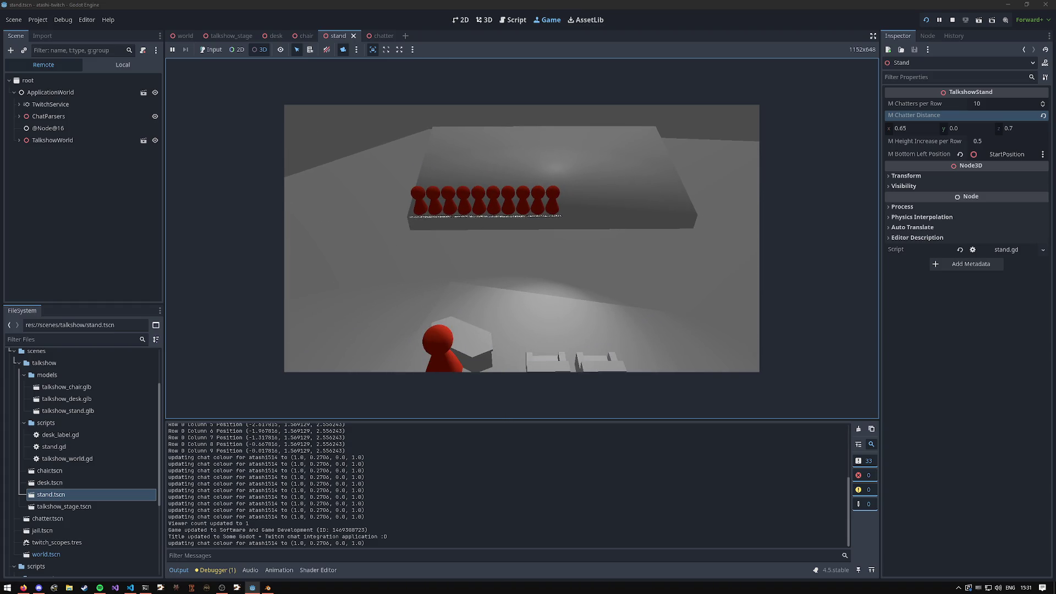
left_click(952, 20)
Step: Raise M Chatters per Row from 10 to 18
left_click(976, 103)
type("18")
key("Return")
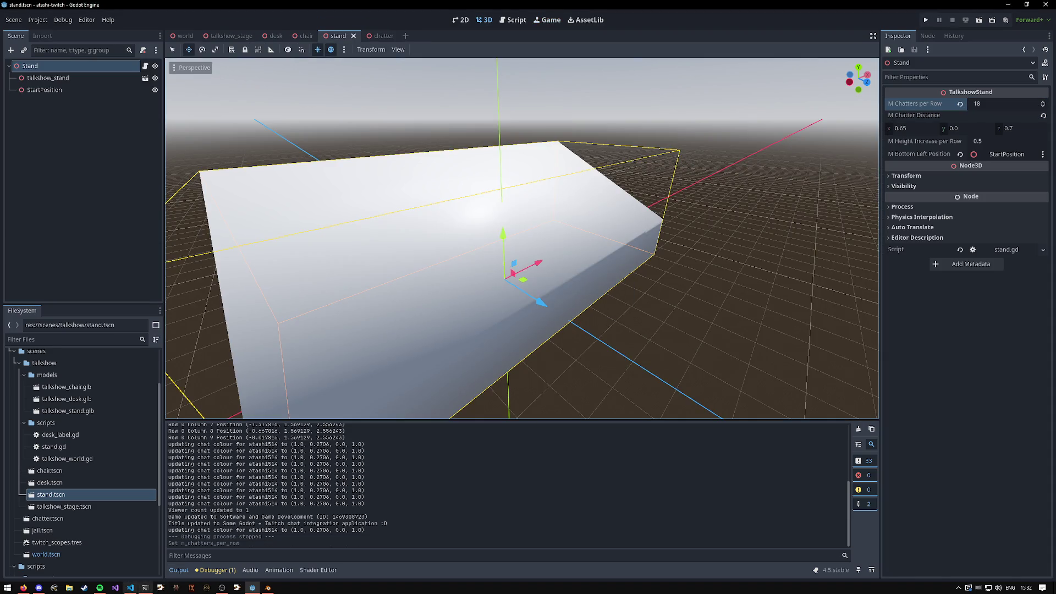
Step: Review the pawn count in talkshow_world.gd and test-run the game
left_click(131, 587)
left_click(60, 378)
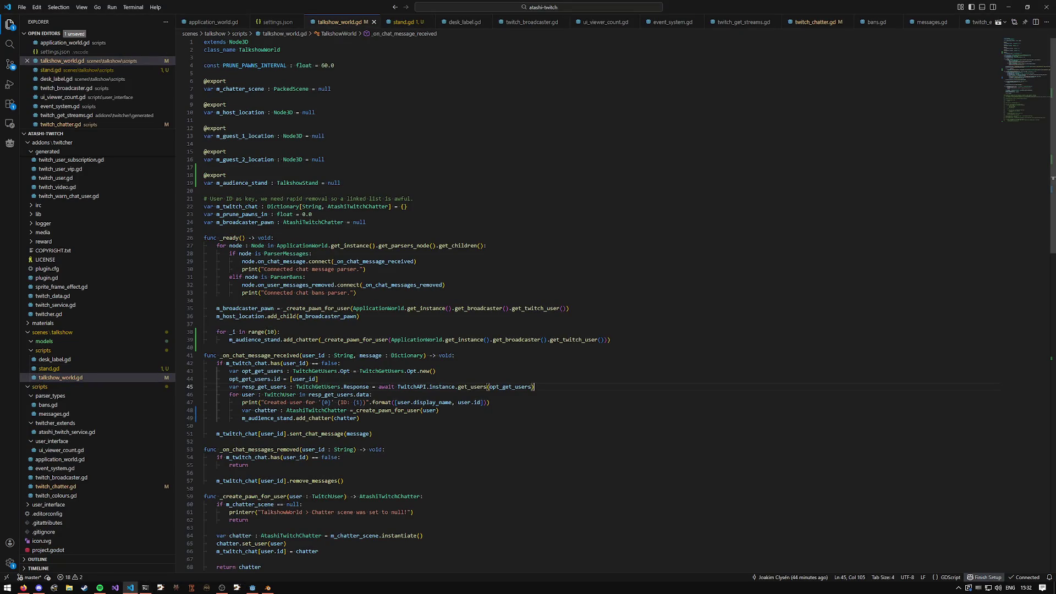
left_click(270, 331)
left_click(253, 588)
left_click(926, 20)
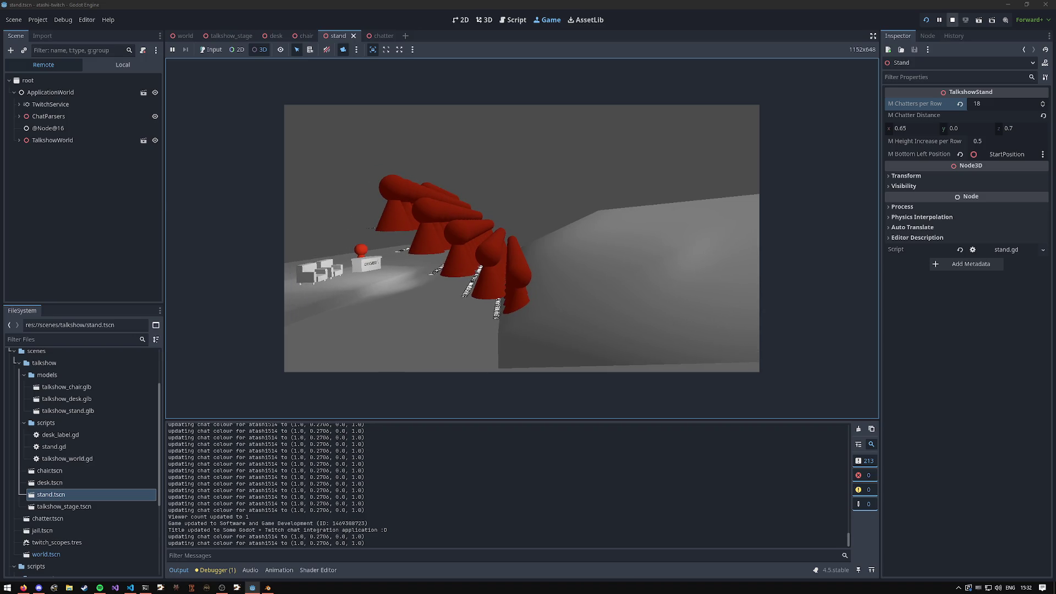
key("F8")
Step: Set the Stand's Chatters per Row to 19
left_click(1006, 103)
type("19")
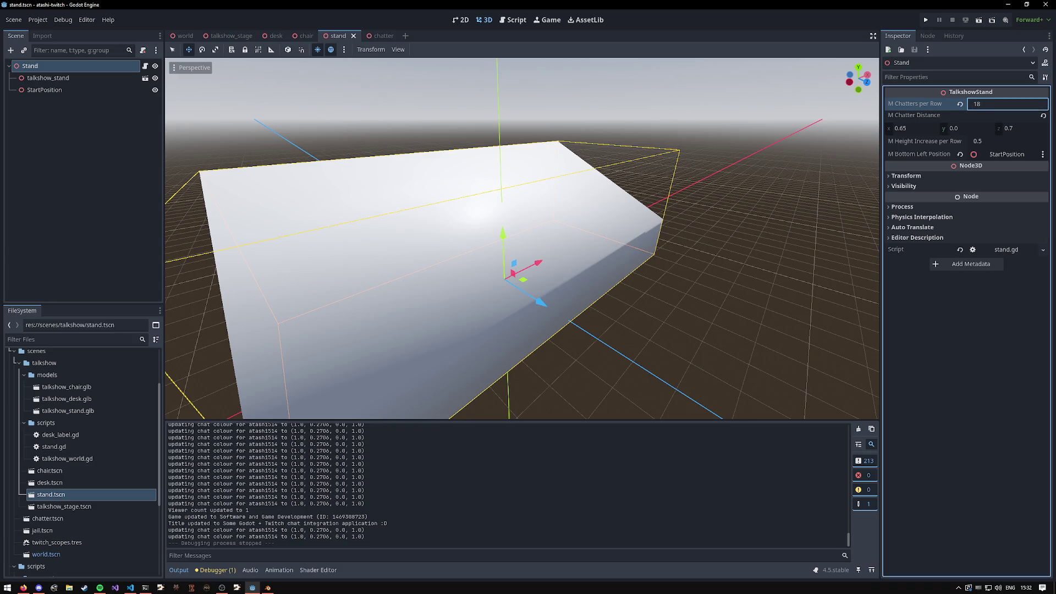
key("Return")
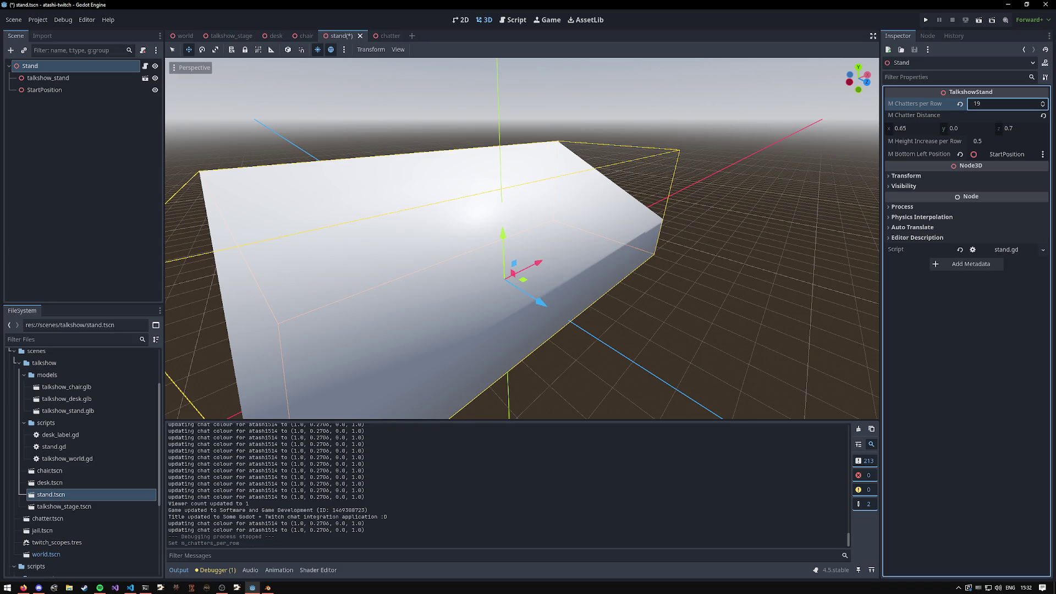
Step: In stand.gd, negate the row depth term as -(m_chatter_distance.z * row) and save
left_click(130, 588)
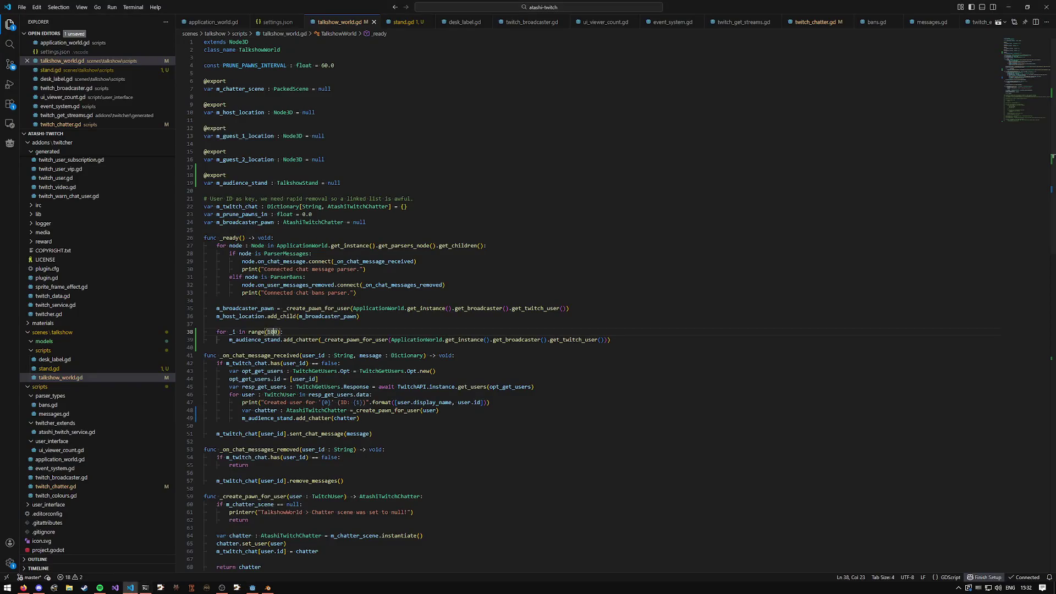
left_click(205, 426)
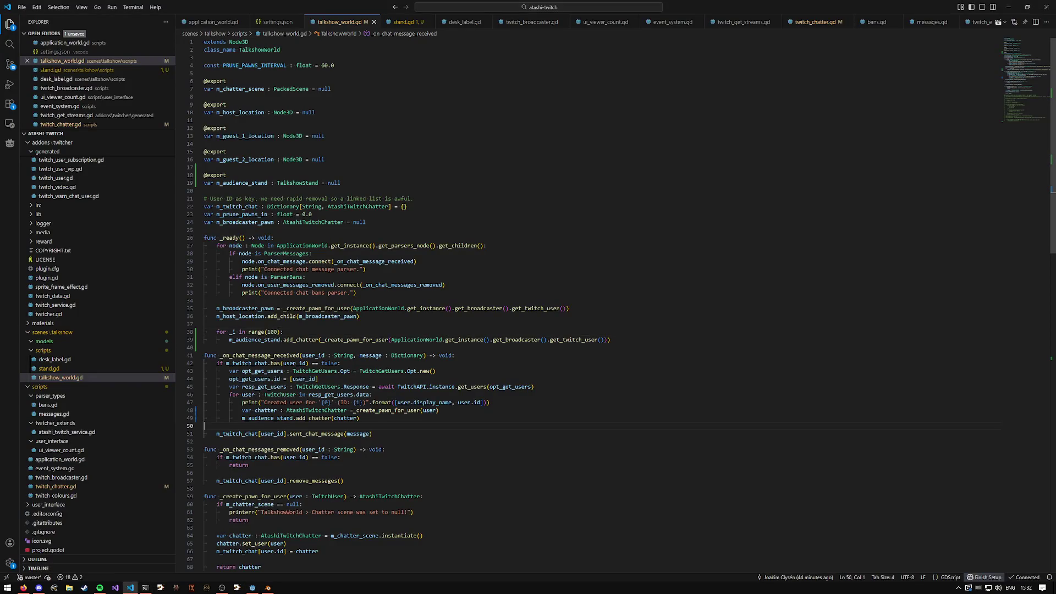
left_click(49, 368)
left_click(312, 254)
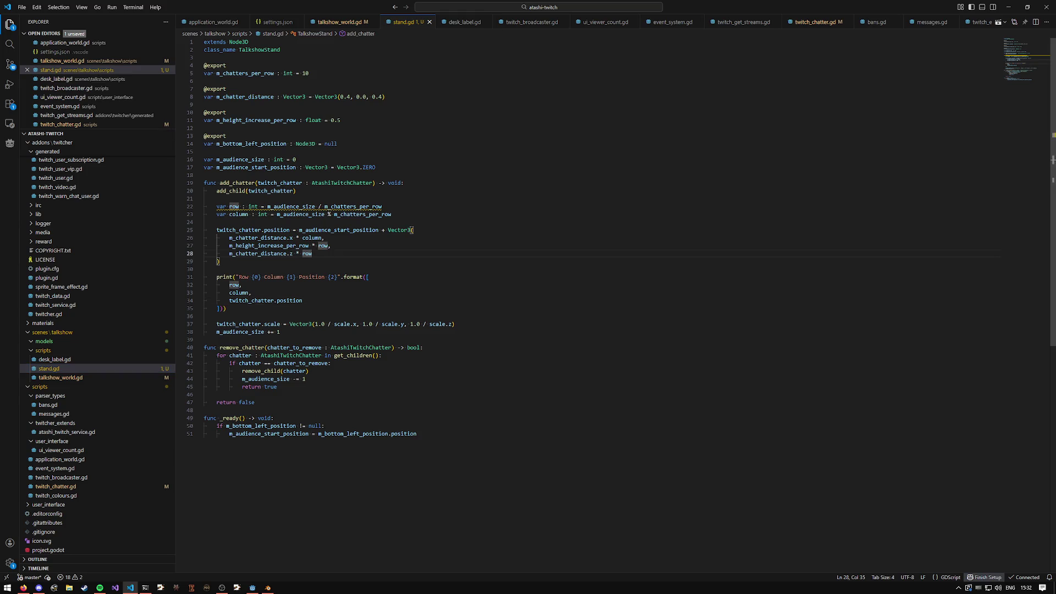
key("alt+Tab")
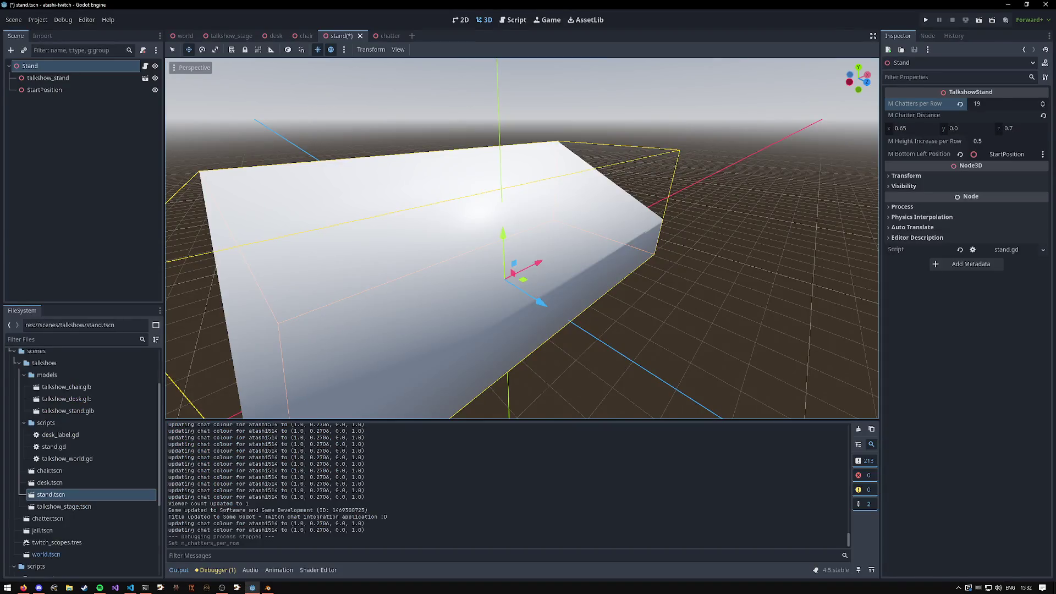
key("alt+Tab")
key("Home")
type("_")
key("Escape")
key("ctrl+s")
type("(")
key("End")
type(")")
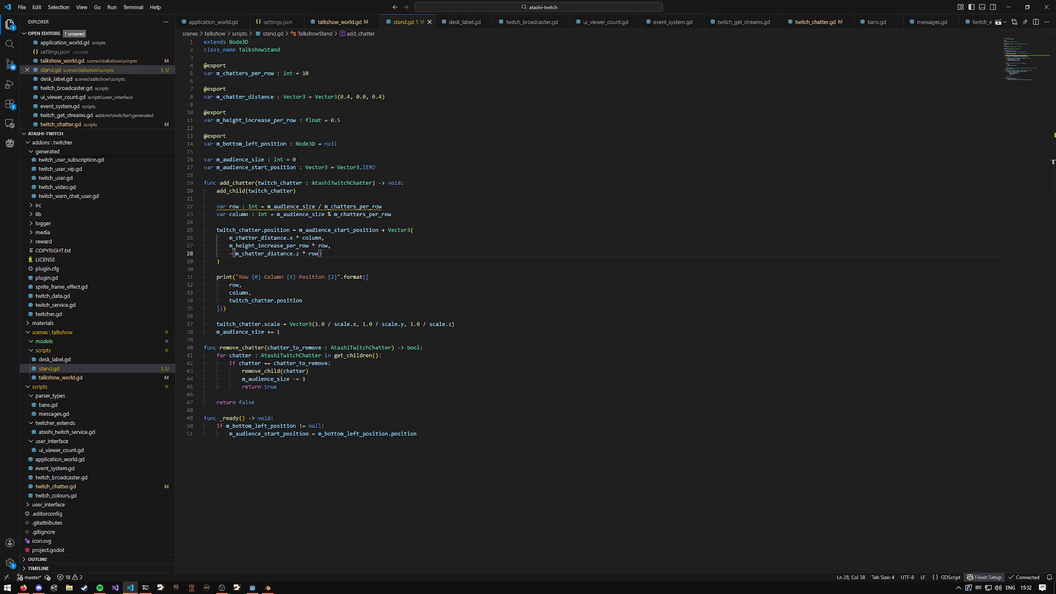
Step: Set Height Increase per Row to 0.3, save the stand scene and run the game
key("alt+Tab")
type("0.3")
key("Return")
key("ctrl+s")
key("F5")
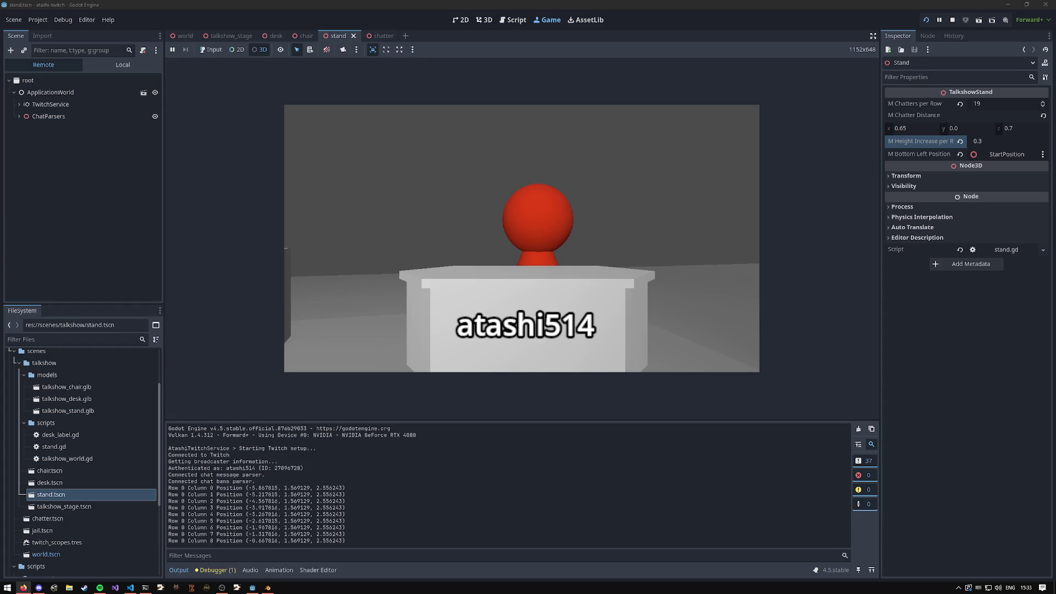
Step: Free-look around the running game to inspect the rising rows of red chatters
left_click(343, 50)
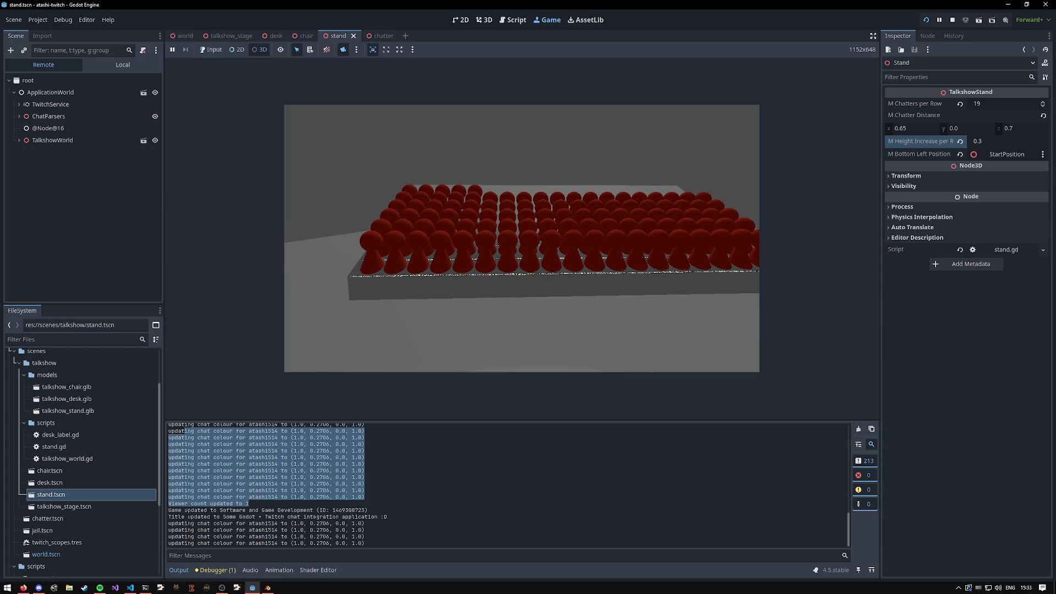
scroll(509, 484, "up", 10)
scroll(508, 483, "down", 10)
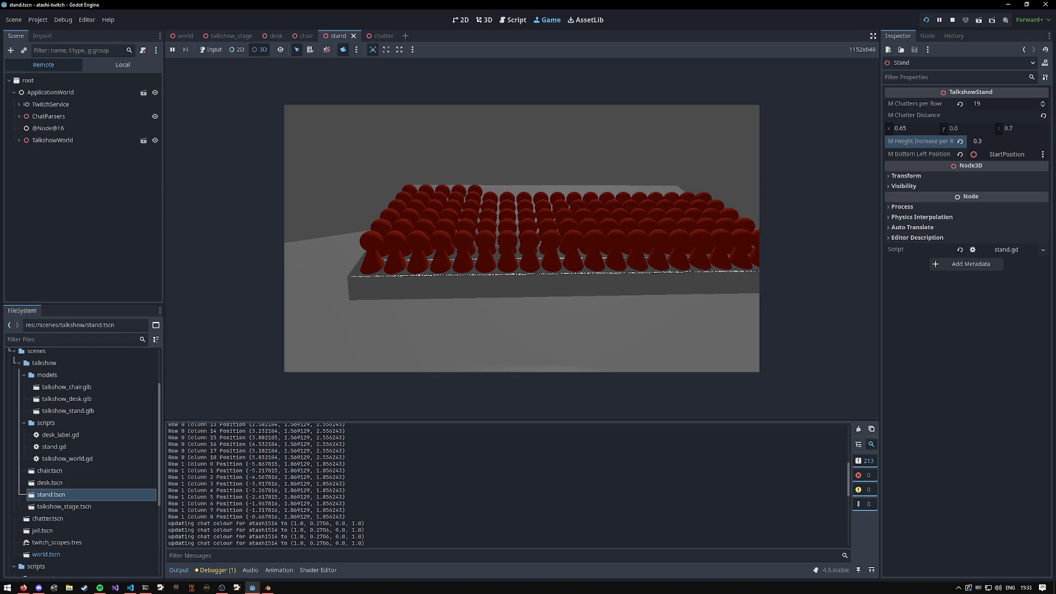
scroll(509, 484, "up", 10)
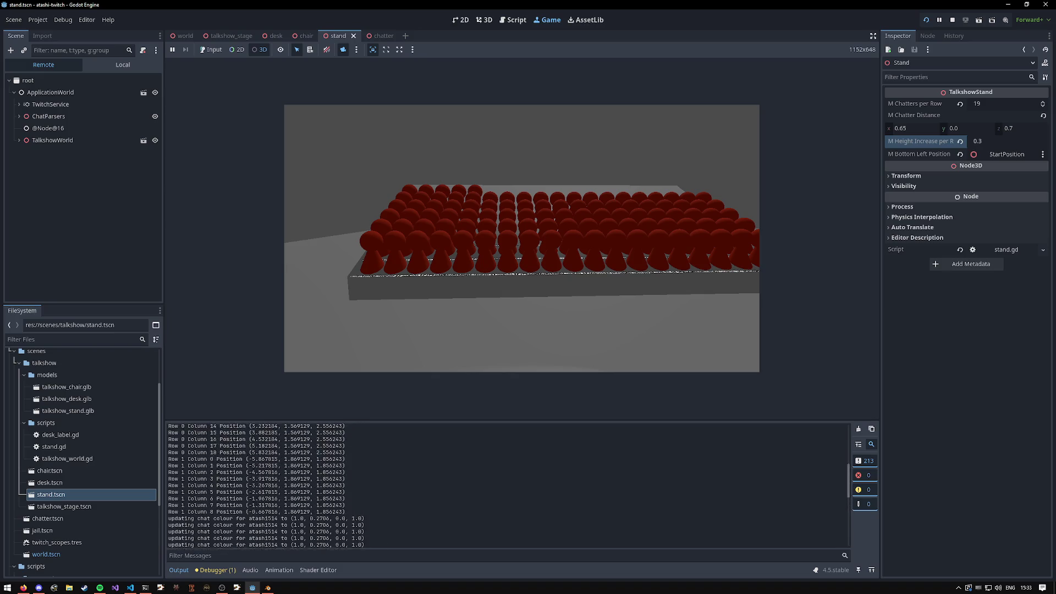
scroll(509, 484, "down", 10)
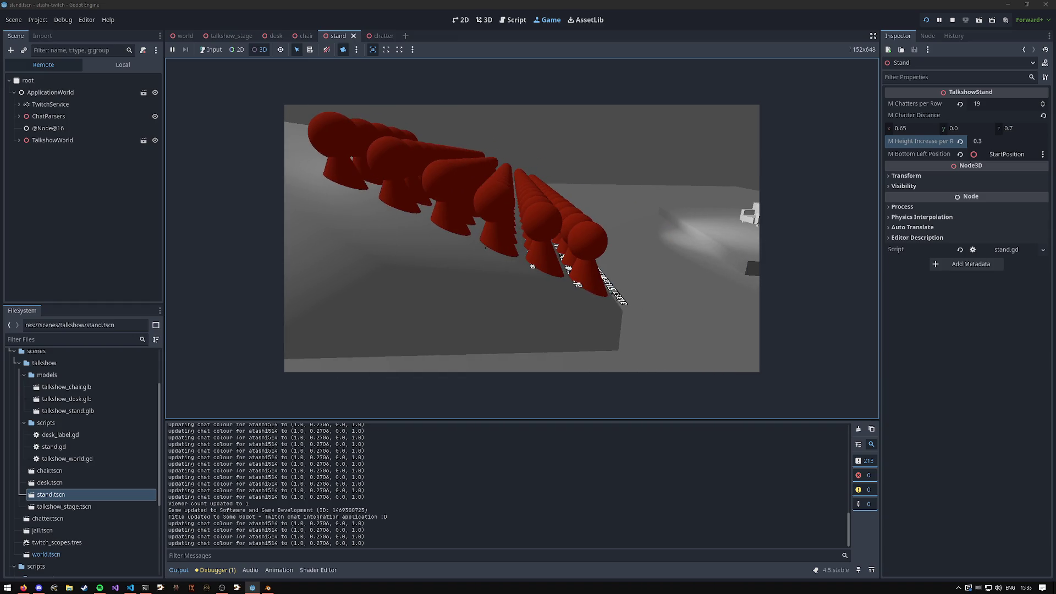
Step: Raise Height Increase per Row to 0.35, stop the game and save stand.tscn
left_click(981, 141)
type("5")
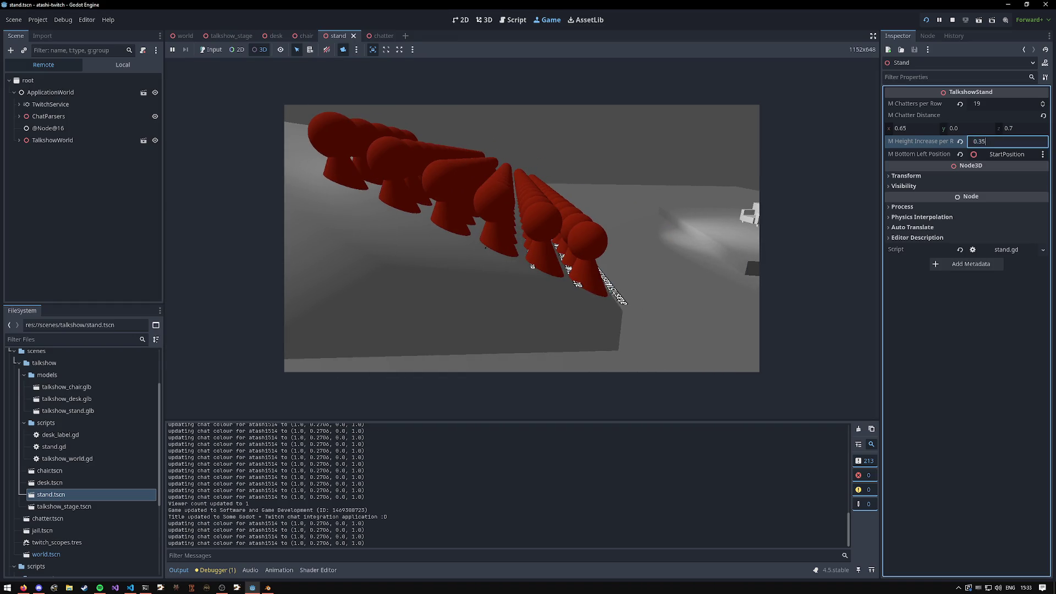
key("F8")
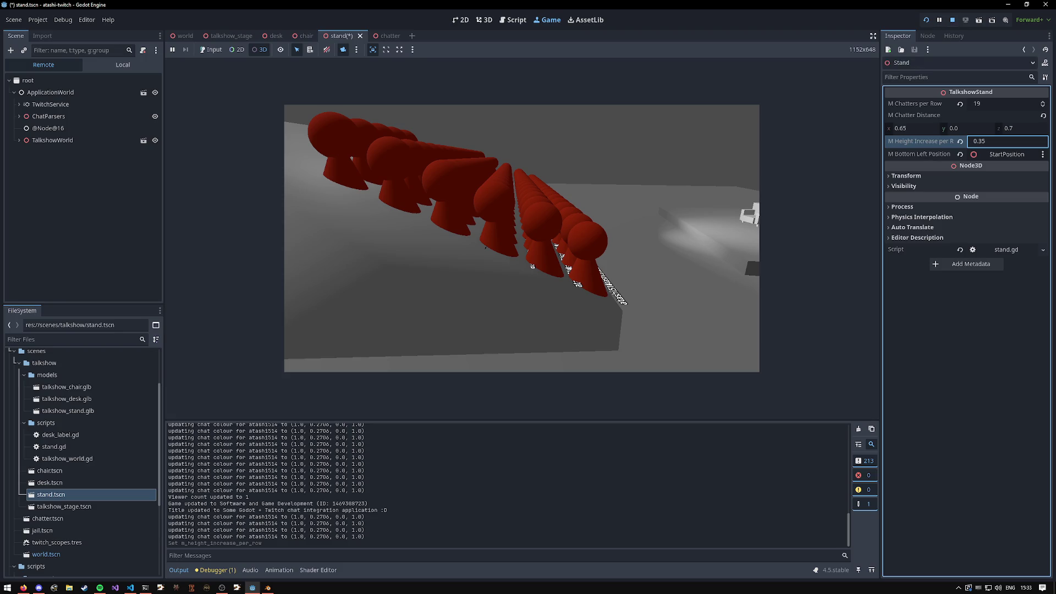
key("F5")
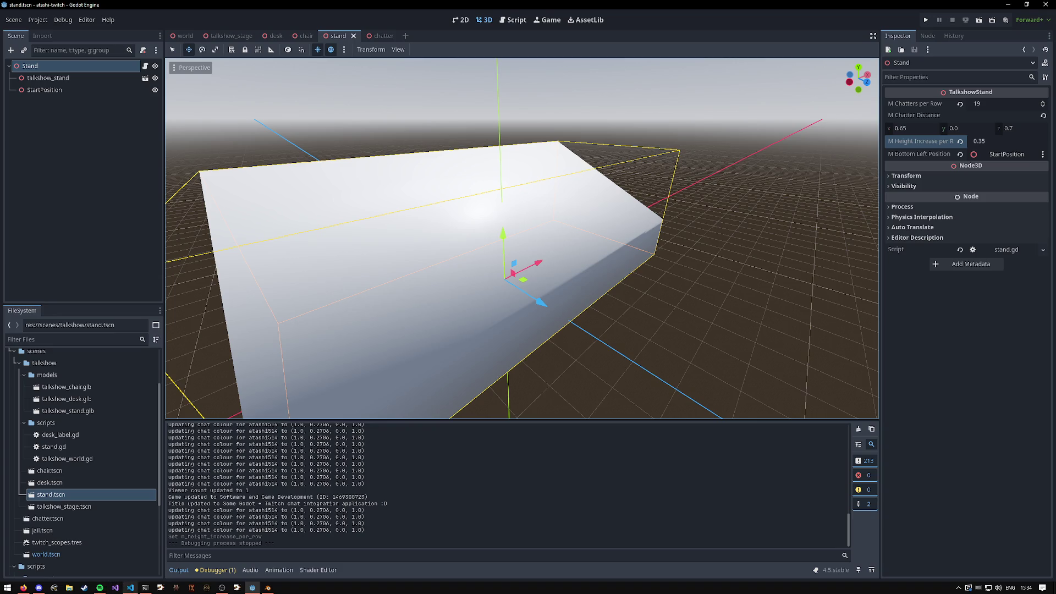
Step: In VS Code, jump from AtashiTwitchChatter in stand.gd to its definition in twitch_chatter.gd
left_click(129, 587)
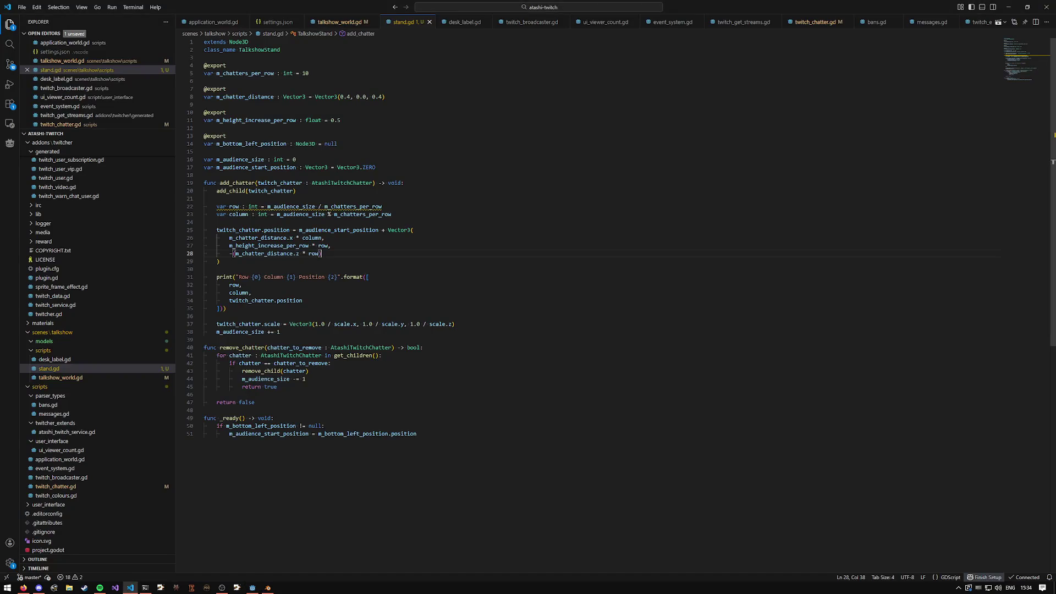
key("ctrl+p")
left_click(324, 426)
left_click(341, 183)
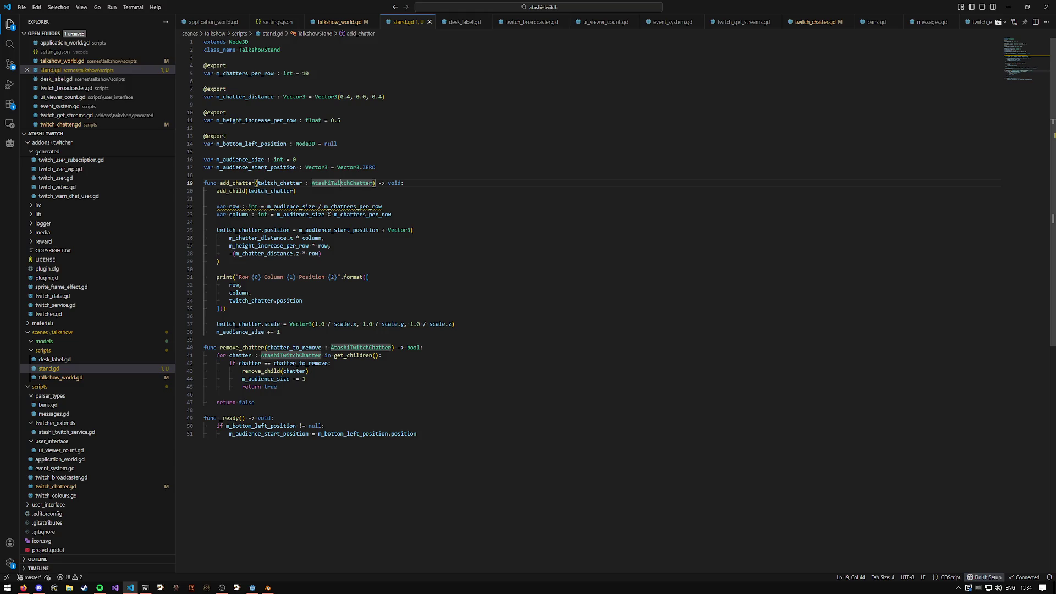
key("F12")
Step: Review the chat message, _ready and colour update code, then rerun the project in Godot
scroll(342, 182, "down", 5)
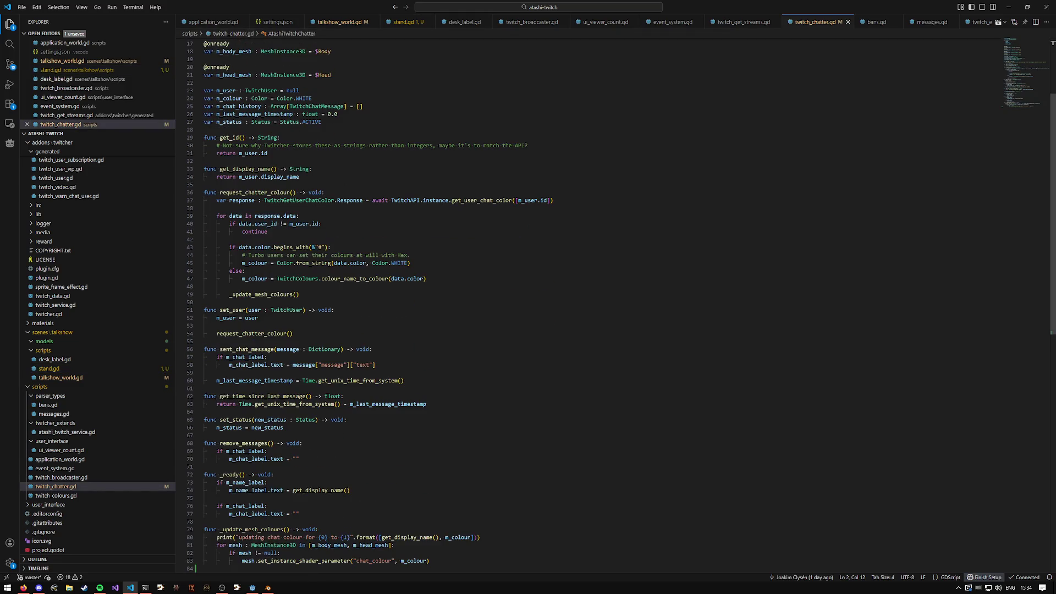
left_click(405, 381)
mouse_move(99, 587)
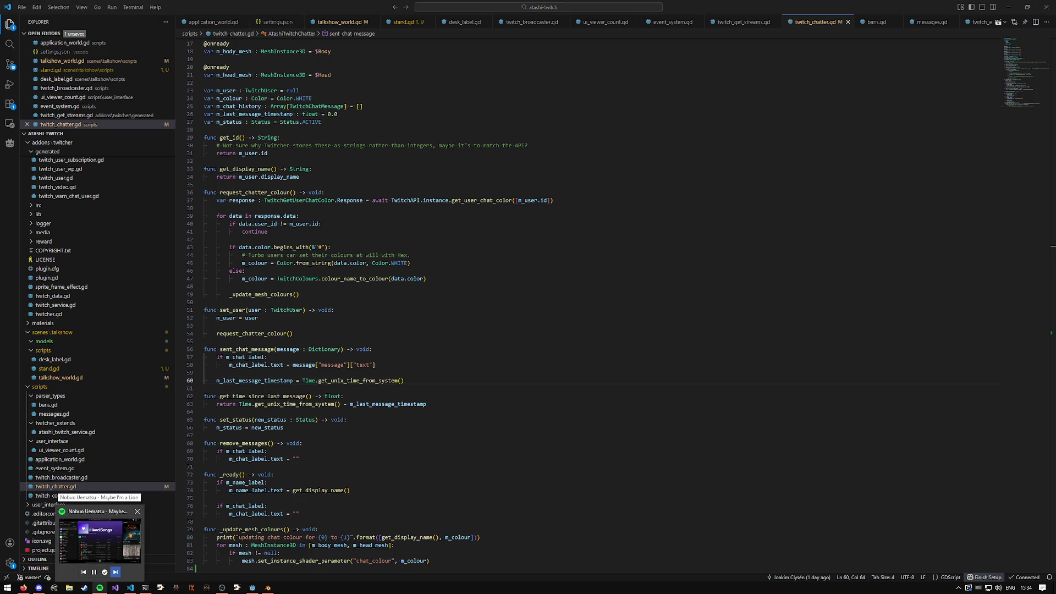
left_click(273, 474)
scroll(385, 275, "down", 5)
left_click(480, 413)
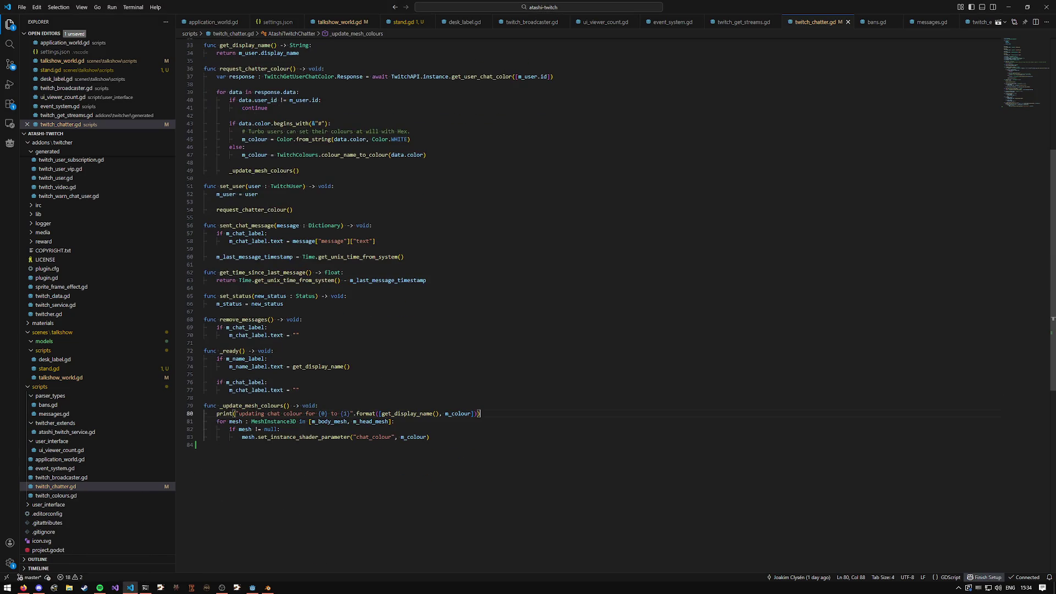
key("alt+Tab")
key("F5")
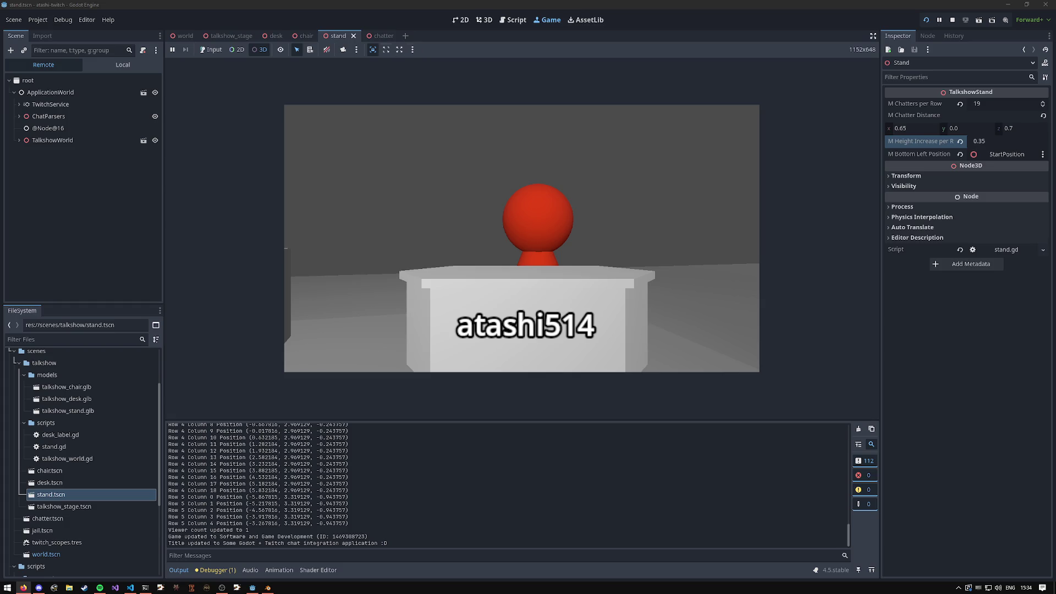
Step: Scroll back through the Output log, then free the game camera to view the whole audience
left_click_drag(169, 460, 350, 500)
scroll(508, 484, "up", 15)
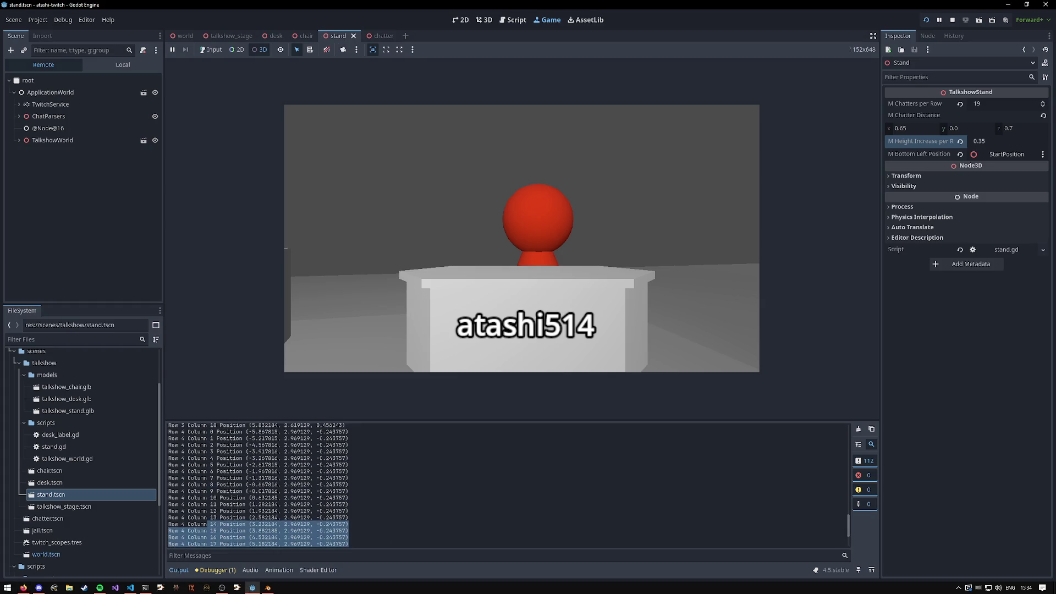
scroll(509, 484, "up", 10)
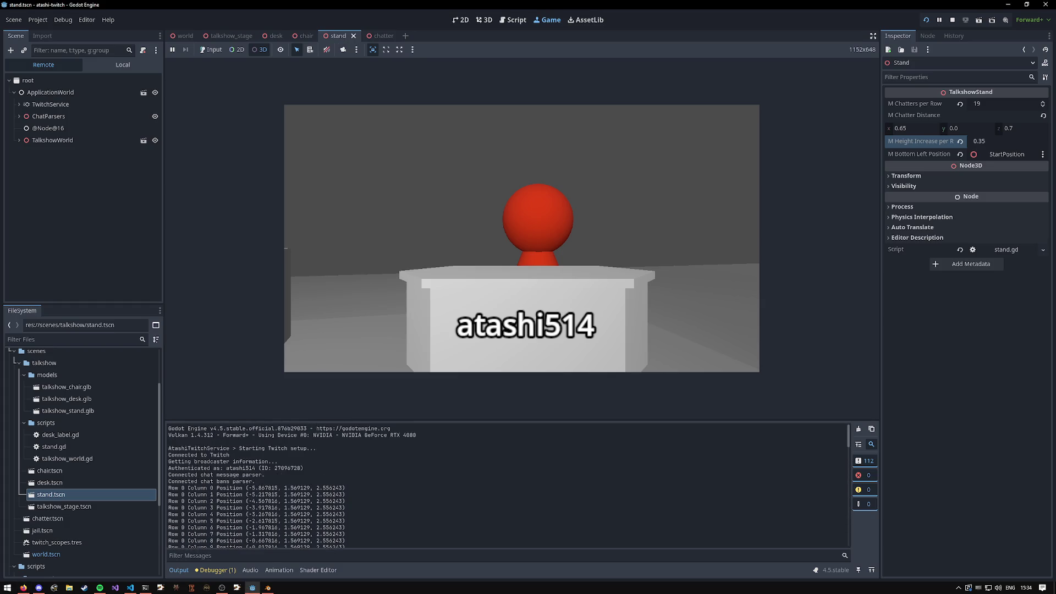
left_click(343, 49)
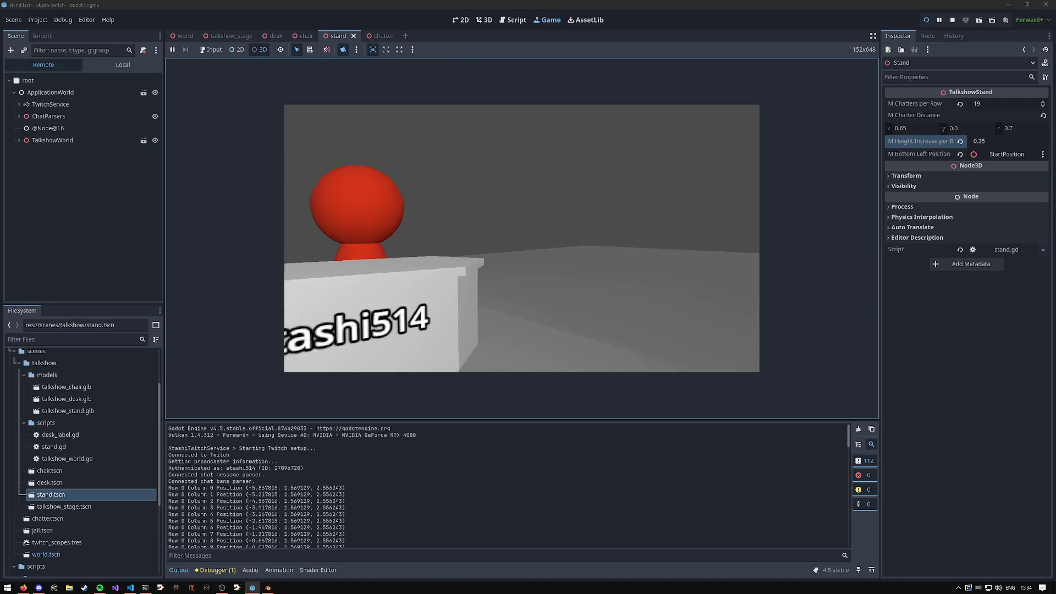
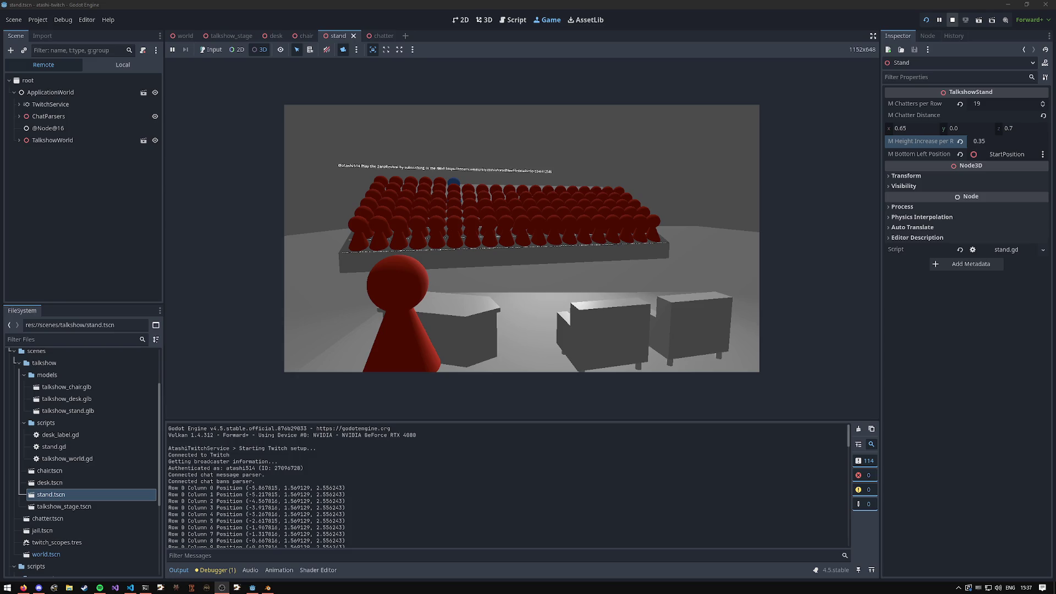
Step: Stop the running game in Godot and return to stand.gd in VS Code
left_click(952, 19)
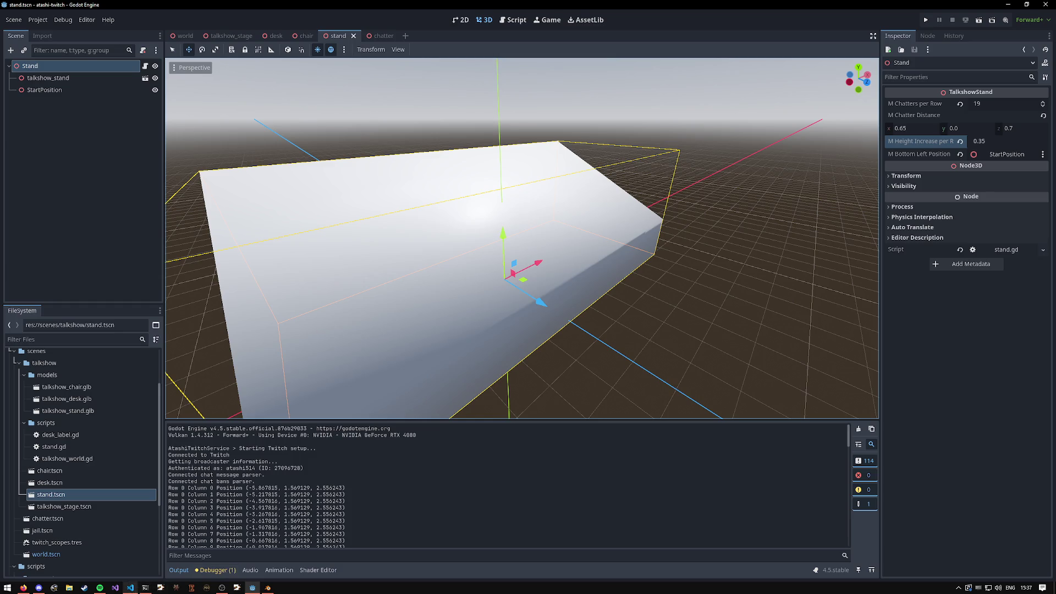
left_click(130, 588)
key("alt+Left")
key("alt+Left")
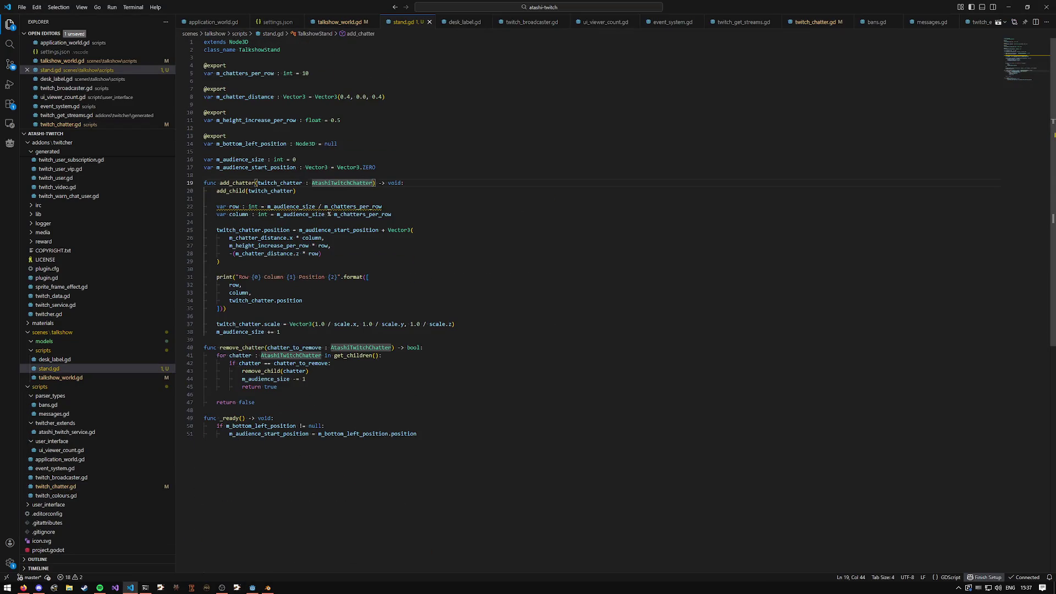
Step: Delete the row/column/position debug print from add_chatter and rerun the game in Godot
left_click(226, 308)
key("shift+Up")
key("shift+Up")
key("shift+Up")
key("BackSpace")
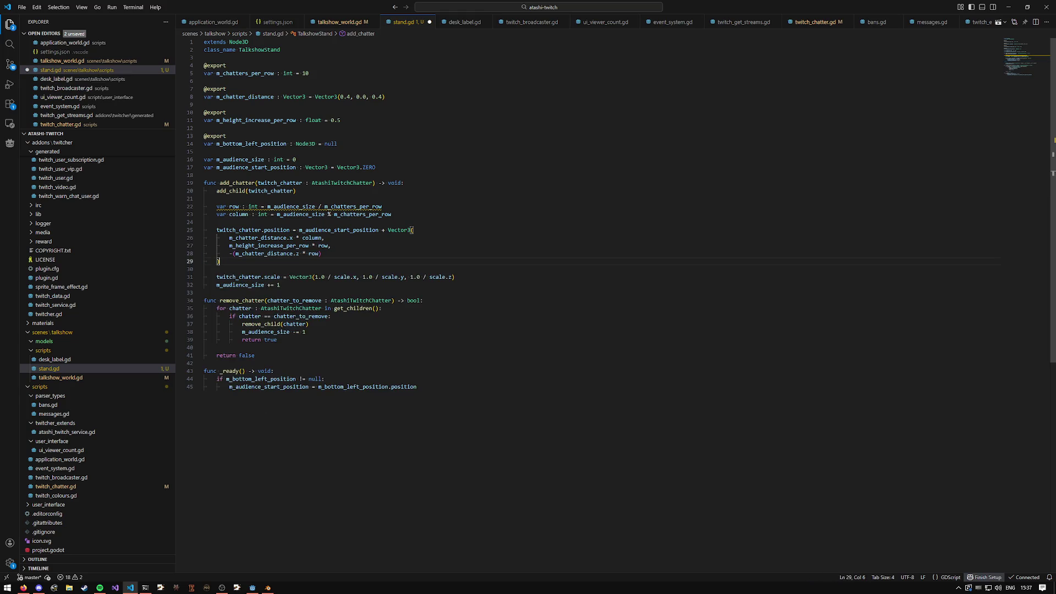
key("alt+Tab")
key("F5")
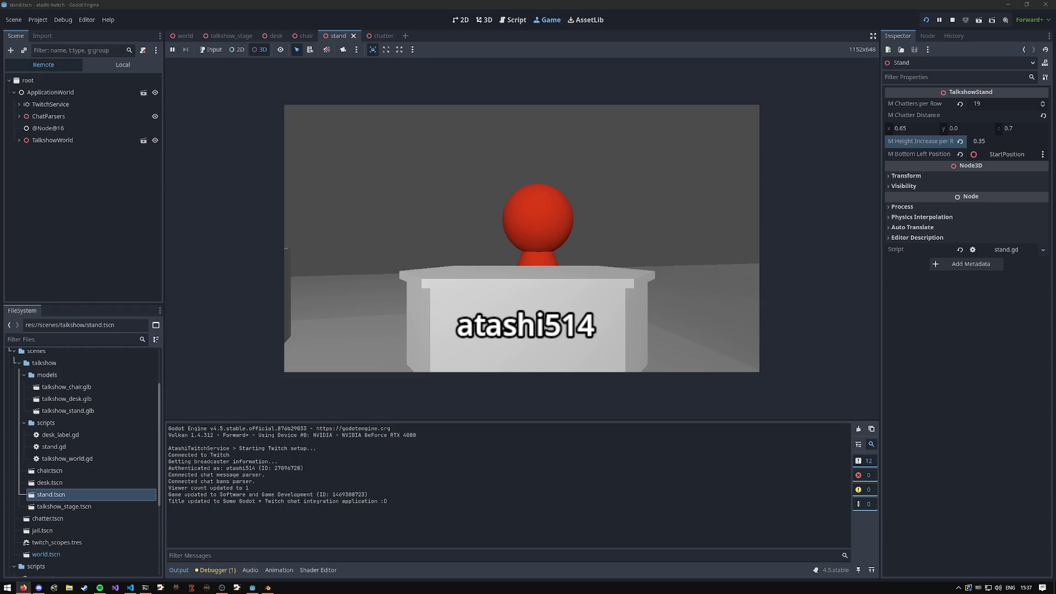
Step: Stop the game and look over request_chatter_colour in twitch_chatter.gd
left_click(952, 19)
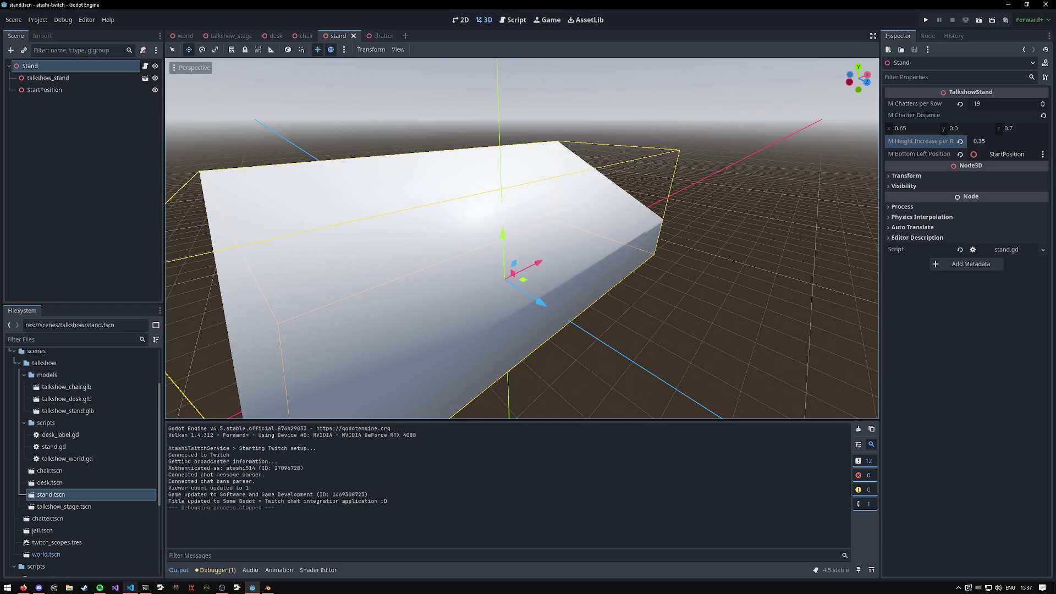
key("alt+Tab")
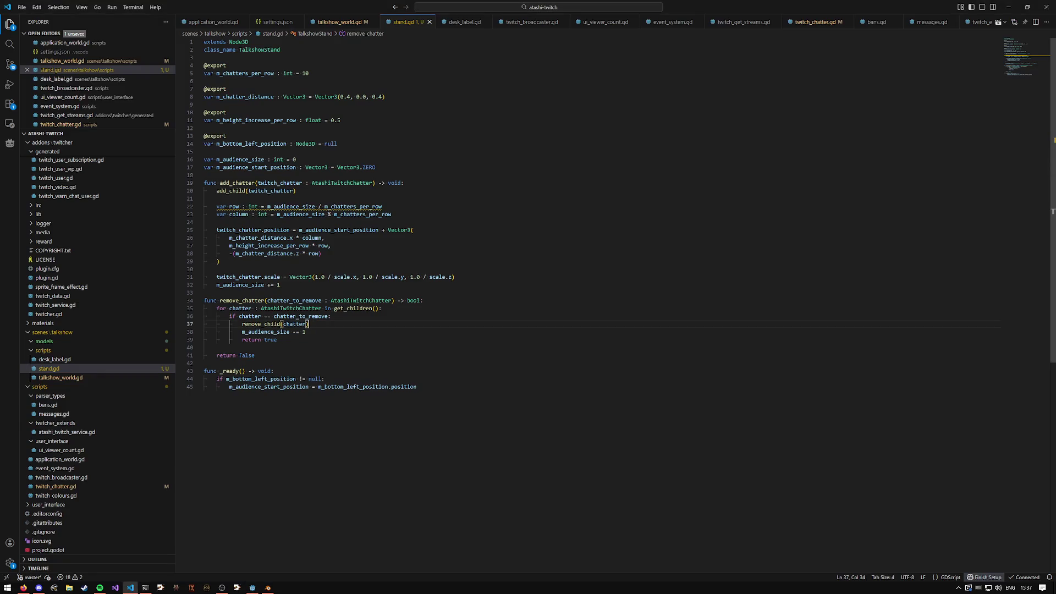
left_click(278, 339)
left_click(56, 486)
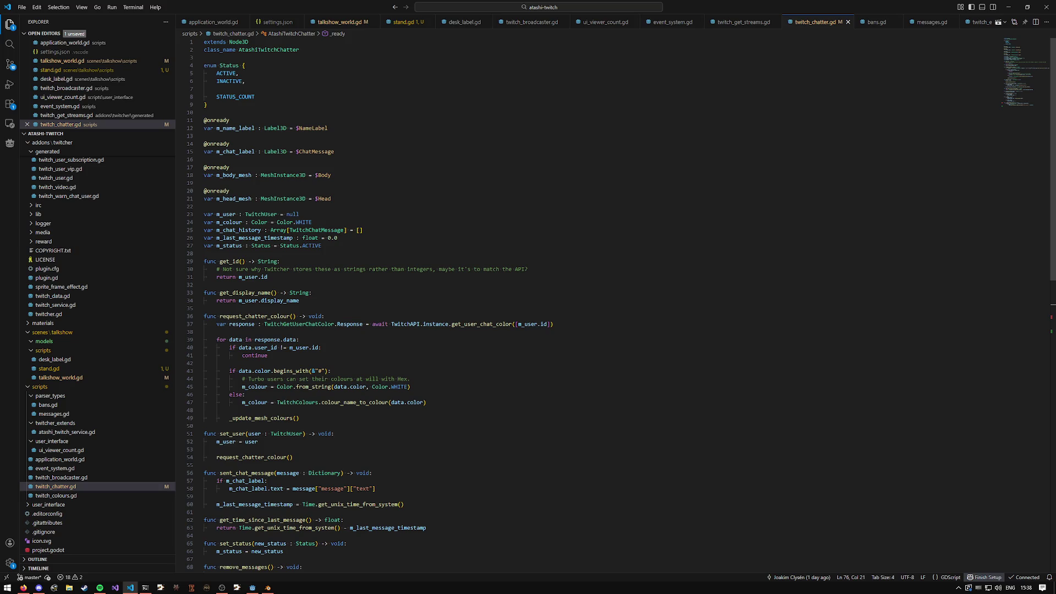
mouse_move(299, 417)
left_mouse_down()
mouse_move(209, 317)
mouse_move(204, 323)
left_mouse_up()
Step: Follow _create_pawn_for_user in talkshow_world.gd through to set_user in twitch_chatter.gd
key("ctrl+Tab")
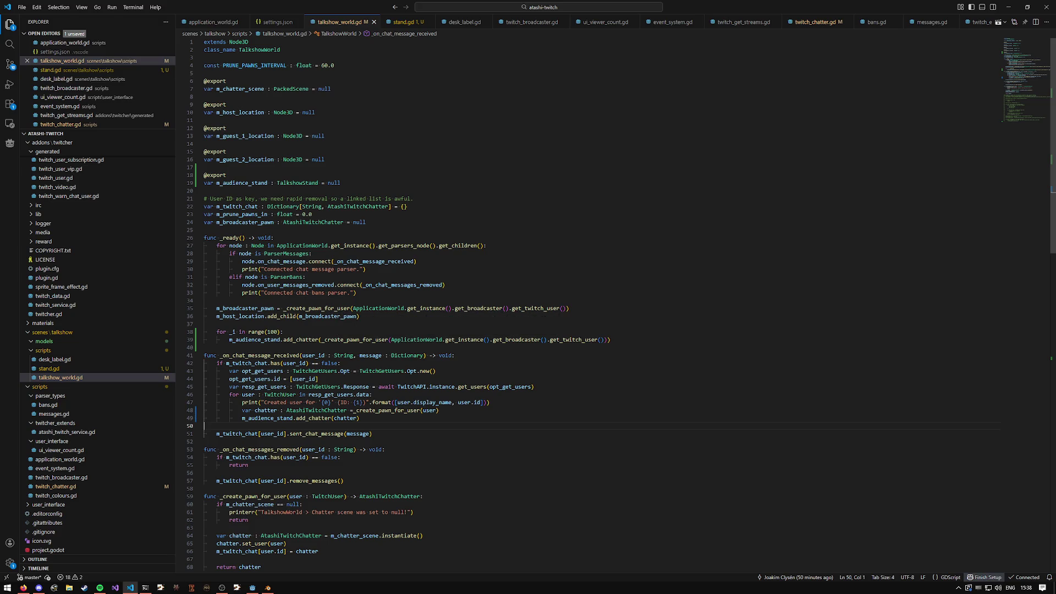
left_click(344, 339)
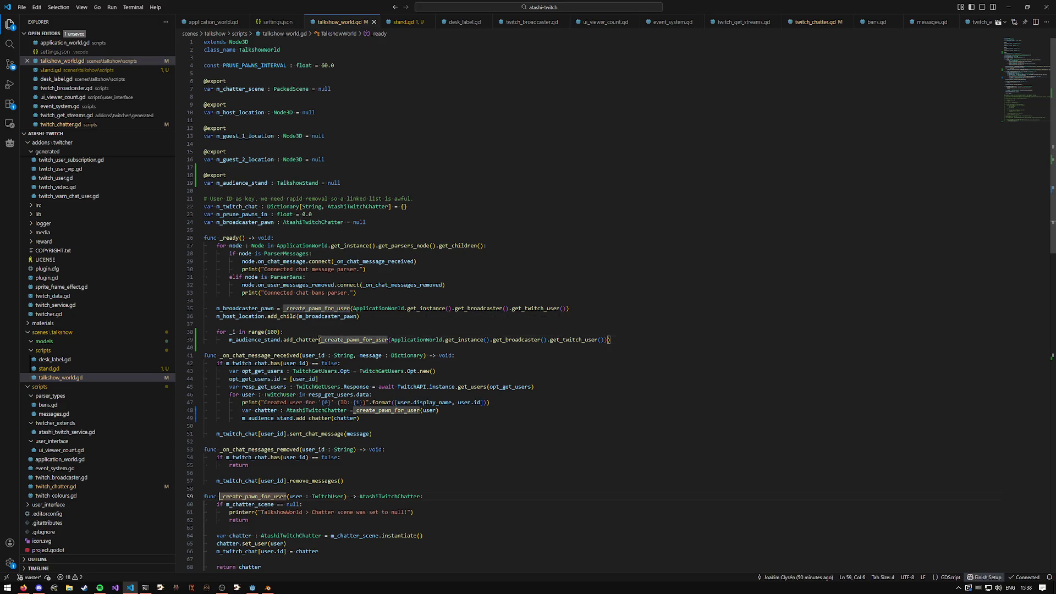
key("F12")
scroll(550, 302, "down", 5)
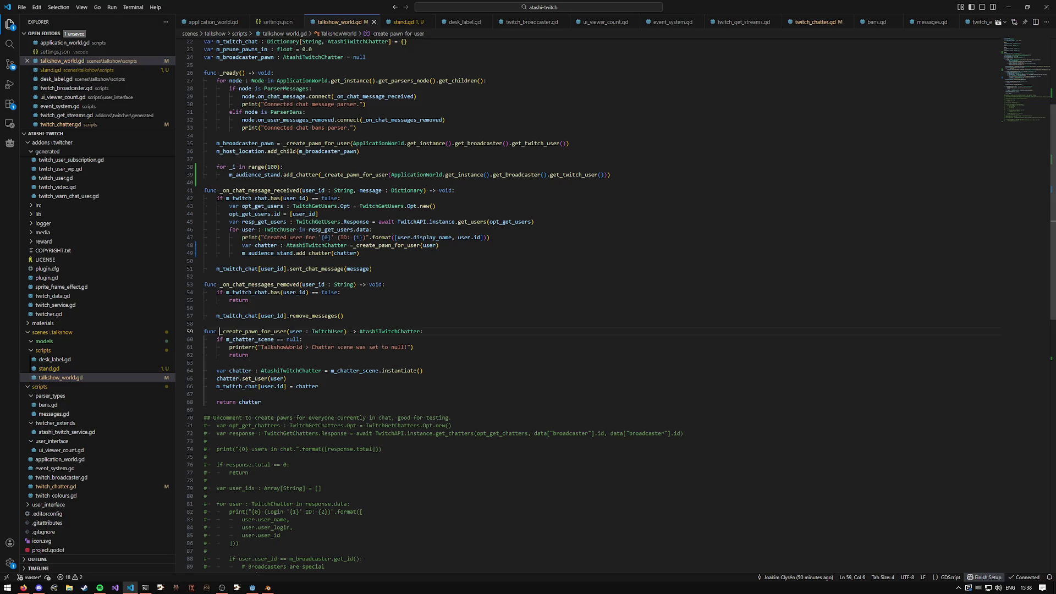
left_click(250, 378, "ctrl")
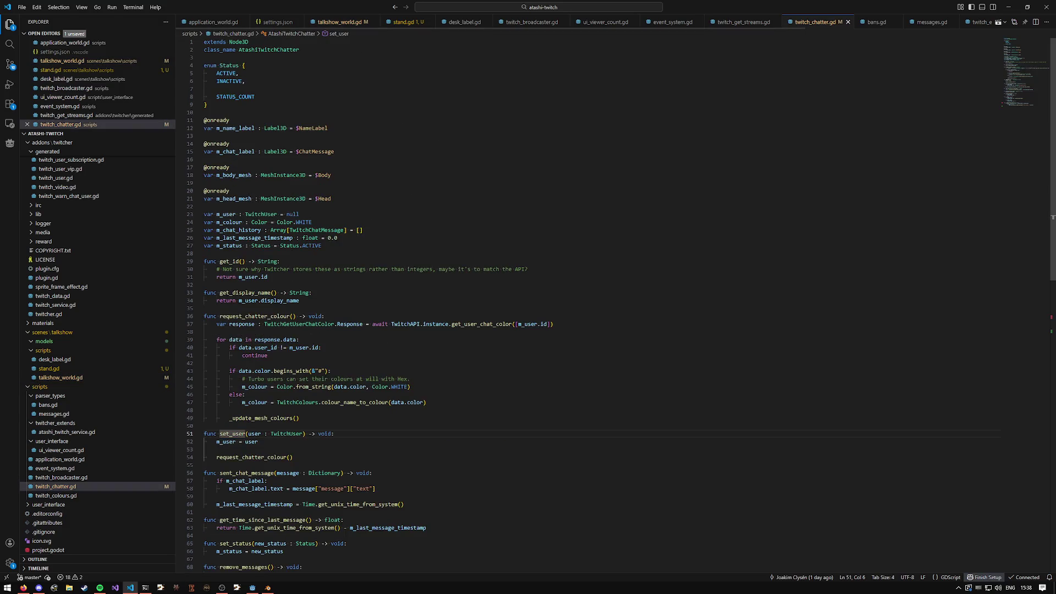
scroll(550, 303, "down", 5)
Step: Comment out the request_chatter_colour() call in set_user with # and rerun the game
left_click(264, 333)
scroll(550, 302, "down", 3)
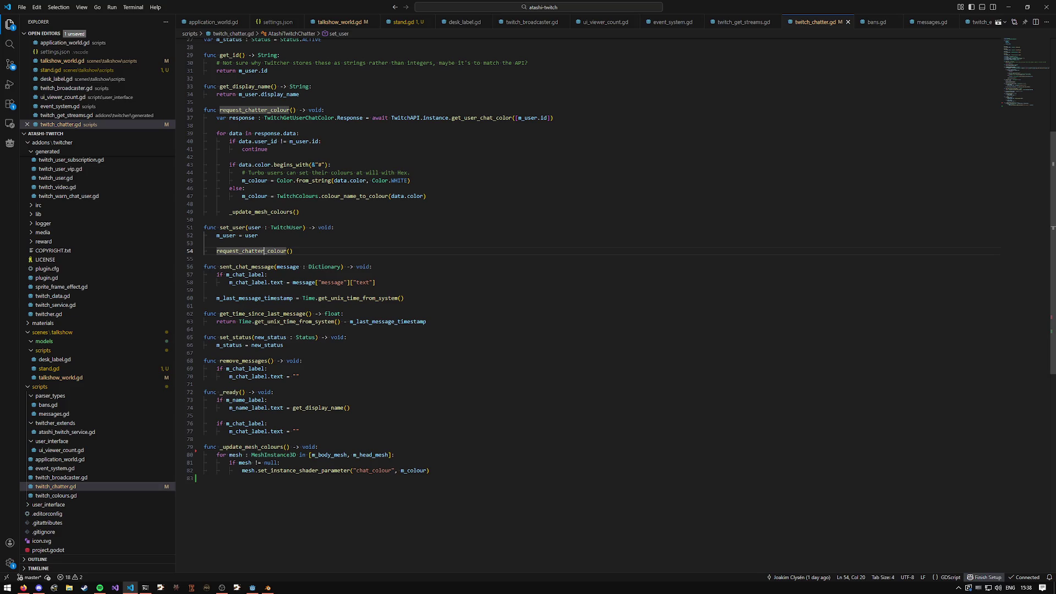
key("Home")
type("#")
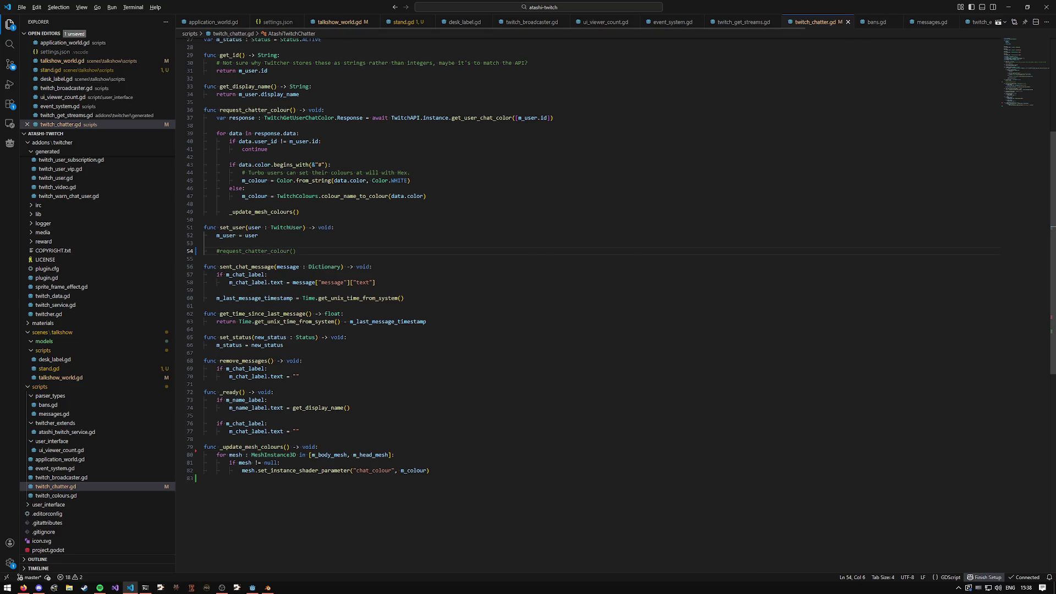
key("alt+Tab")
key("F5")
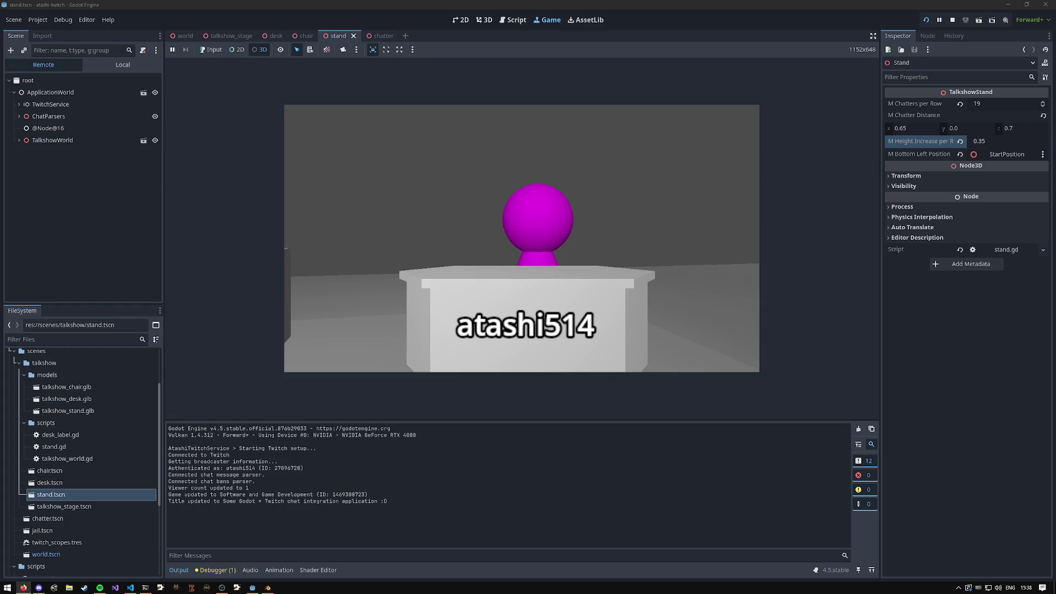
Step: Stop the game and review the commented-out colour request on line 54 of twitch_chatter.gd
key("F8")
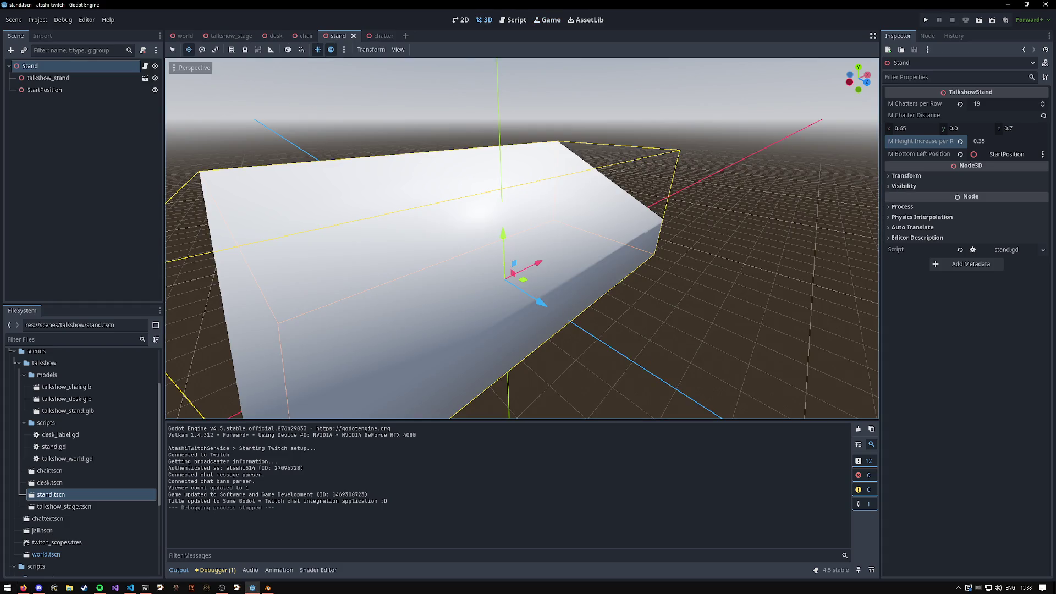
left_click(130, 587)
left_click(296, 251)
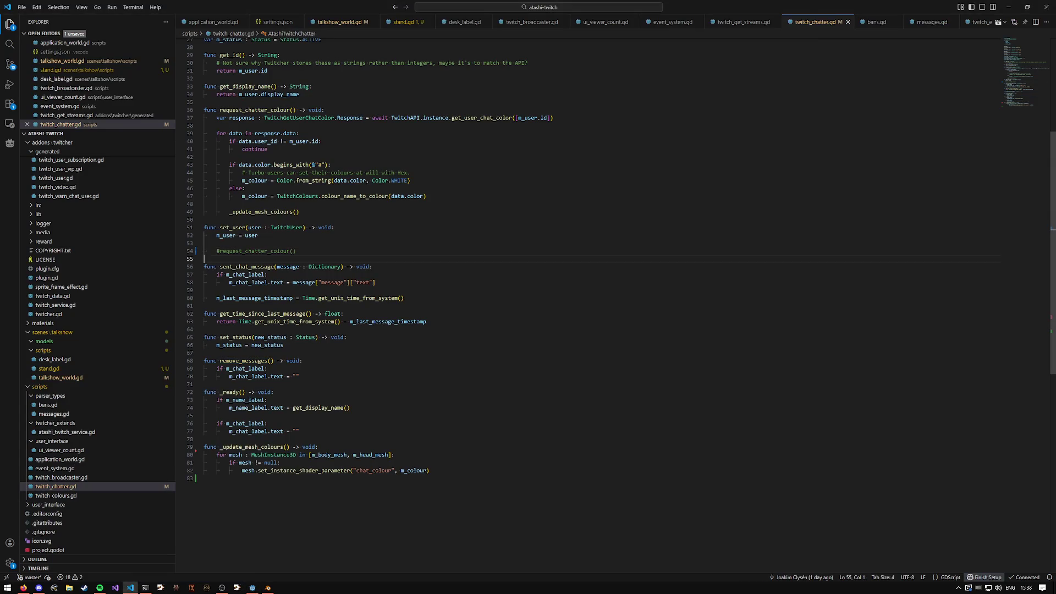
scroll(296, 251, "up", 7)
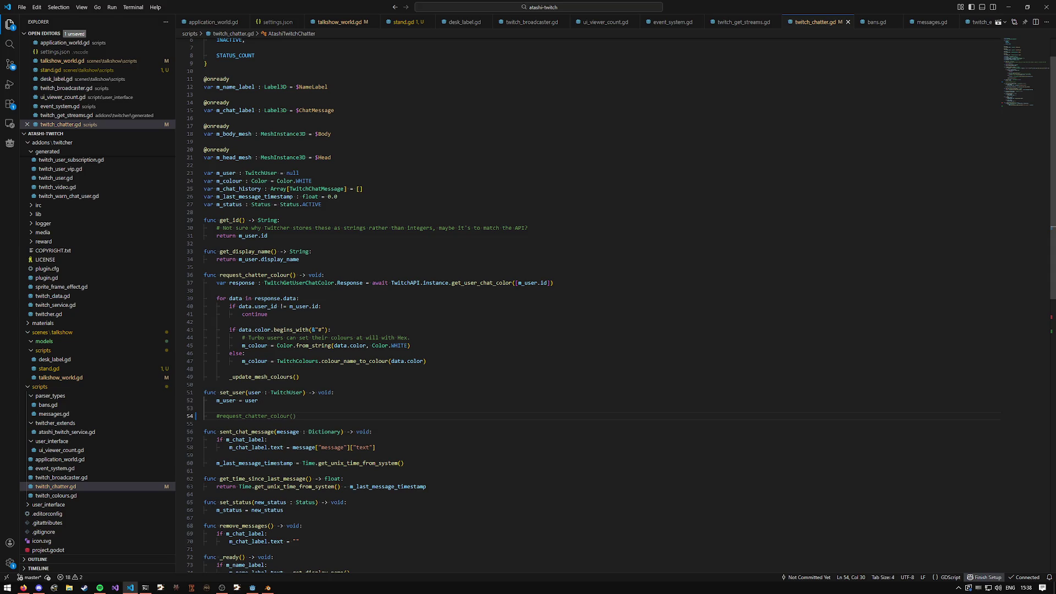
scroll(620, 305, "down", 4)
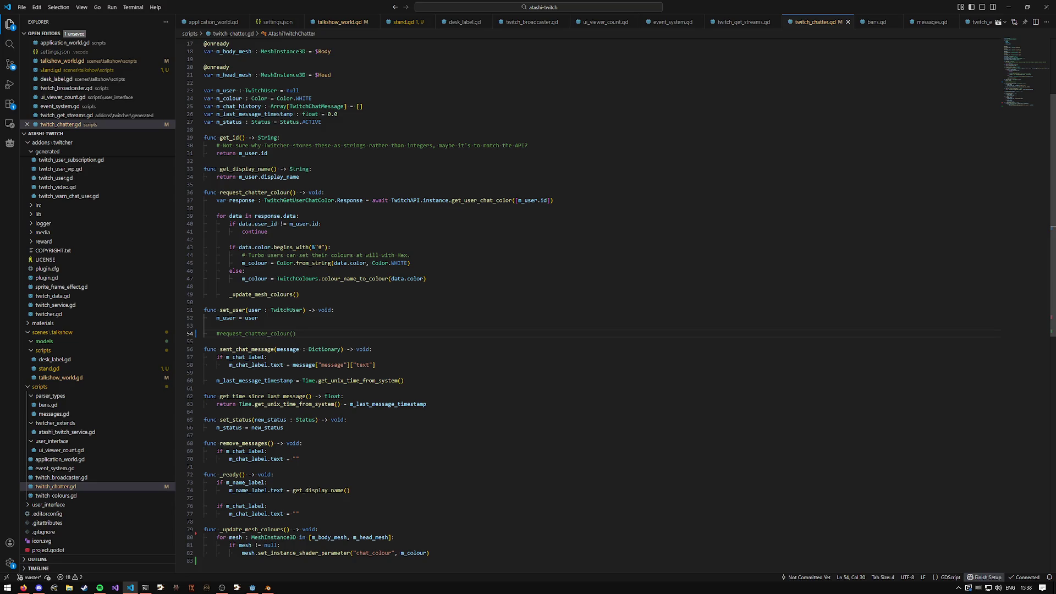
scroll(621, 306, "up", 5)
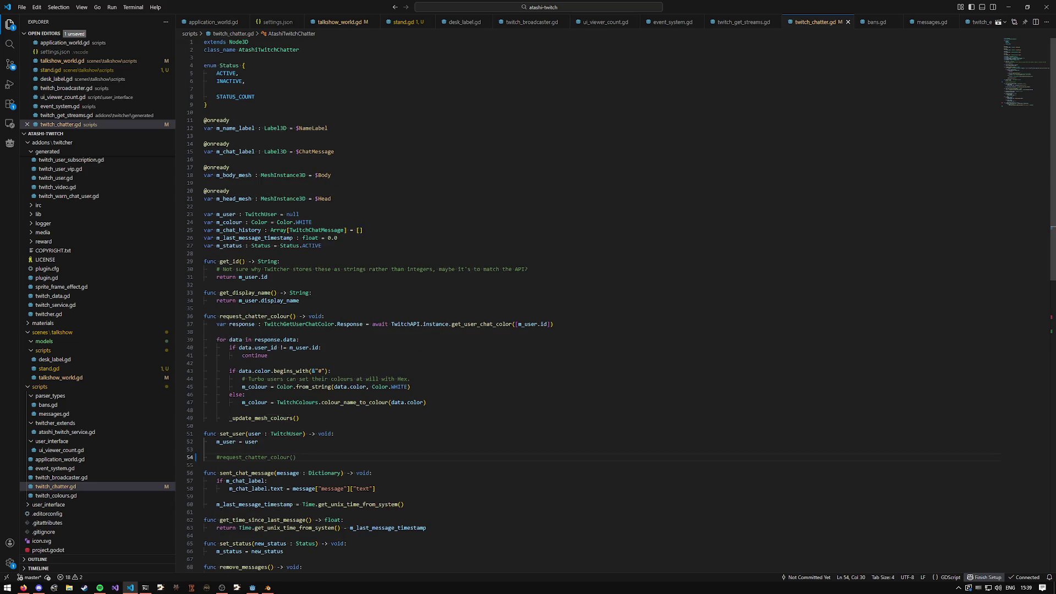
Step: Check Godot, inspect the _update_mesh_colours() call, then return to set_user in talkshow_world.gd
left_click(252, 587)
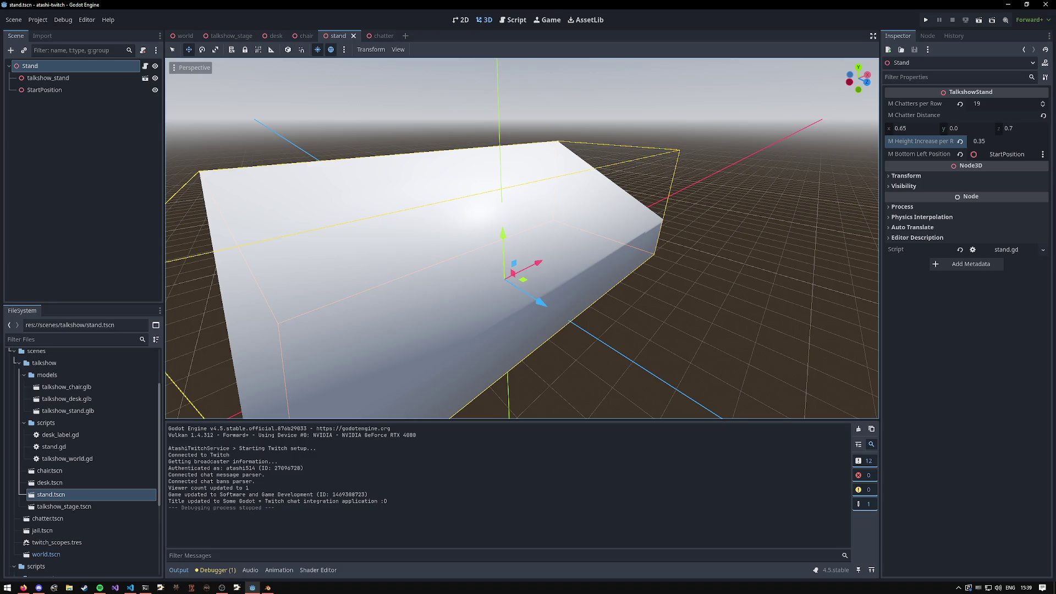
left_click(968, 385)
left_click(130, 588)
left_click(299, 418)
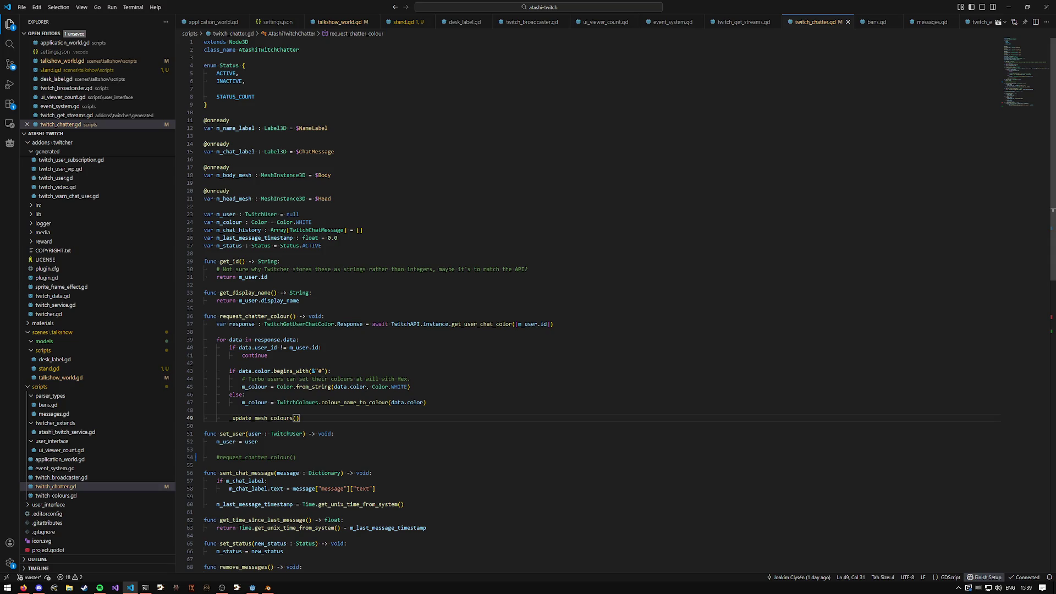
scroll(550, 303, "down", 3)
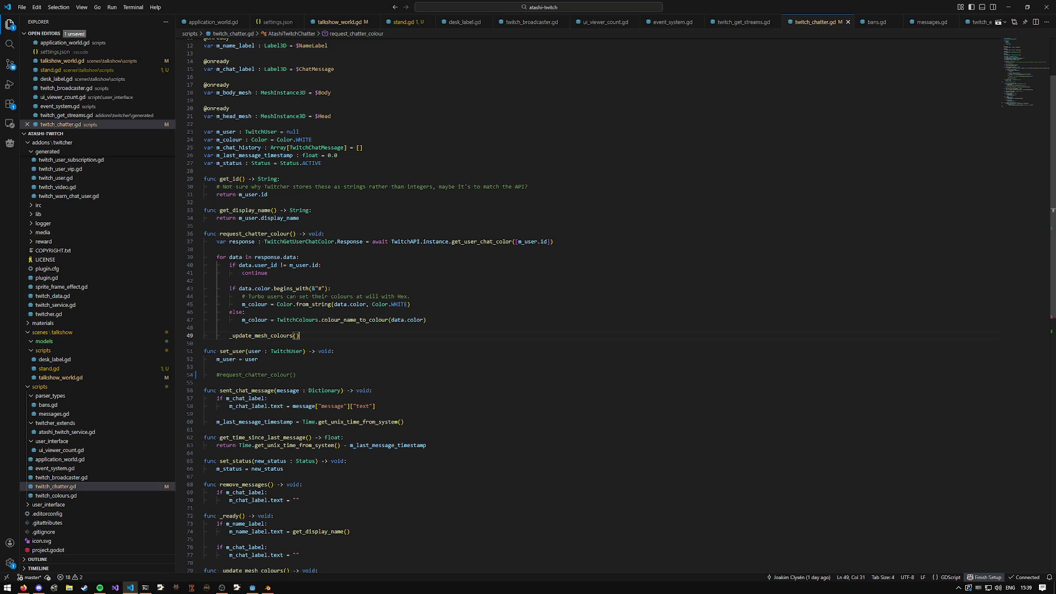
key("alt+Left")
key("alt+Left")
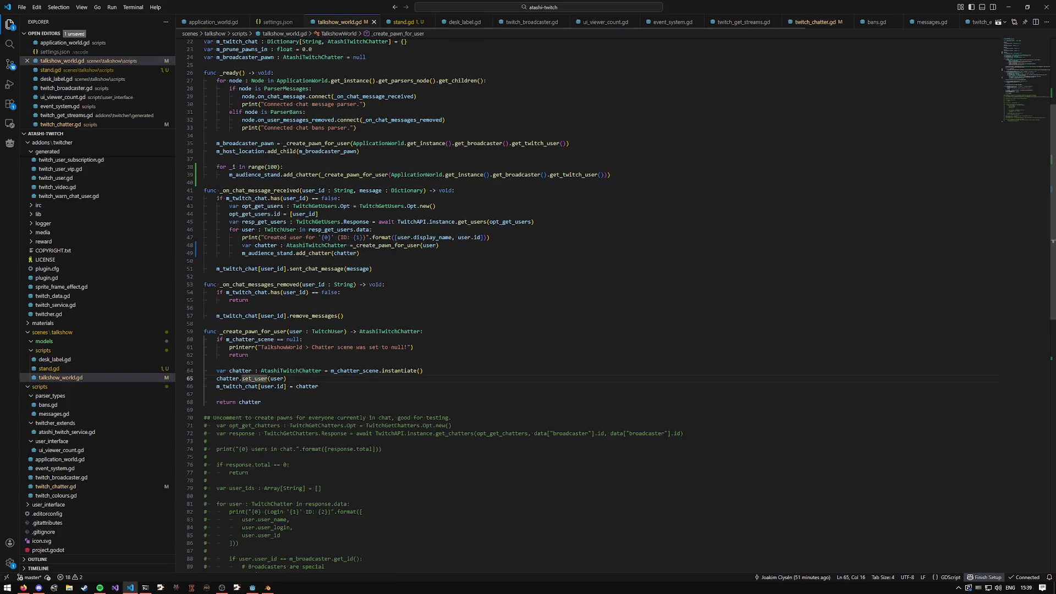
Step: Add broadcaster_pawn.request_chatter_colour() below the broadcaster pawn creation in talkshow_world.gd
key("alt+Left")
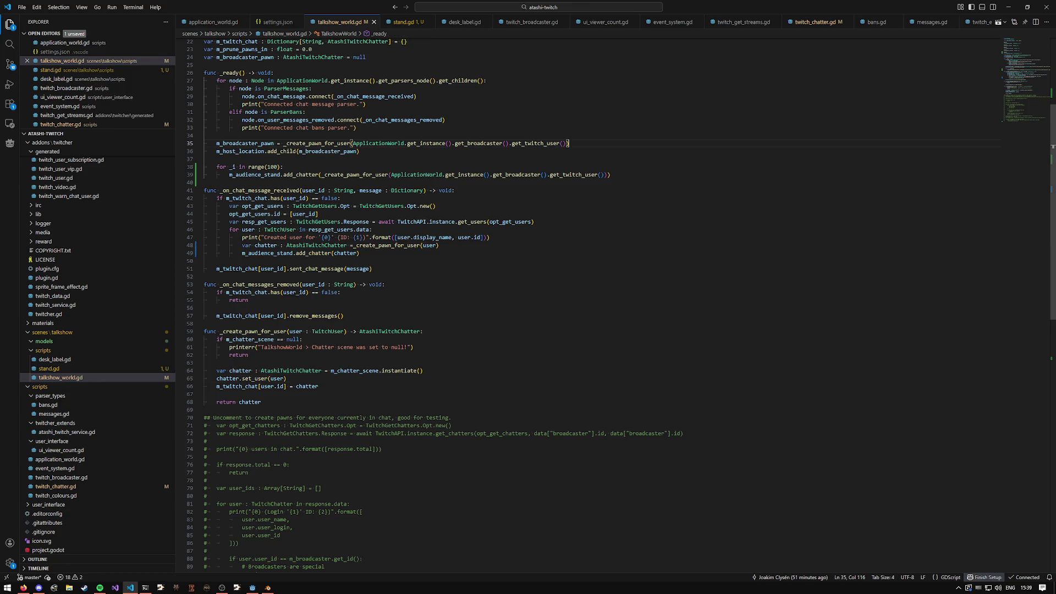
key("Return")
type("broadcaster_pawn.")
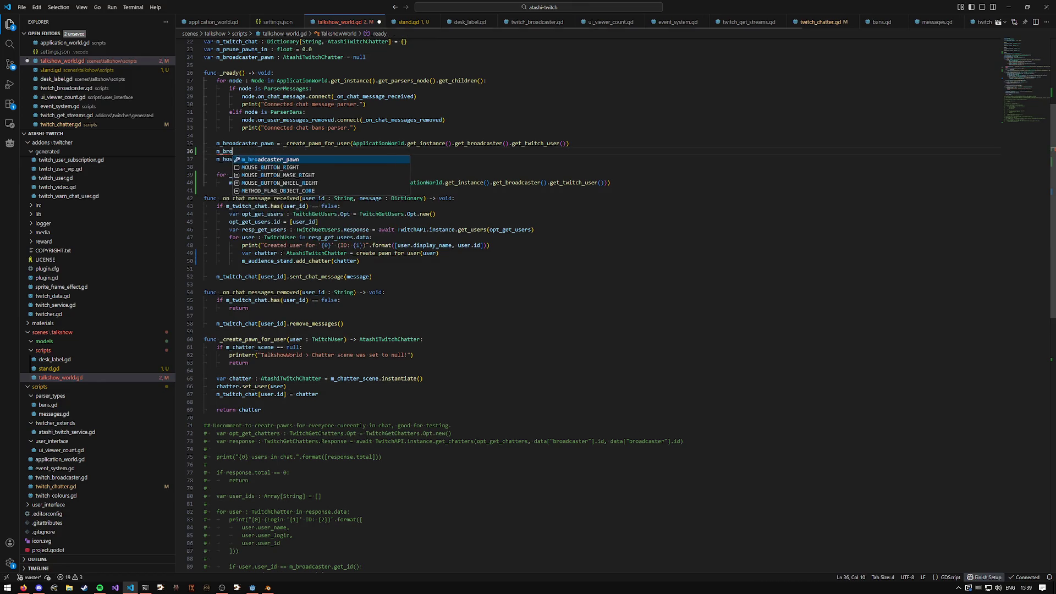
type("request_chatter_colour()")
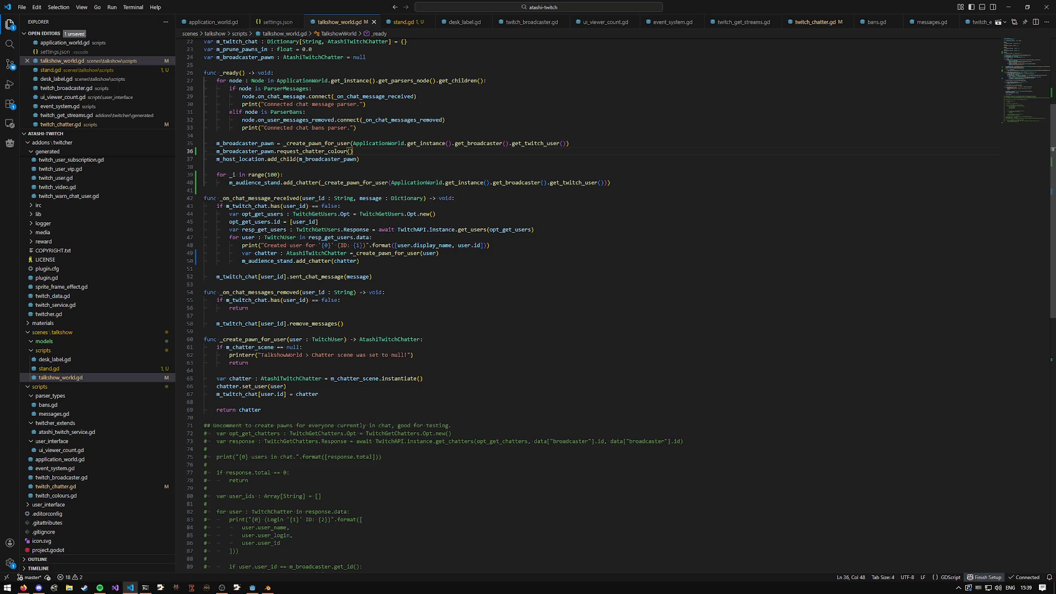
left_click(321, 143)
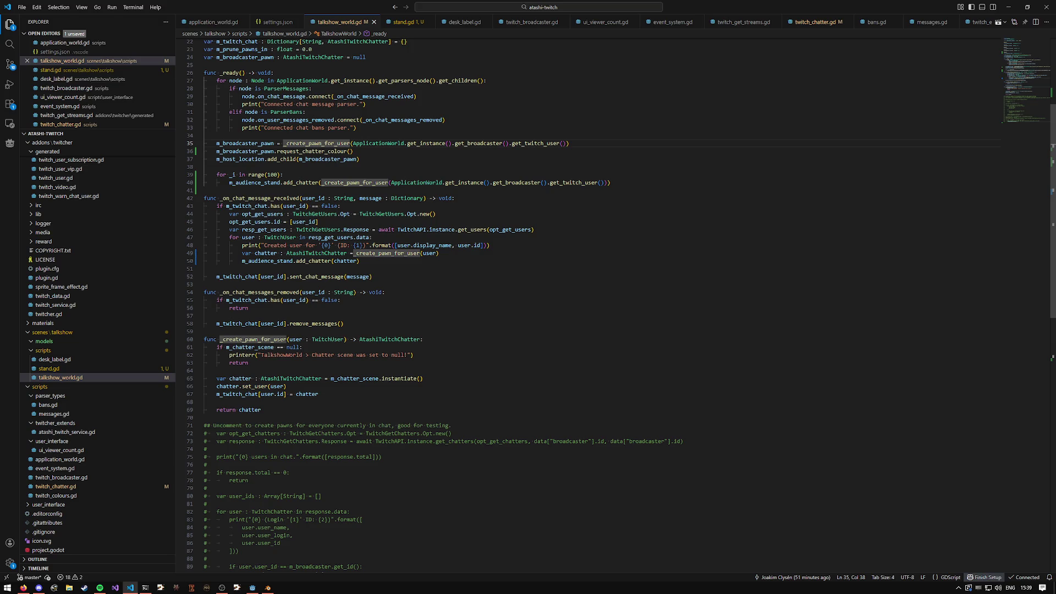
scroll(322, 143, "up", 3)
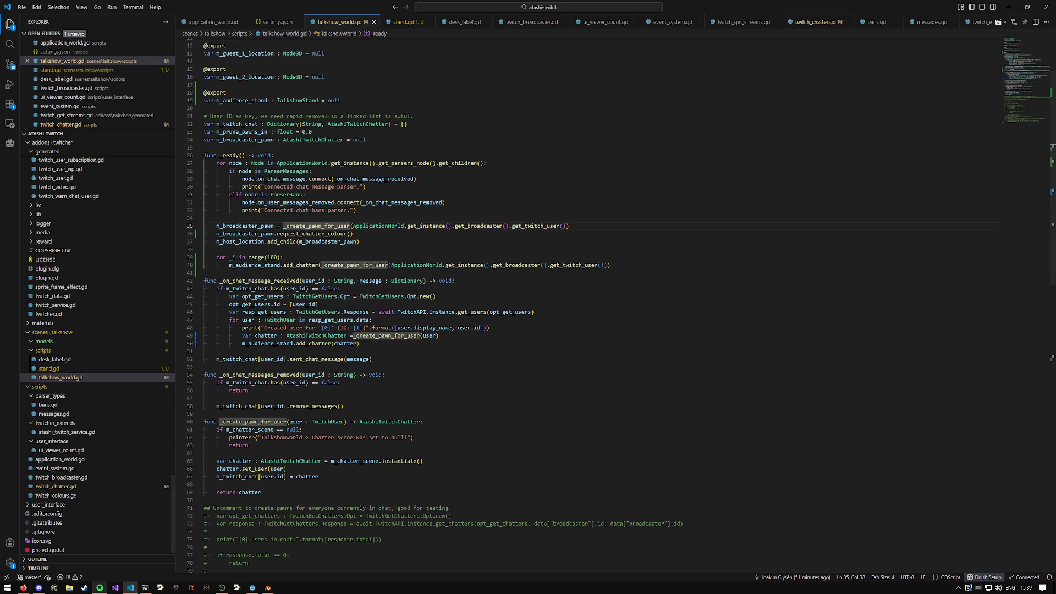
Step: Skip ahead three songs in the music player, then return to talkshow_world.gd
mouse_move(130, 587)
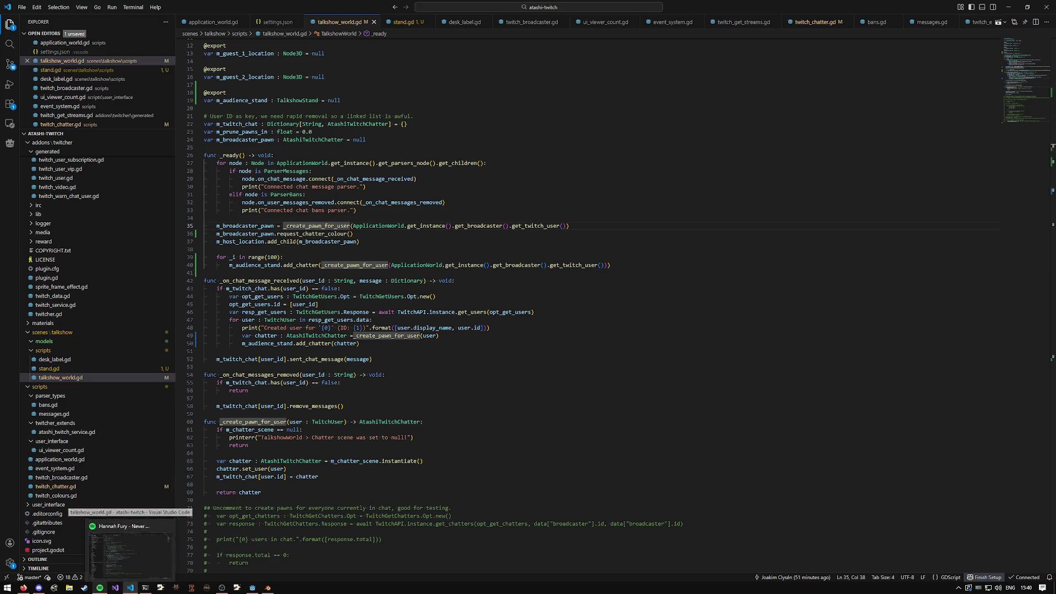
left_click(114, 571)
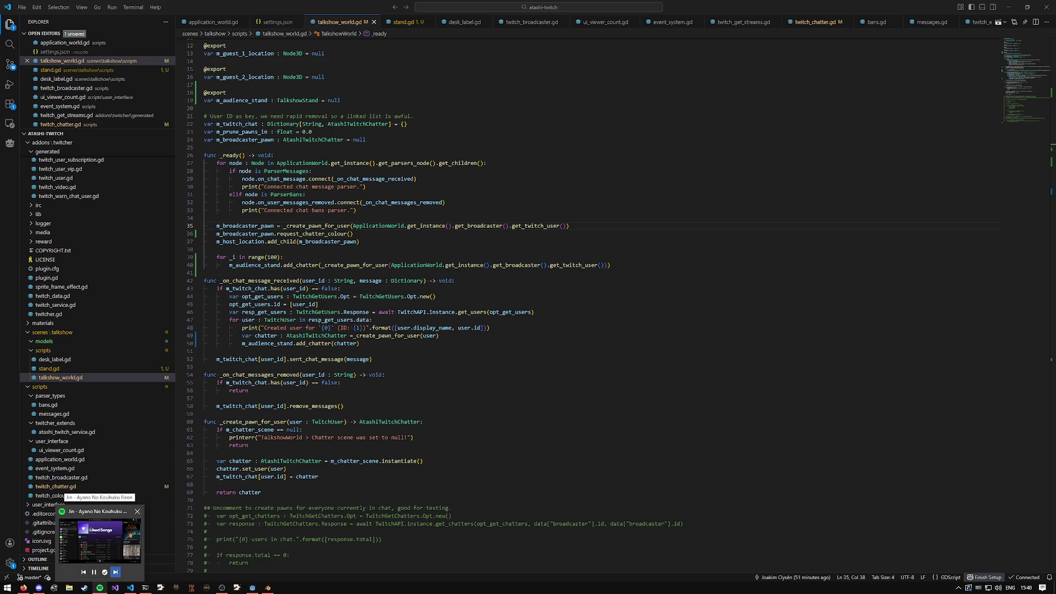
left_click(115, 571)
left_click(115, 572)
left_click(302, 430)
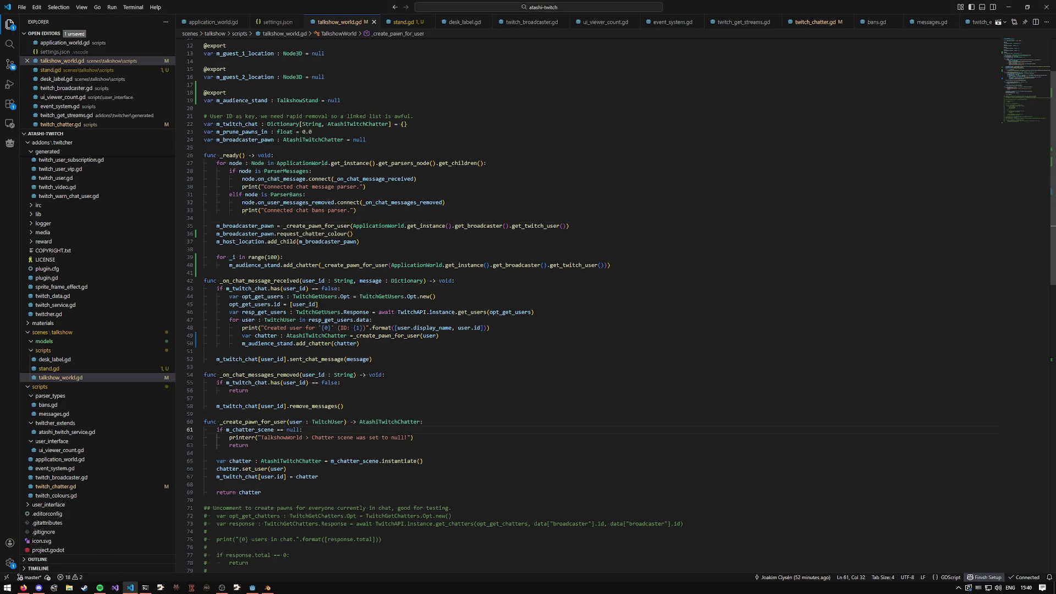
Step: Go to the sent_chat_message definition, then bring up the sample chat message JSON in Untitled-1
left_click(489, 327)
mouse_move(379, 281)
left_click(321, 359)
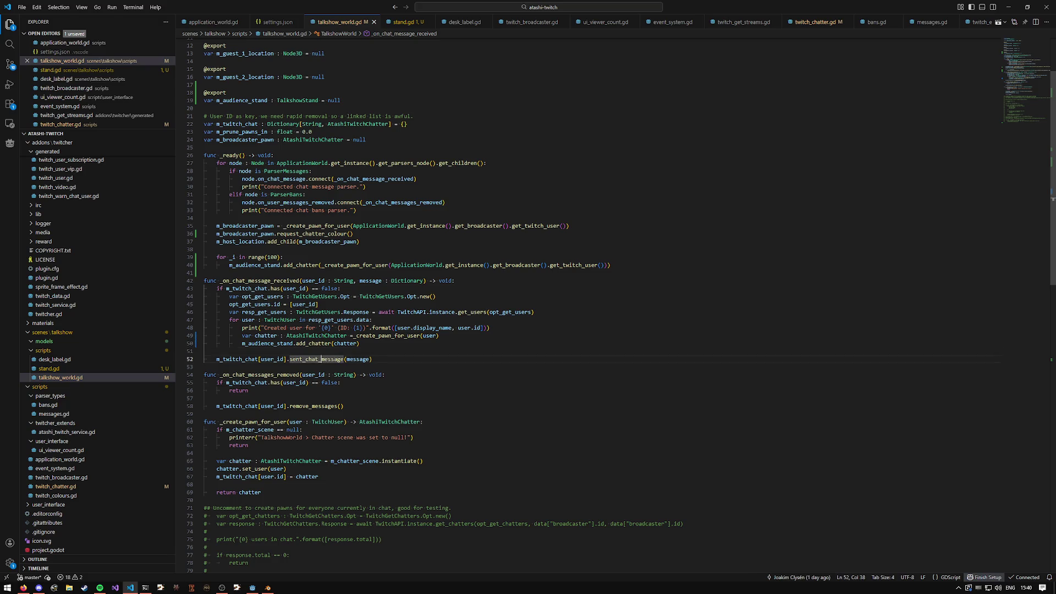
key("F12")
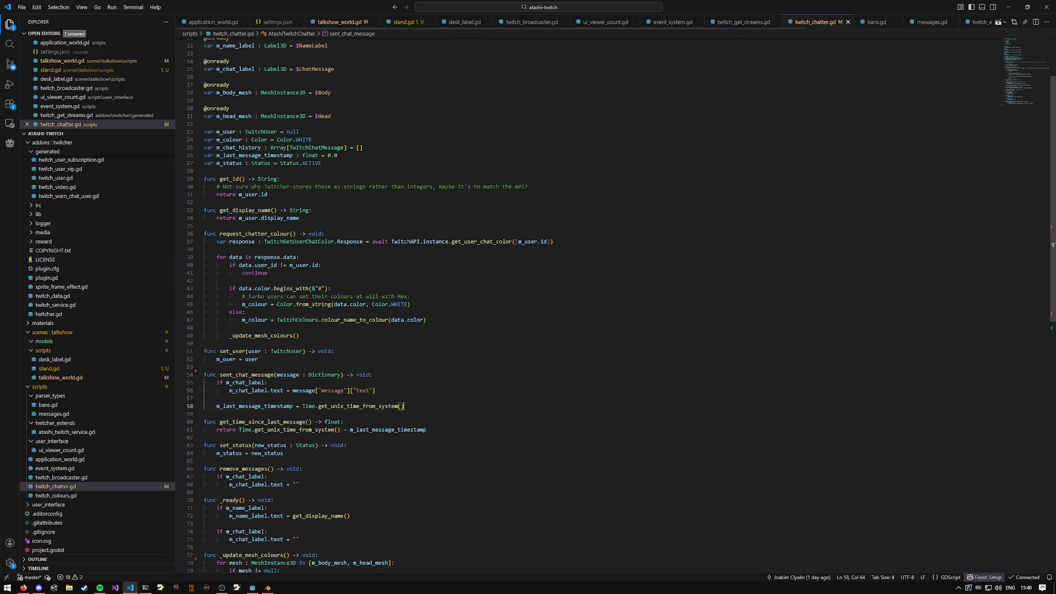
scroll(98, 82, "down", 3)
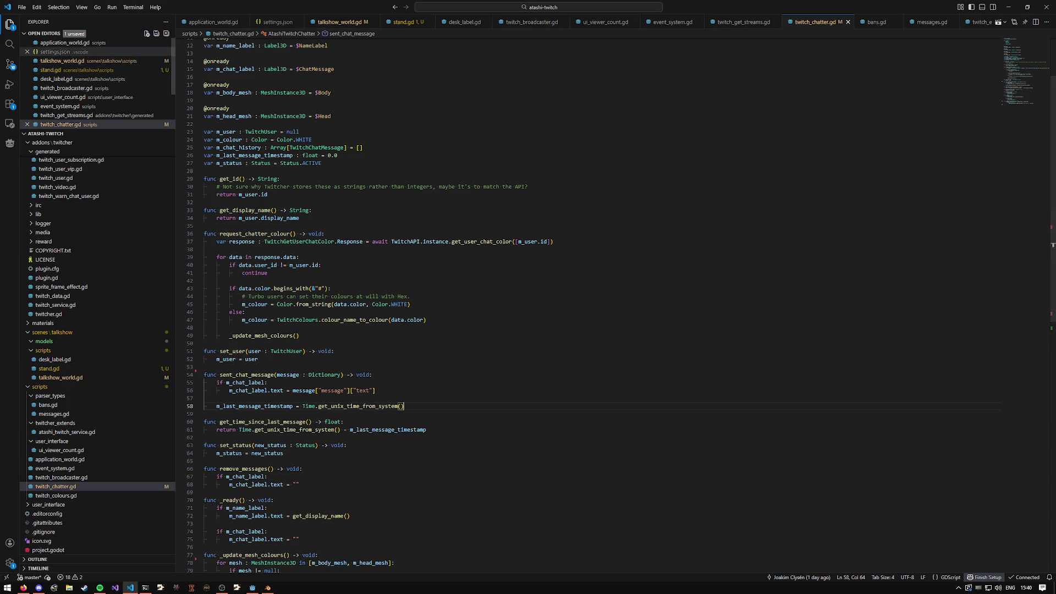
left_click(52, 125)
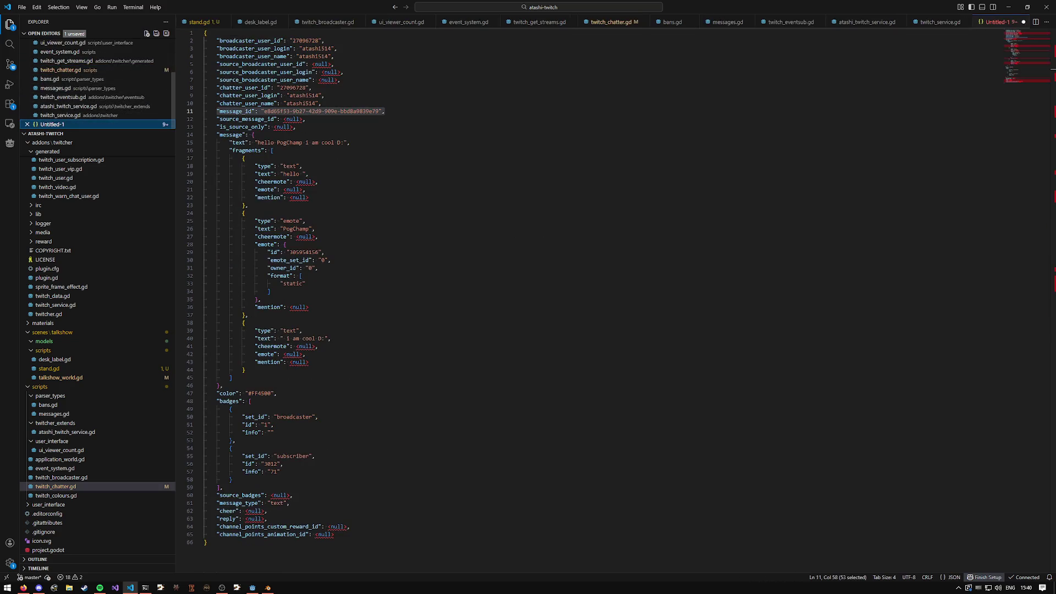
Step: Check the JSON's message and color keys, then start 'm_colour = Color.from_s' below the timestamp update
double_click(231, 134)
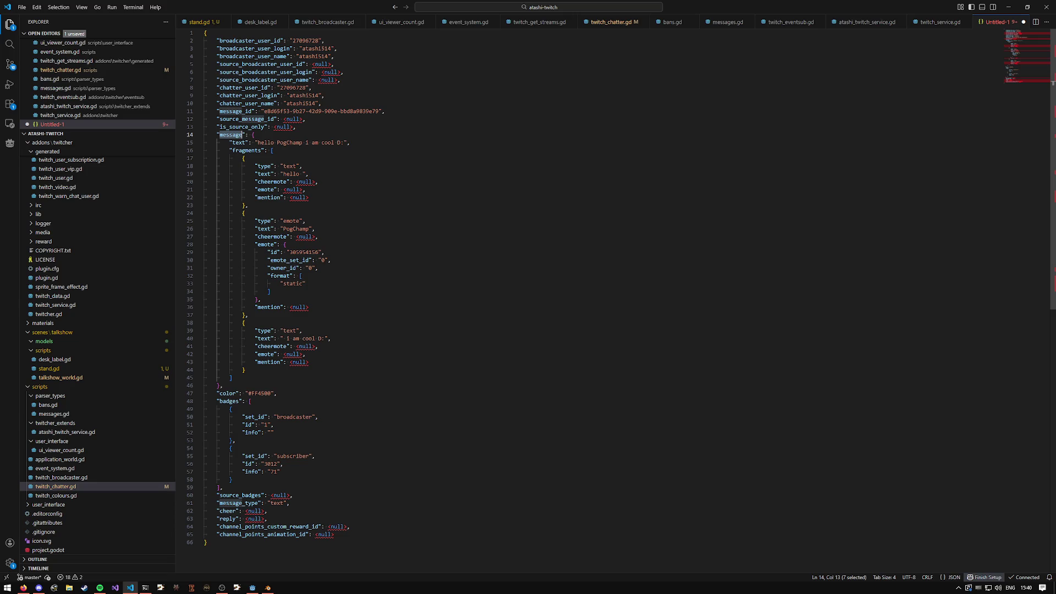
double_click(228, 393)
key("ctrl+Tab")
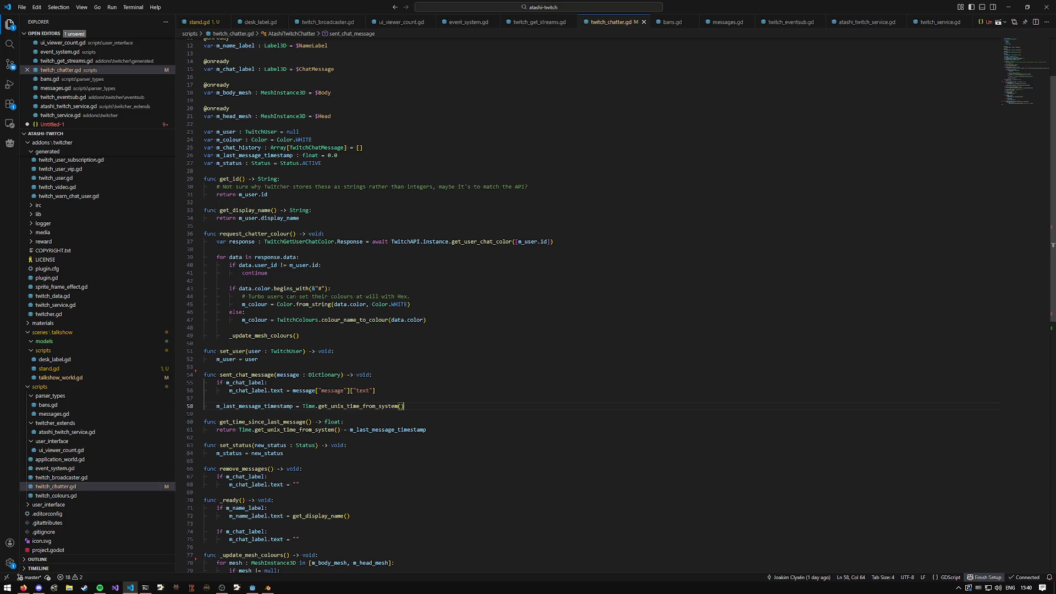
key("ctrl+Tab")
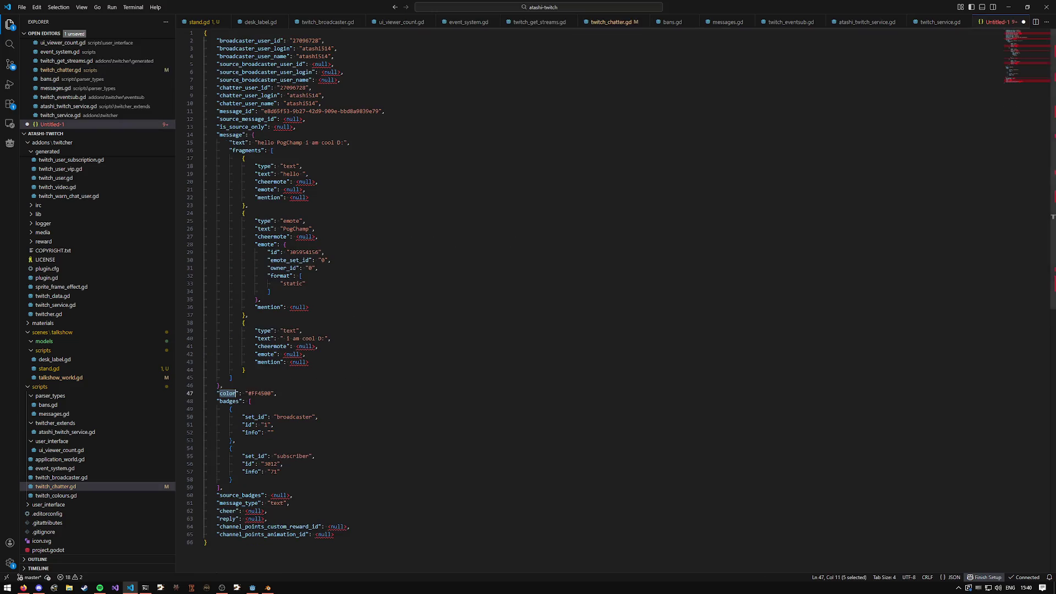
key("ctrl+Tab")
key("Return")
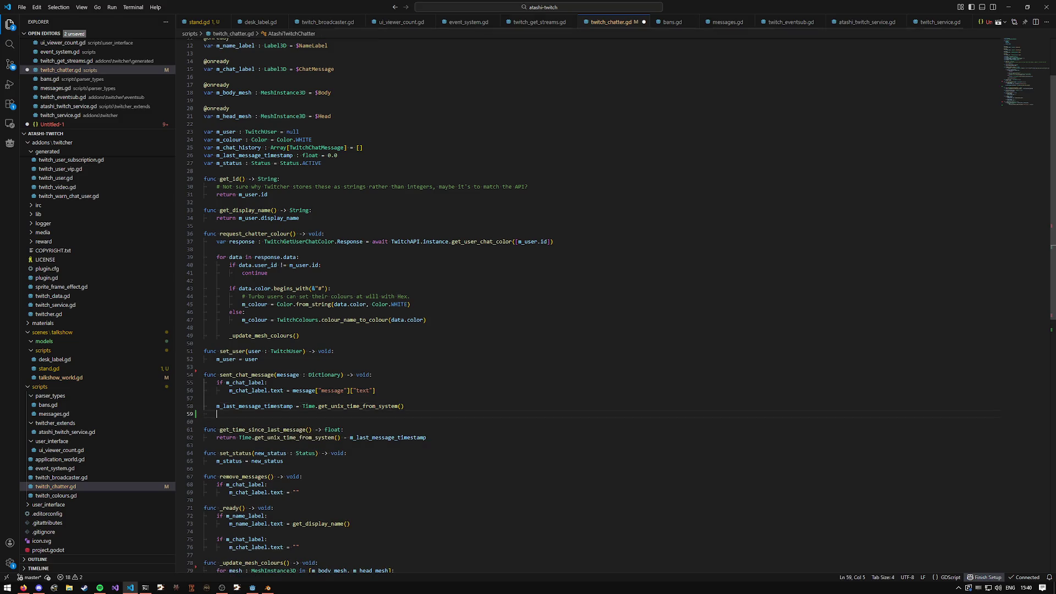
type("m_colour = ")
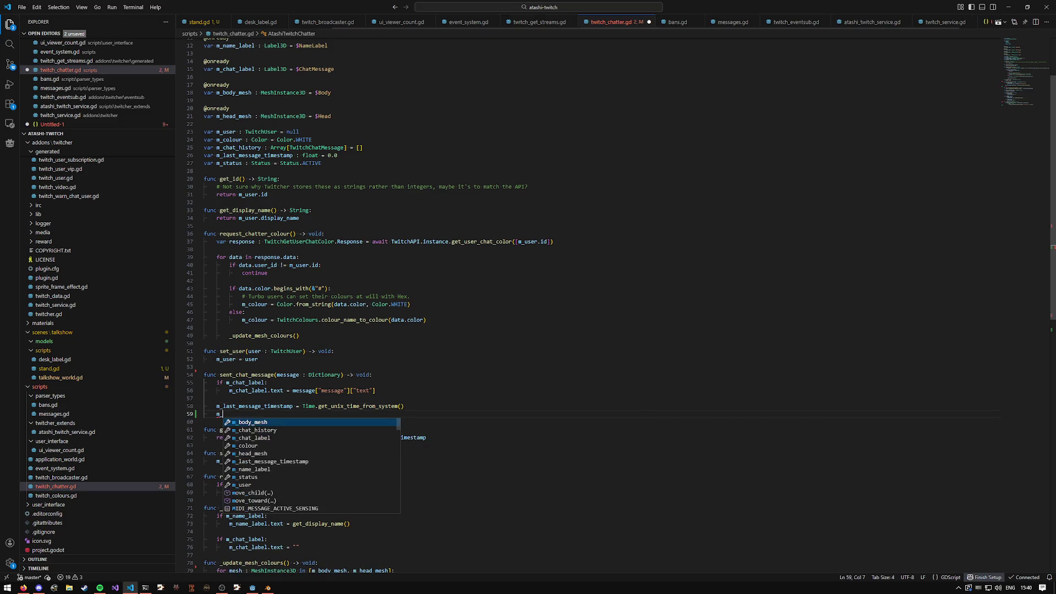
type("Co")
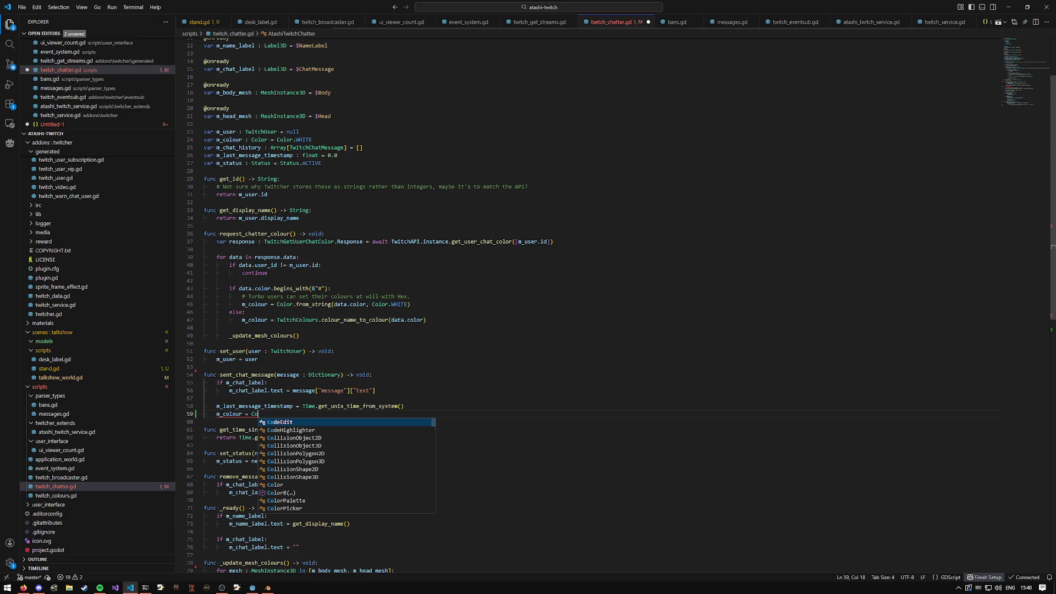
type("lor.from")
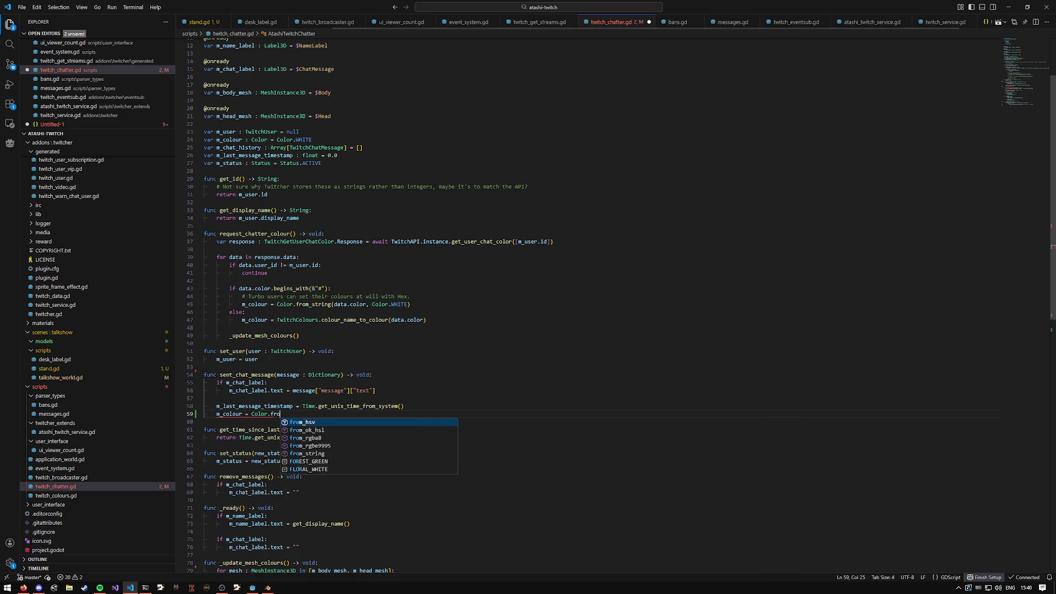
type("_st")
Step: Complete the line as m_colour = Color.from_string(message["color"], m_colour)
key("Return")
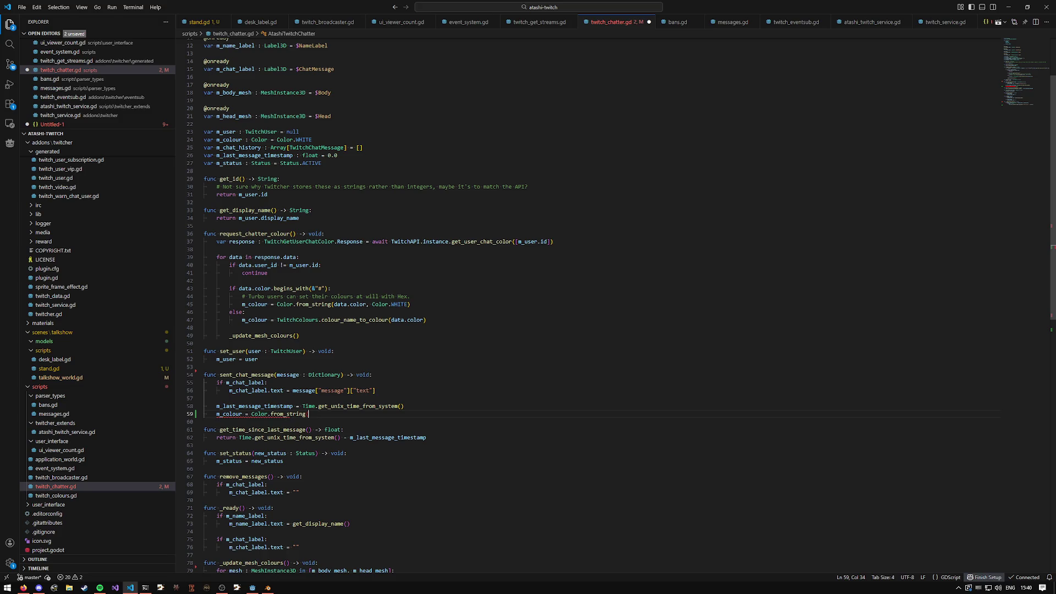
type("message[\"color\"])")
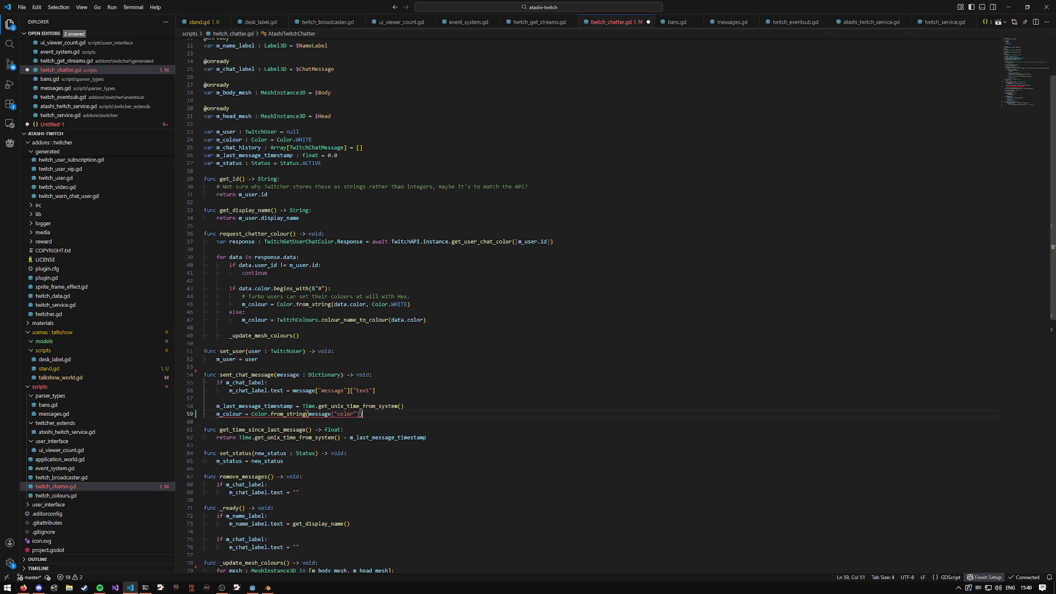
mouse_move(318, 413)
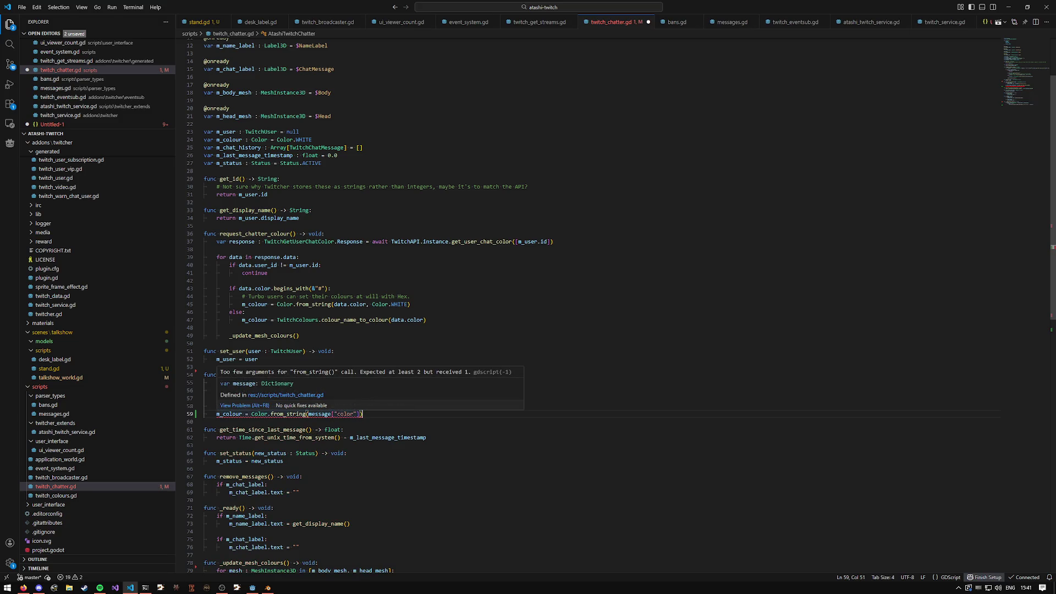
type(", C")
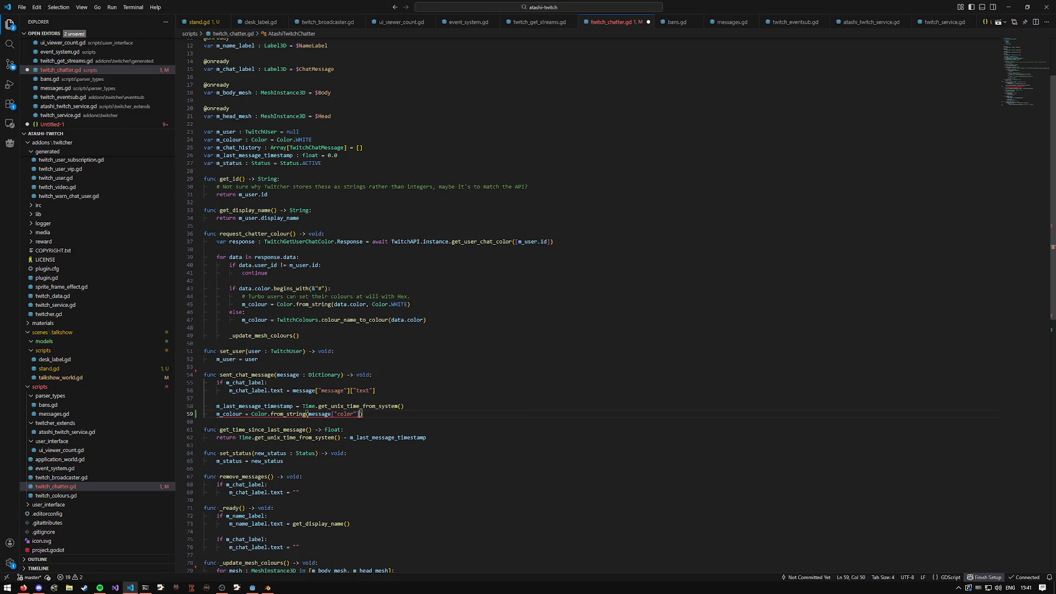
type("olor")
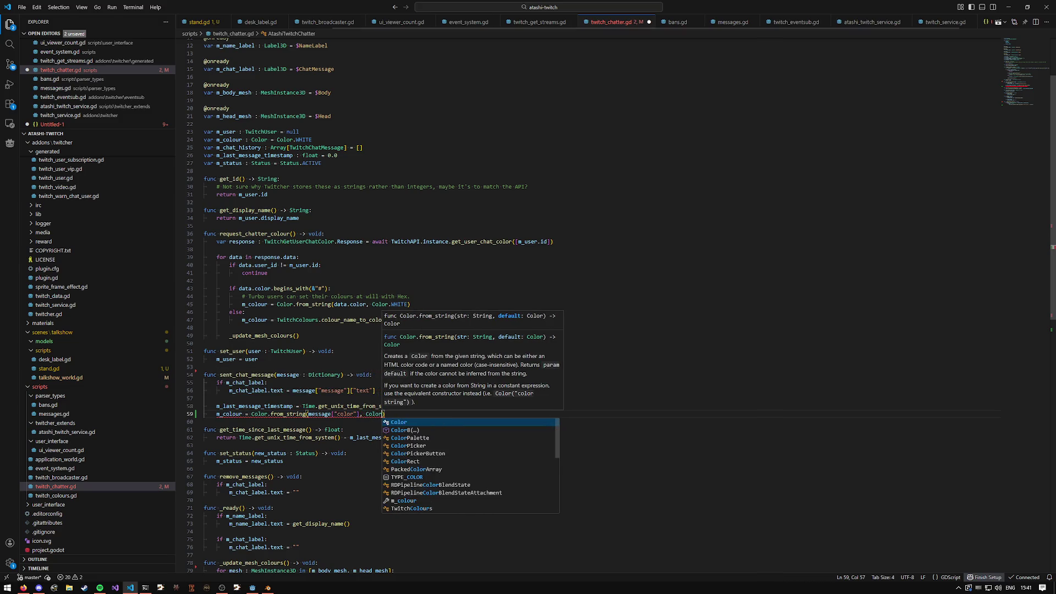
key("BackSpace")
key("BackSpace")
key("BackSpace")
type("m_col")
key("Return")
mouse_move(358, 304)
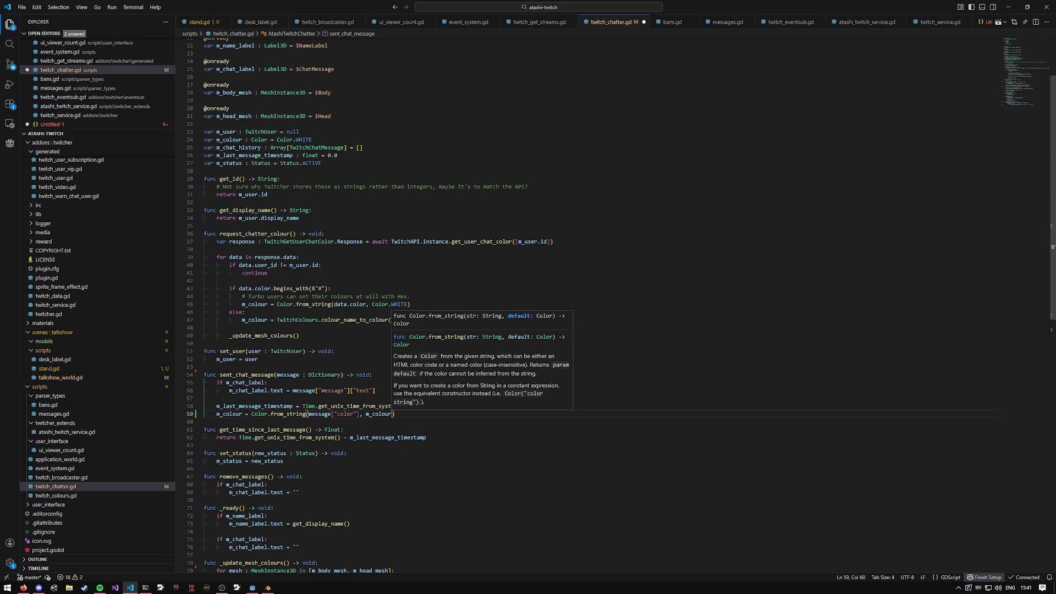
left_click(204, 343)
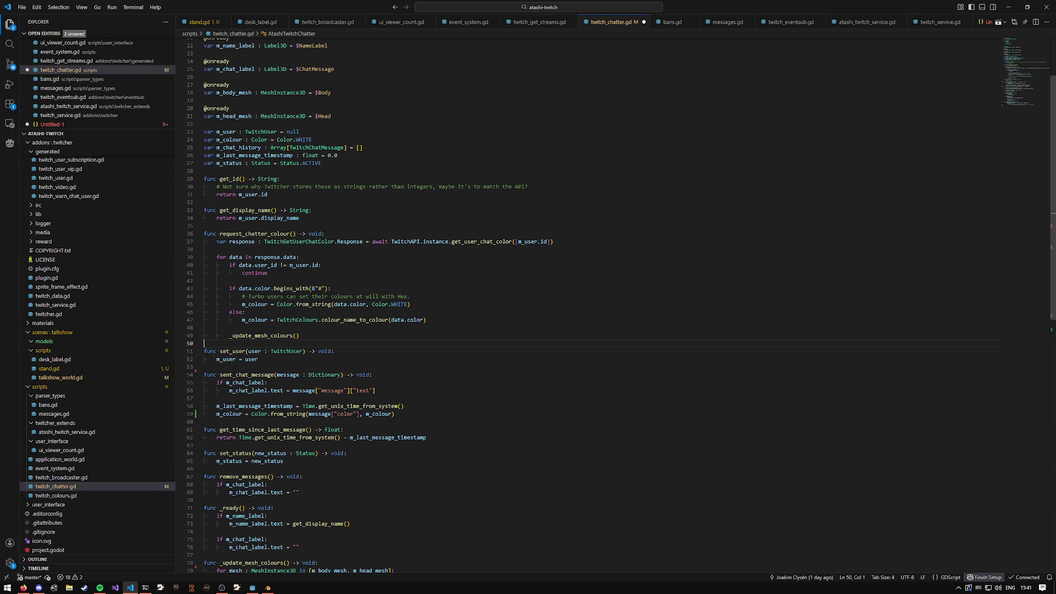
Step: Add ## doc lines above request_chatter_colour: colour arrives with chat messages; don't request too many at once
left_click(204, 226)
key("Return")
type("## Colour should be ")
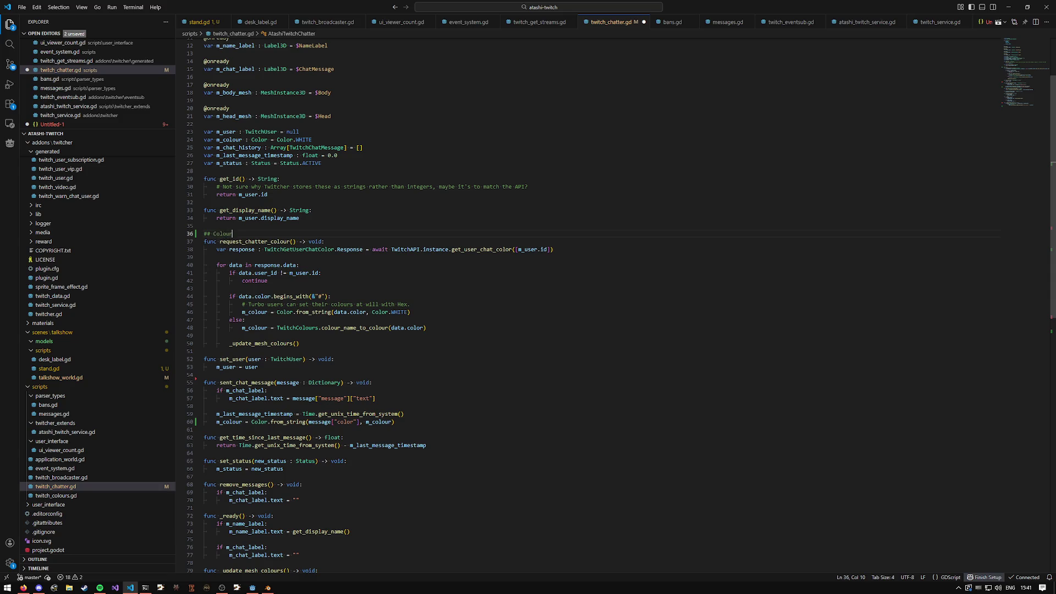
type("set au")
type("tomatically as they ")
type("are chatting")
type(" (the message we get ")
type("from Twitch ")
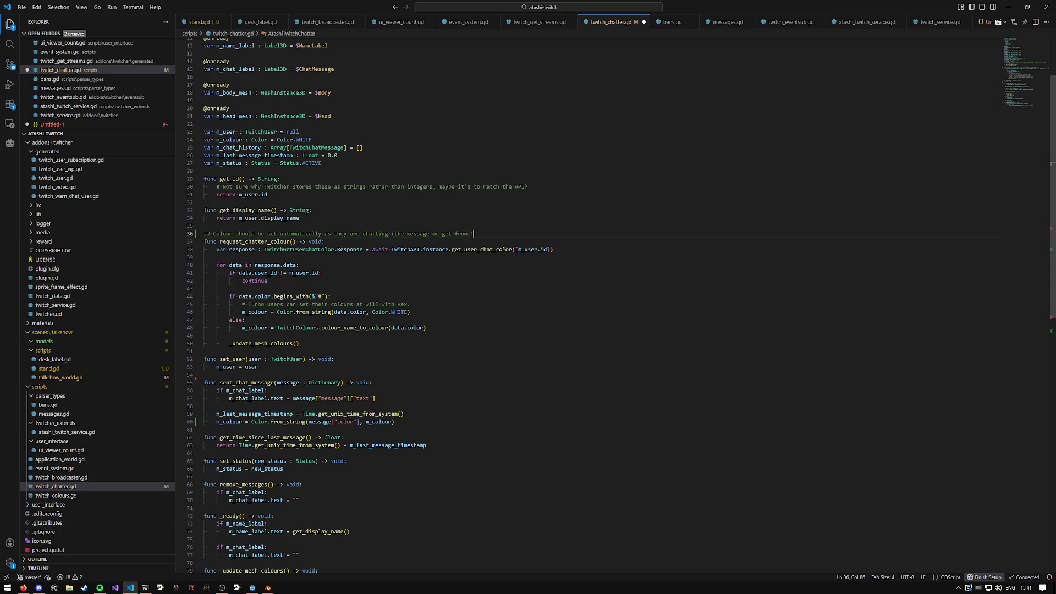
type("contains their cha")
type("t colour")
type(")")
key("Return")
type("## but if you need to explic")
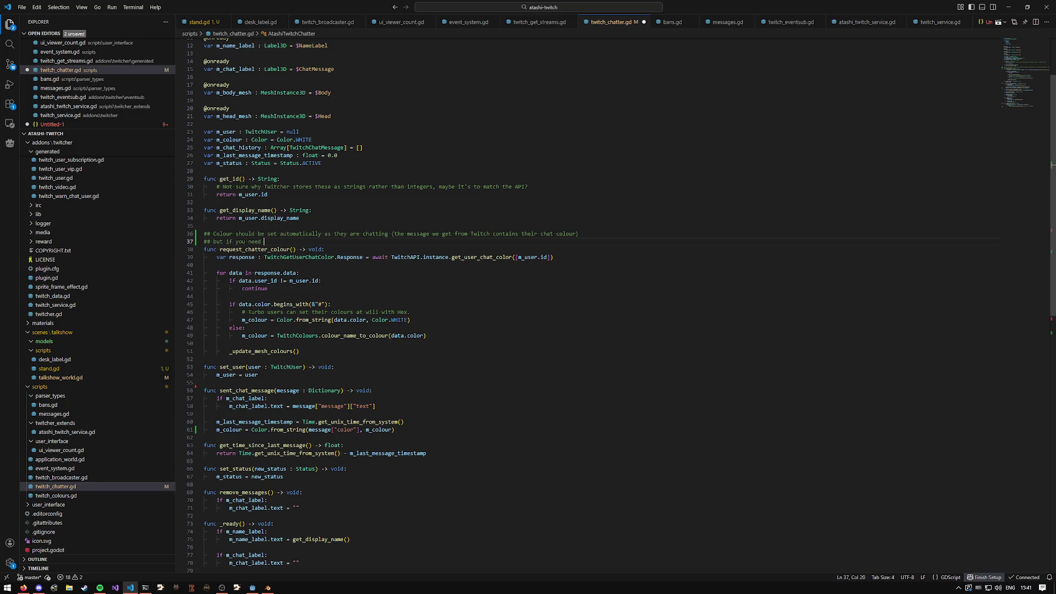
type("itly ")
type("get the colour you can do ")
type("it with this. Make sue")
key("BackSpace")
key("BackSpace")
type("ure you don'")
key("ctrl+equal")
type("t request too many at once")
key("Return")
type("## since that seems to ")
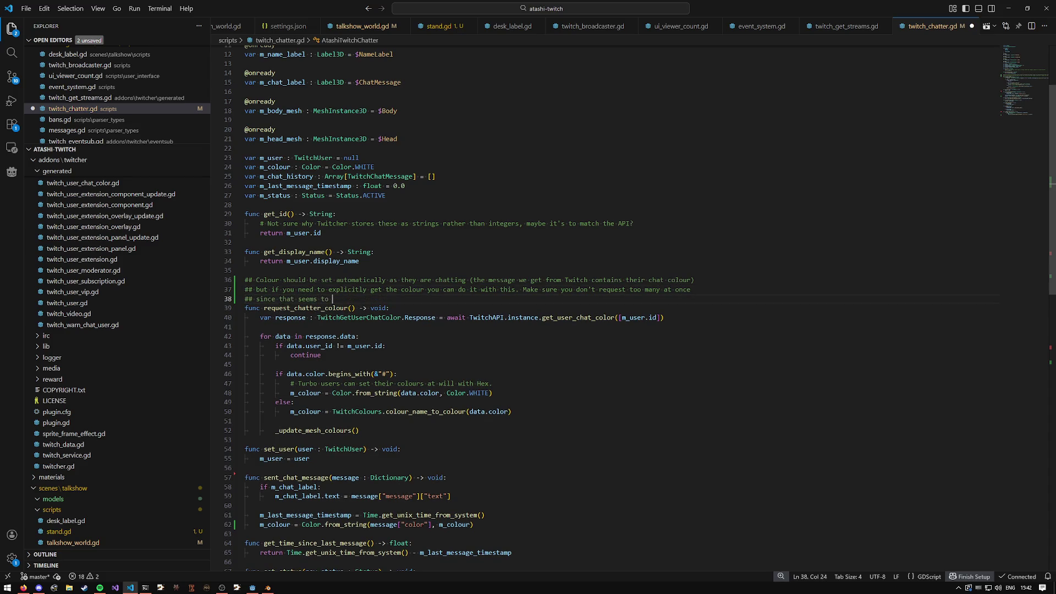
type("struggle ")
type("at")
Step: Reword the third doc comment line to warn against creating too many requests
key("ctrl+BackSpace")
key("ctrl+BackSpace")
type("murder frame ra")
type("te even at ")
type("a low amount")
key("ctrl+BackSpace")
key("ctrl+BackSpace")
key("ctrl+BackSpace")
key("ctrl+BackSpace")
key("ctrl+BackSpace")
type("to murder frame")
key("ctrl+BackSpace")
key("ctrl+BackSpace")
key("ctrl+BackSpace")
key("BackSpace")
key("ctrl+BackSpace")
key("ctrl+BackSpace")
key("ctrl+BackSpace")
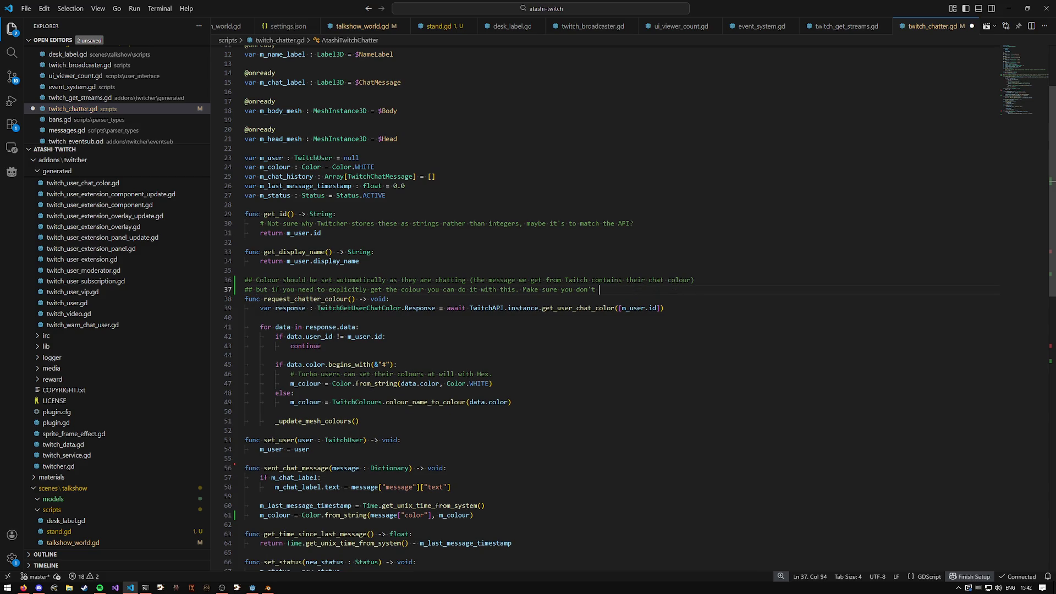
type("create too many ")
type("requests")
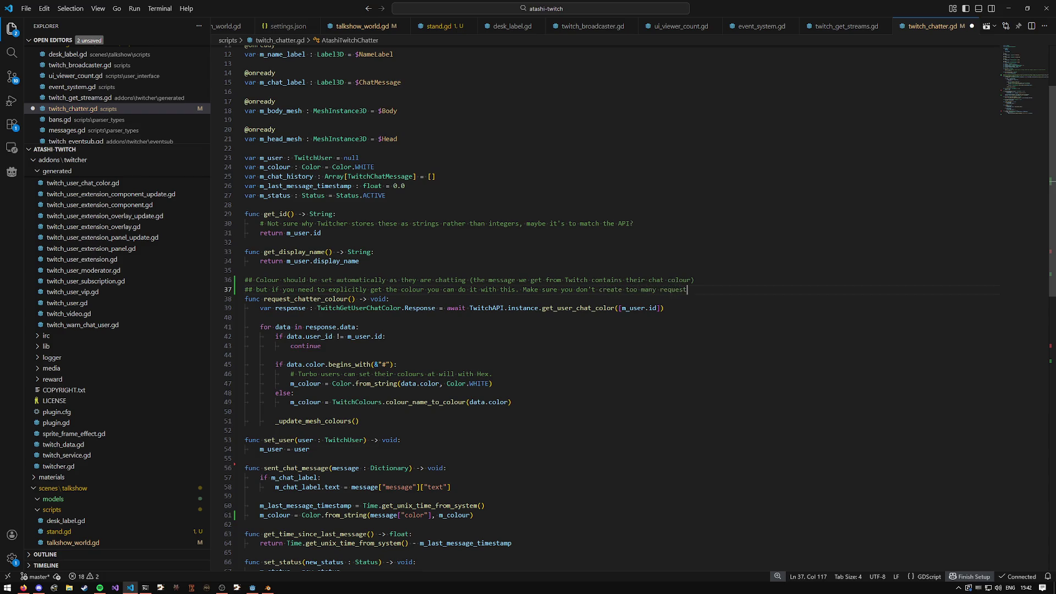
Step: Add a doc line advising to bunch up multiple IDs into one request since frame rate struggles
key("Return")
type("## at once and")
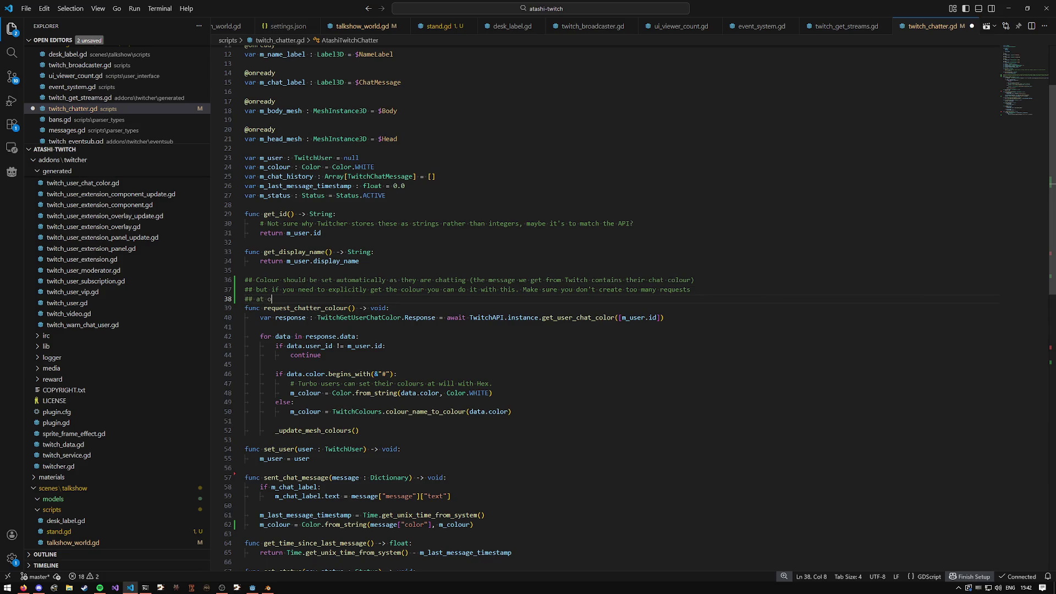
type(" instead bunch th")
type("em")
key("BackSpace")
key("BackSpace")
key("BackSpace")
type("up multiple IDs ")
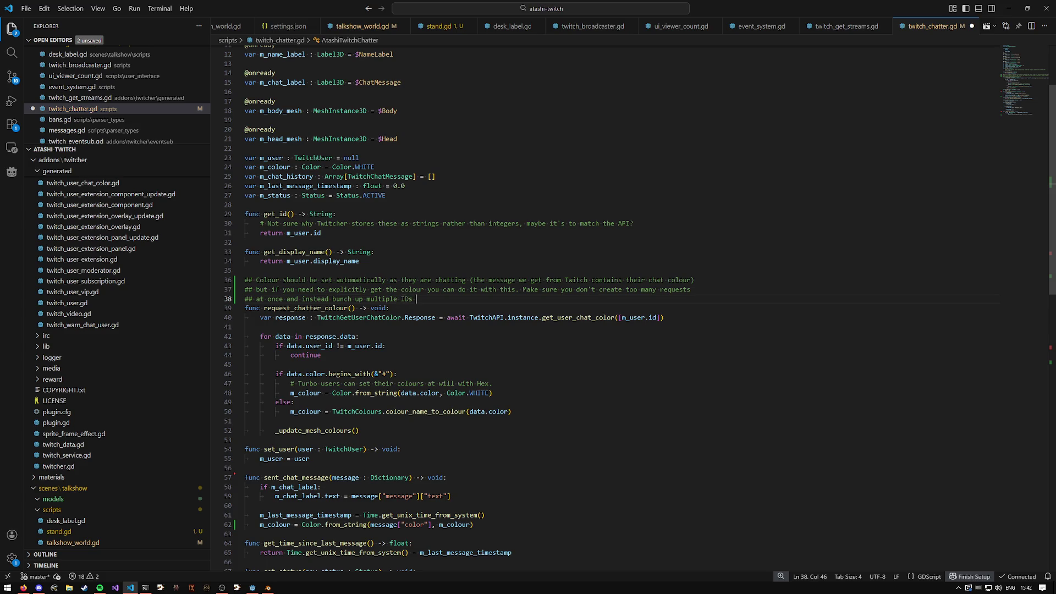
type("into one request ")
type("if")
key("BackSpace")
key("BackSpace")
key("BackSpace")
type(", the frame rate seems to struggle a lot")
type("even with a ")
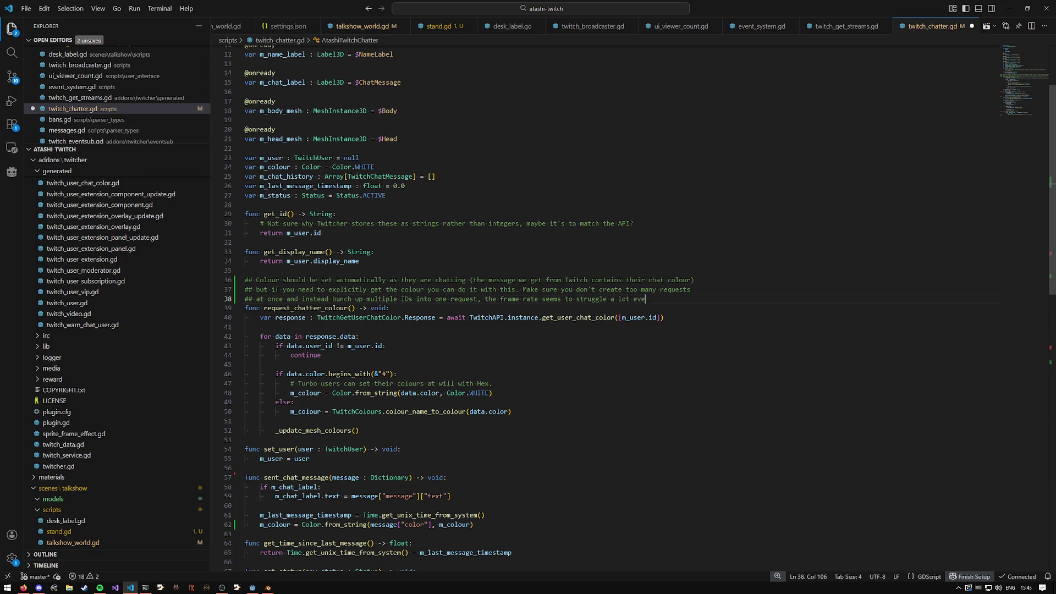
type("low")
Step: Finish the comment with 'amount of requests and we'll probably be rate limited anyway.'
key("Return")
type("## amount of requests")
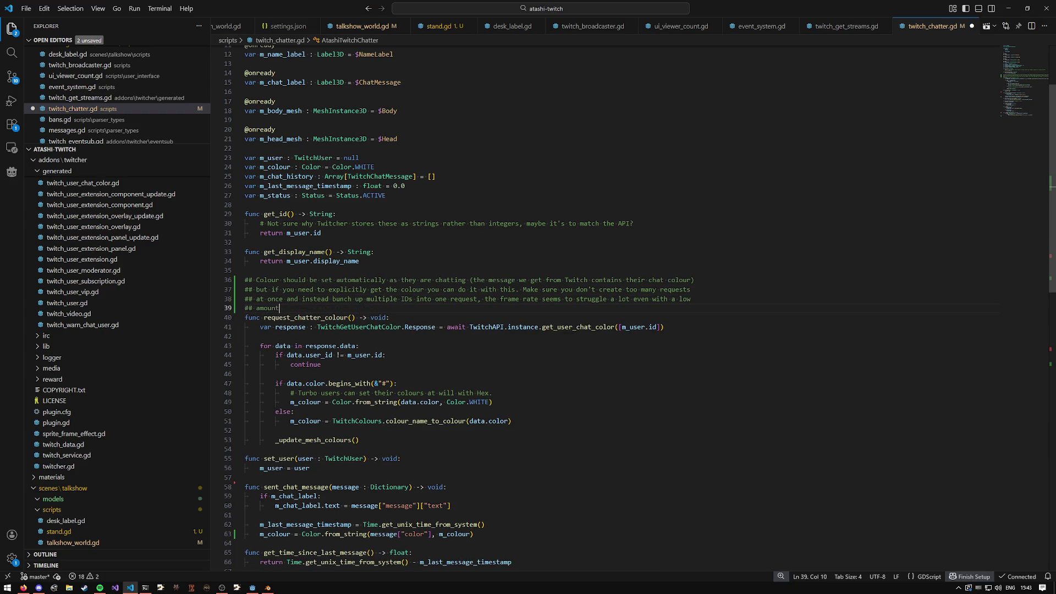
type(" and well")
key("BackSpace")
key("BackSpace")
type("'ll probably be rate limite")
type("d anyway.")
left_click(579, 289)
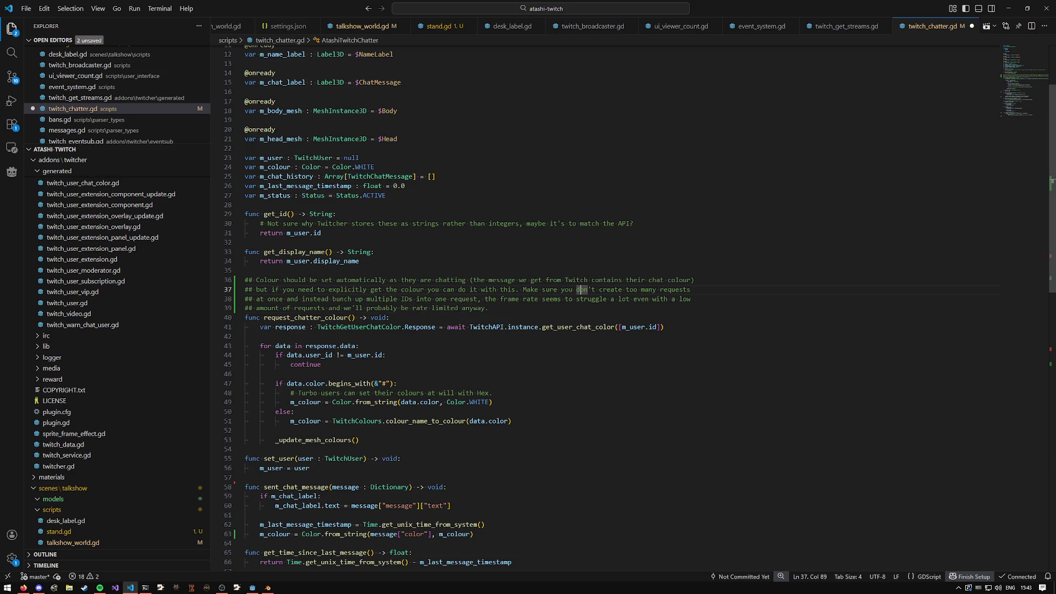
Step: Review the continue statement and the sent_chat_message colour line, then bring up Godot's stand scene
left_click(321, 364)
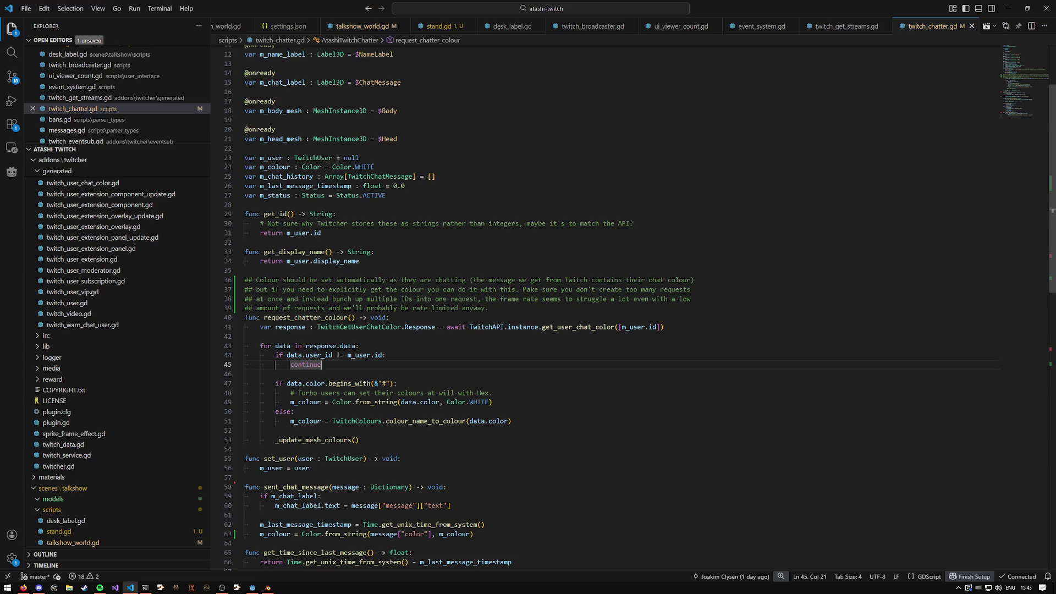
scroll(639, 308, "down", 5)
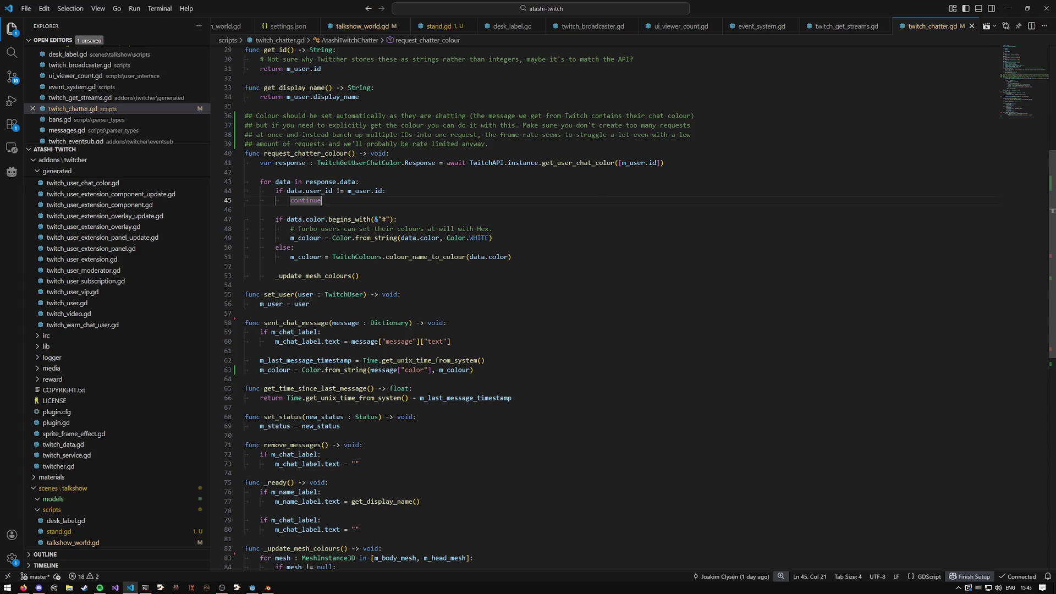
left_click(473, 369)
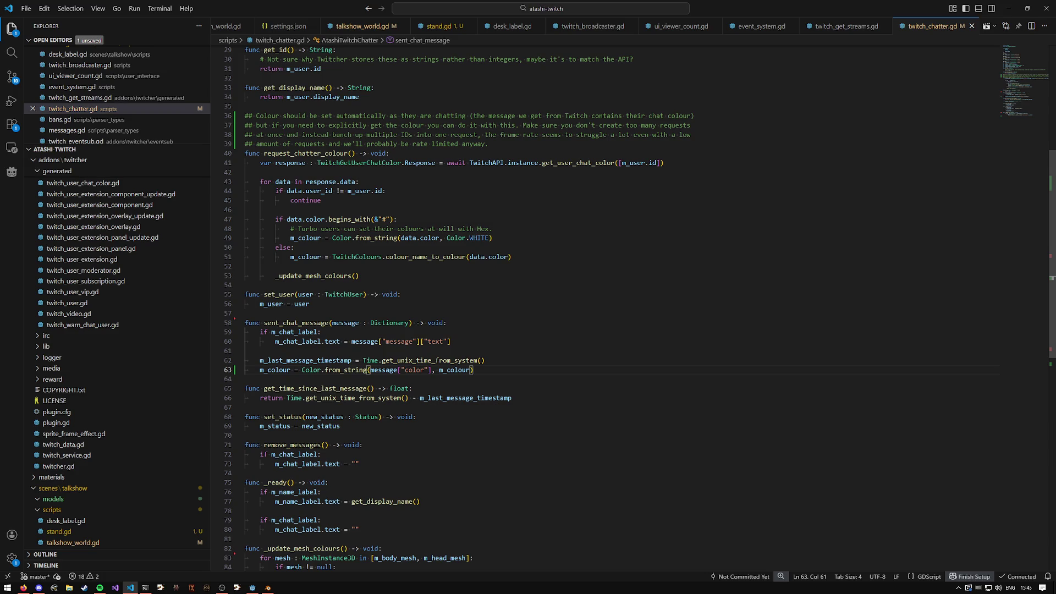
key("alt+Tab")
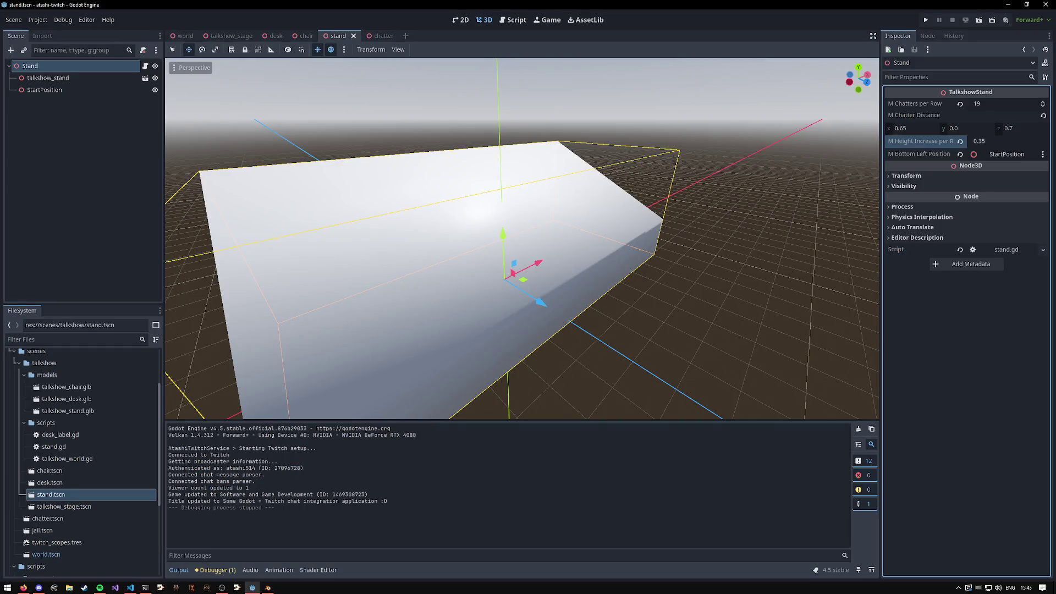
Step: Switch back to twitch_chatter.gd in VS Code and move down to the set_status function
key("alt+Tab")
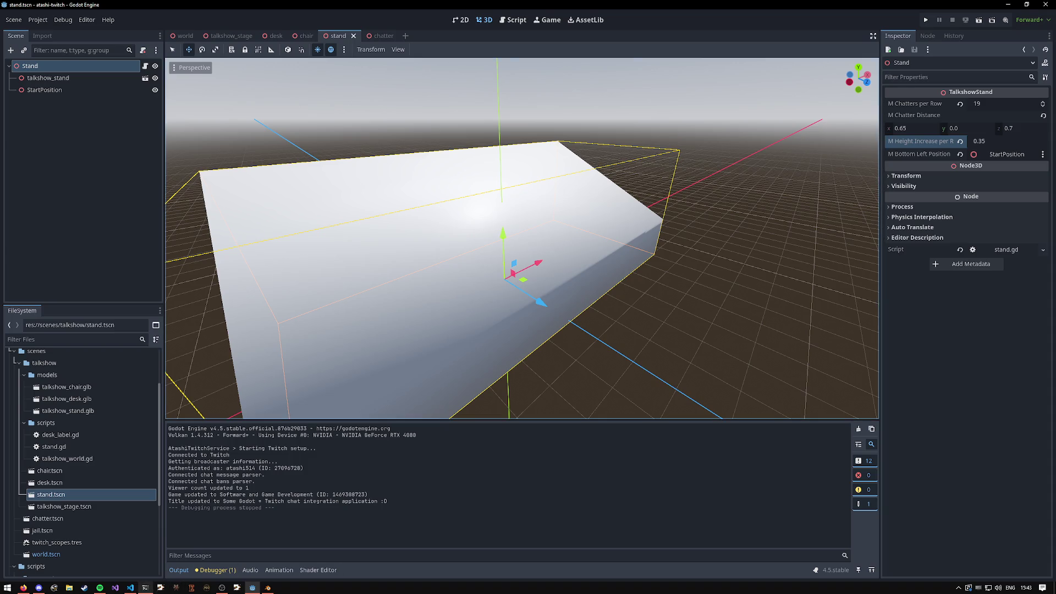
key("Down")
key("Down")
key("Down")
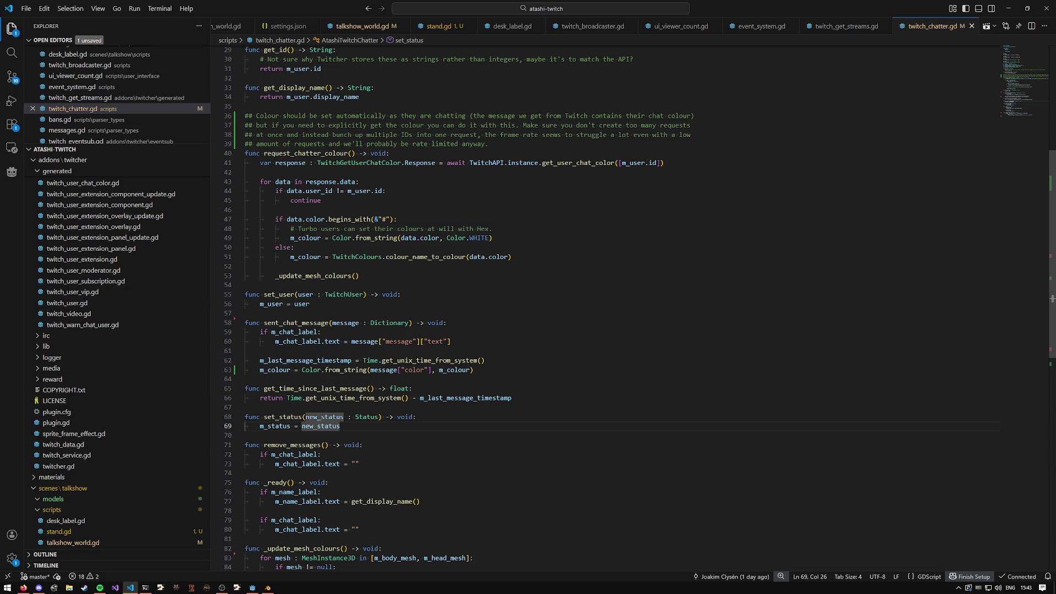
Step: Stage all ten changed files and commit them as 'Created an audience stand for the chatters.'
key("ctrl+shift+g")
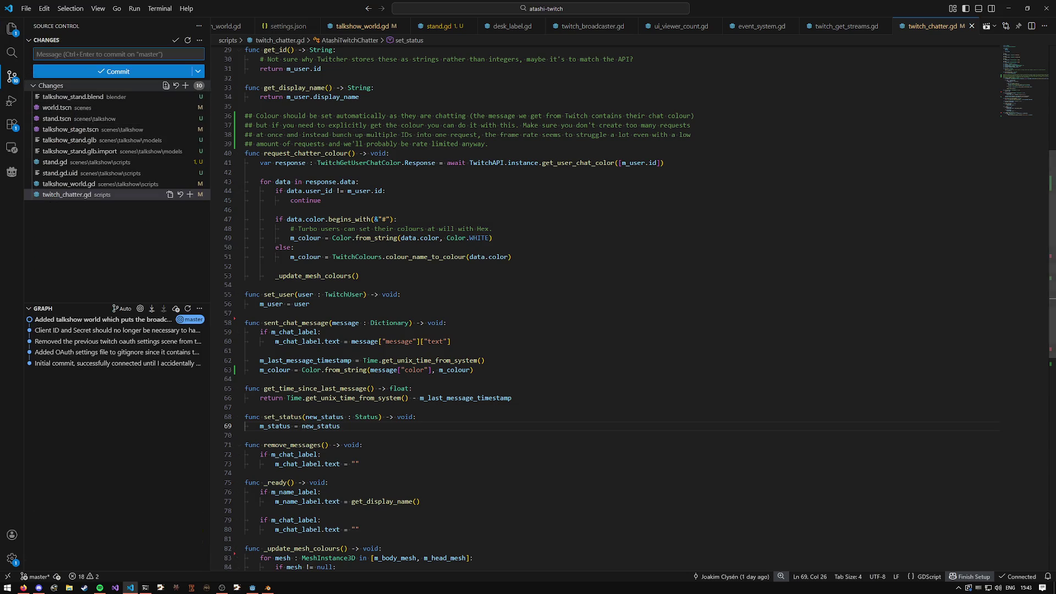
left_click(190, 85)
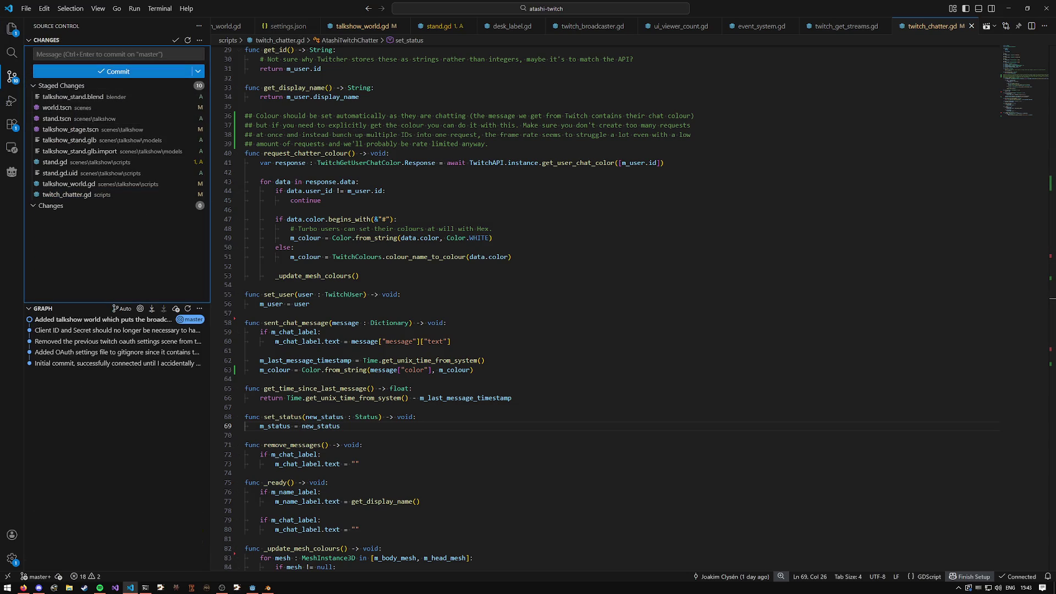
type("Created an aud")
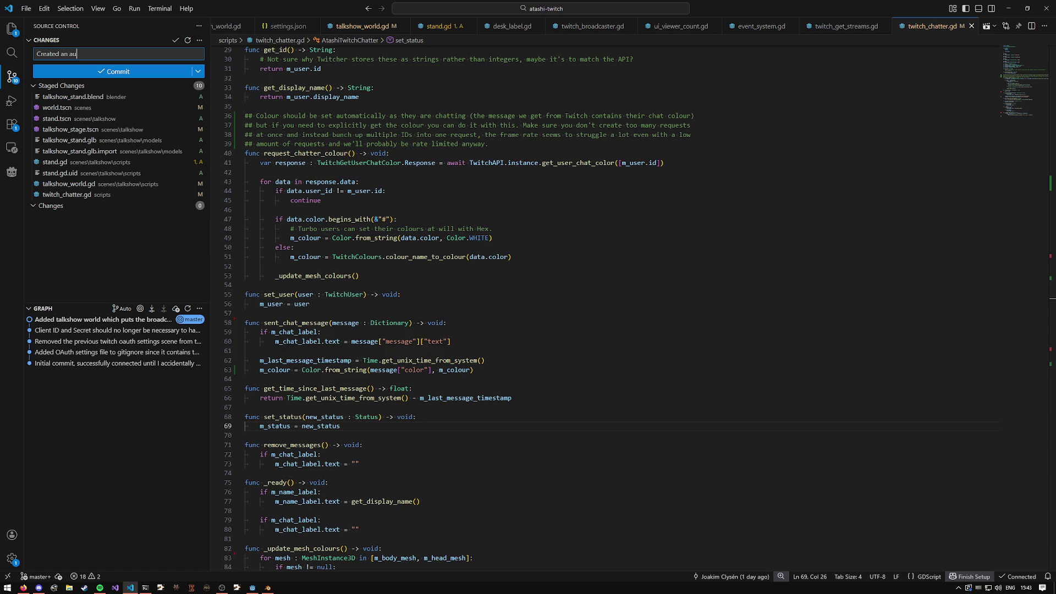
type("ience stand for the ")
type("chatters,")
key("BackSpace")
key("BackSpace")
type(". ")
type("New")
key("BackSpace")
key("BackSpace")
key("BackSpace")
key("ctrl+Return")
left_click(321, 331)
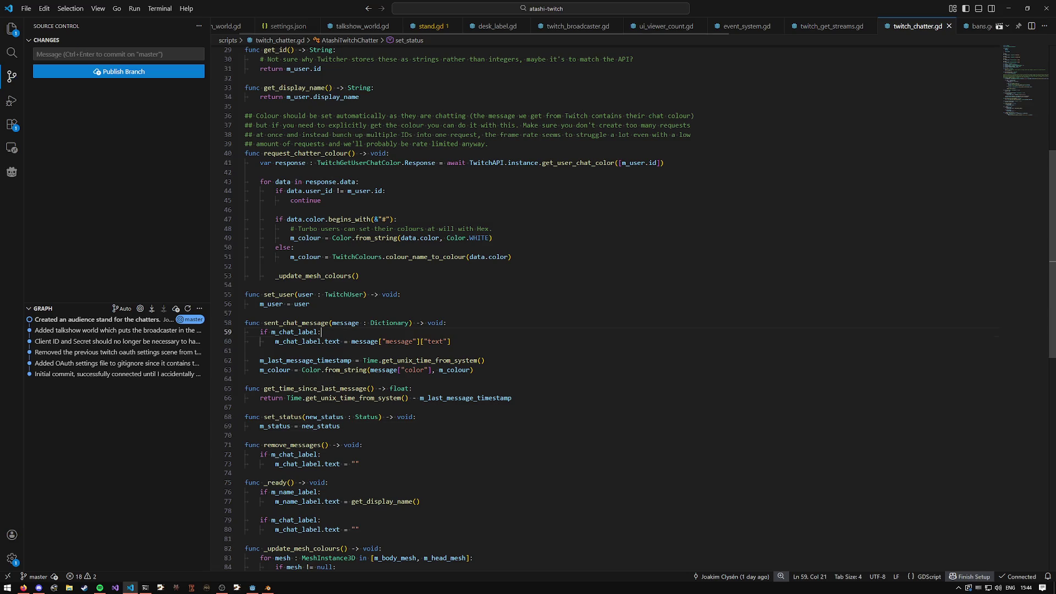
scroll(321, 332, "down", 3)
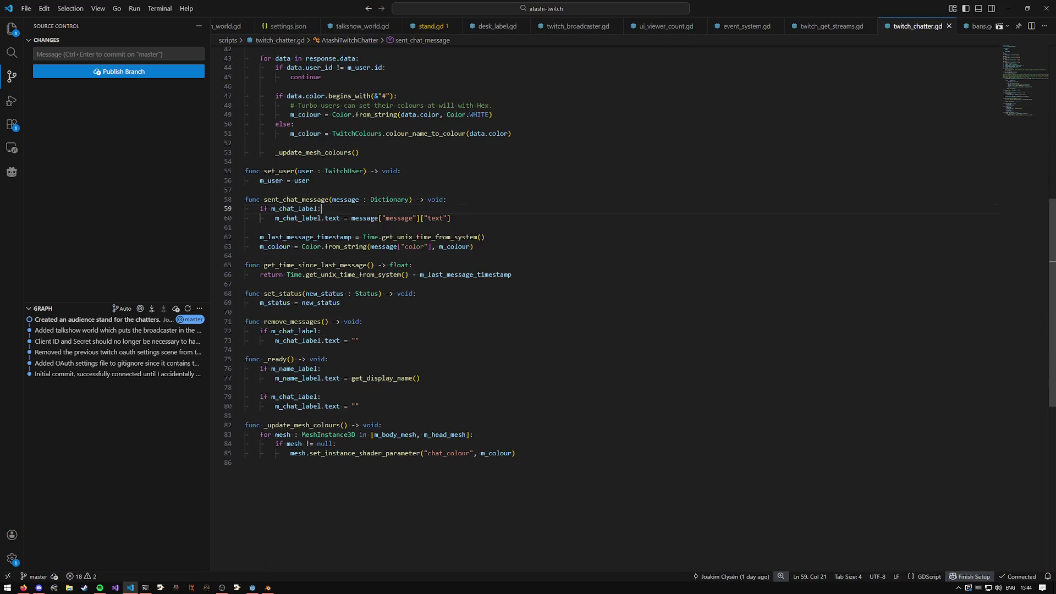
scroll(322, 209, "up", 7)
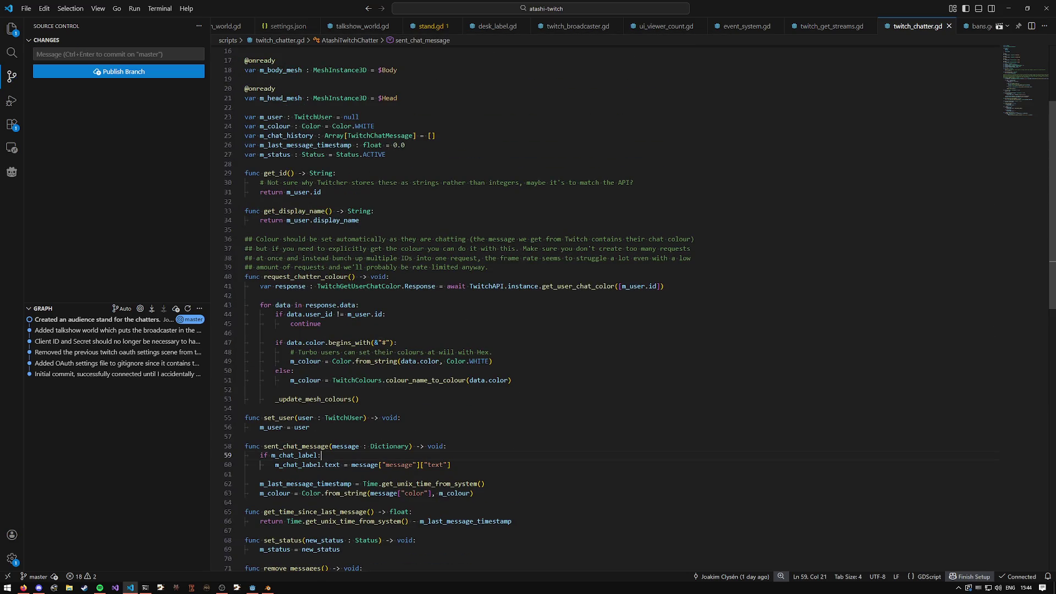
scroll(605, 308, "up", 5)
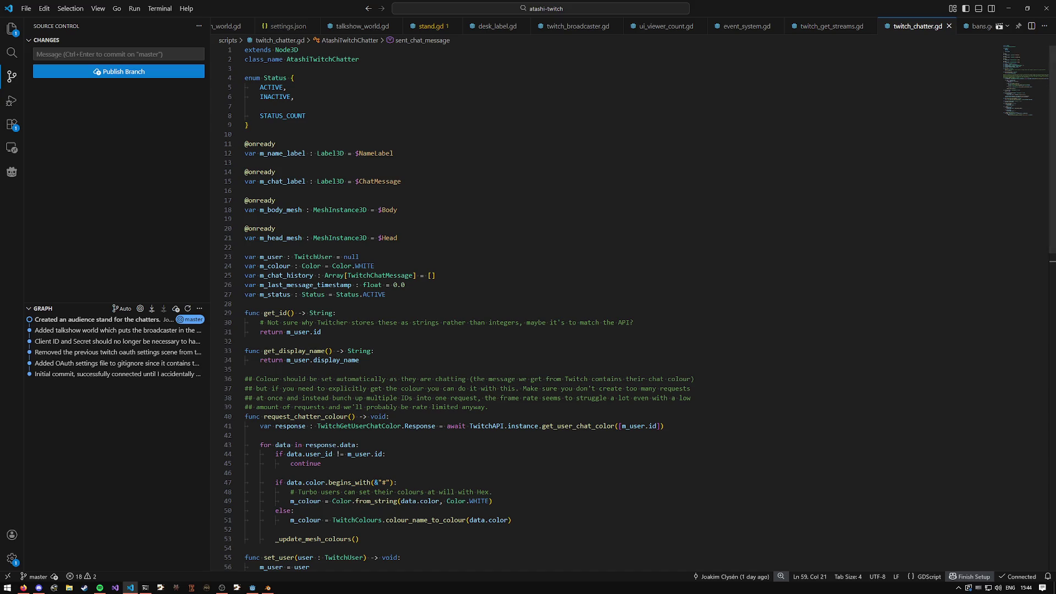
key("alt+Tab")
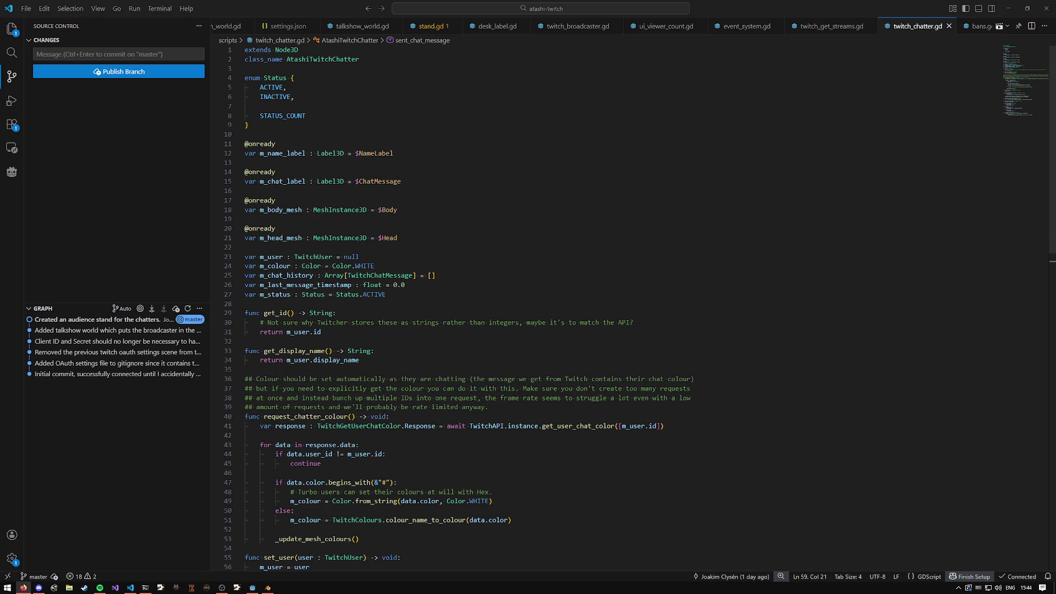
left_click(388, 294)
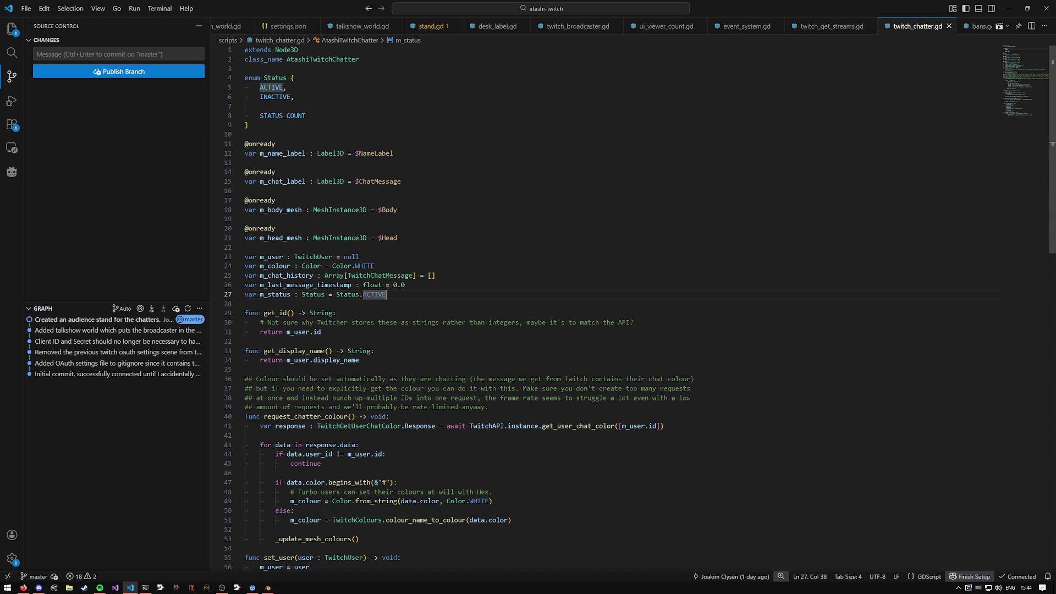
scroll(604, 303, "down", 4)
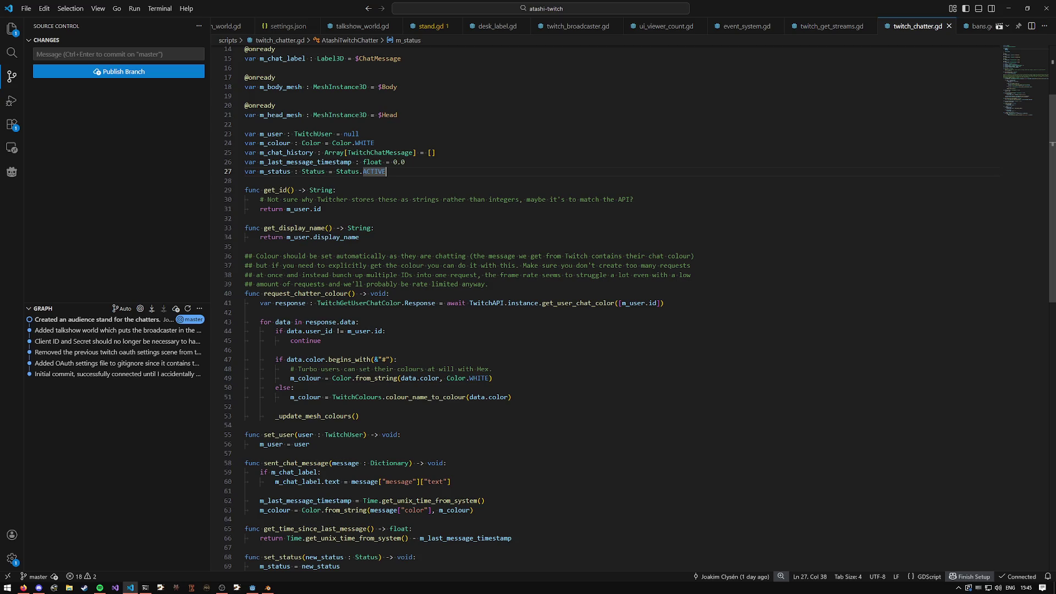
scroll(605, 303, "up", 4)
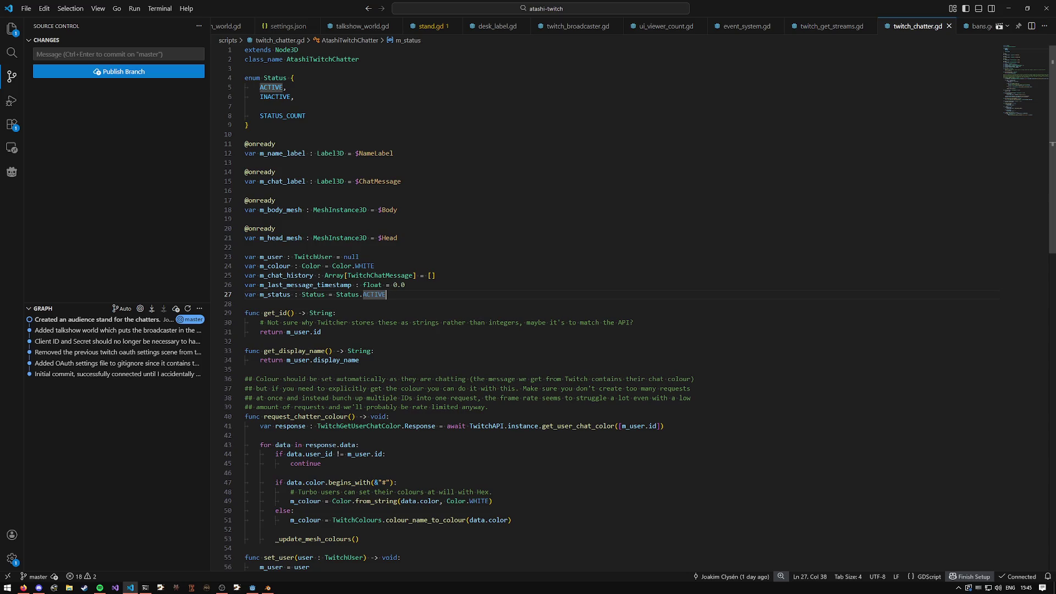
left_click(246, 218)
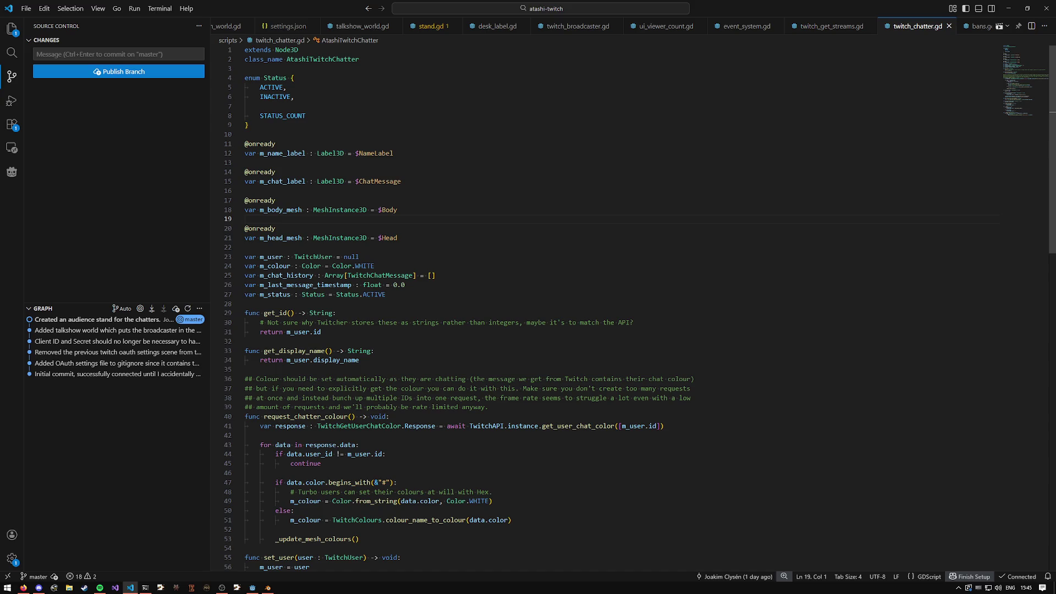
left_click(306, 256)
scroll(306, 257, "down", 5)
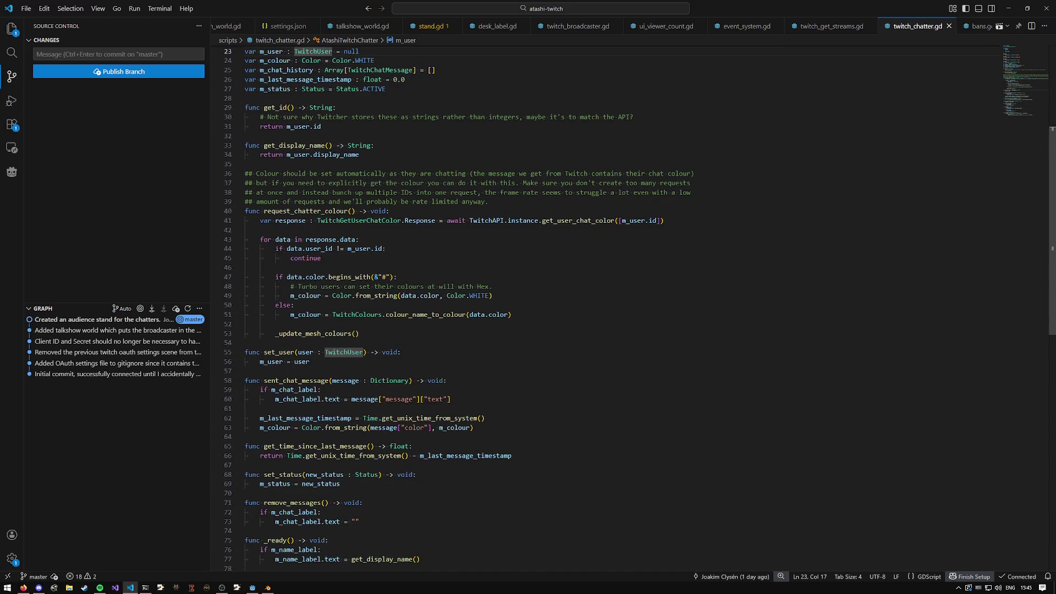